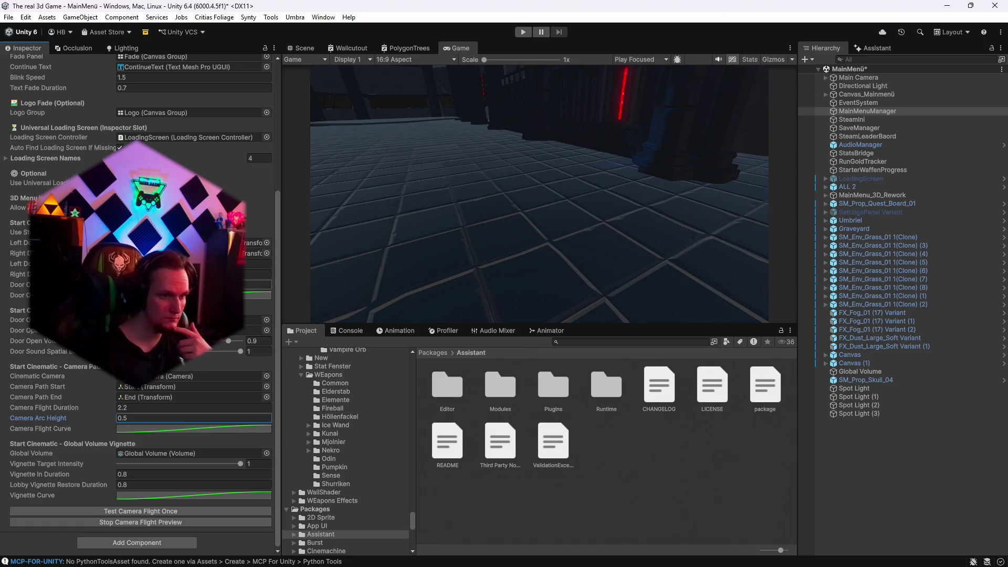
Ping the Left Door in the Hierarchy and orbit the Scene view around the Start Game double door.
{"action": "left_click", "coordinate": [257, 285]}
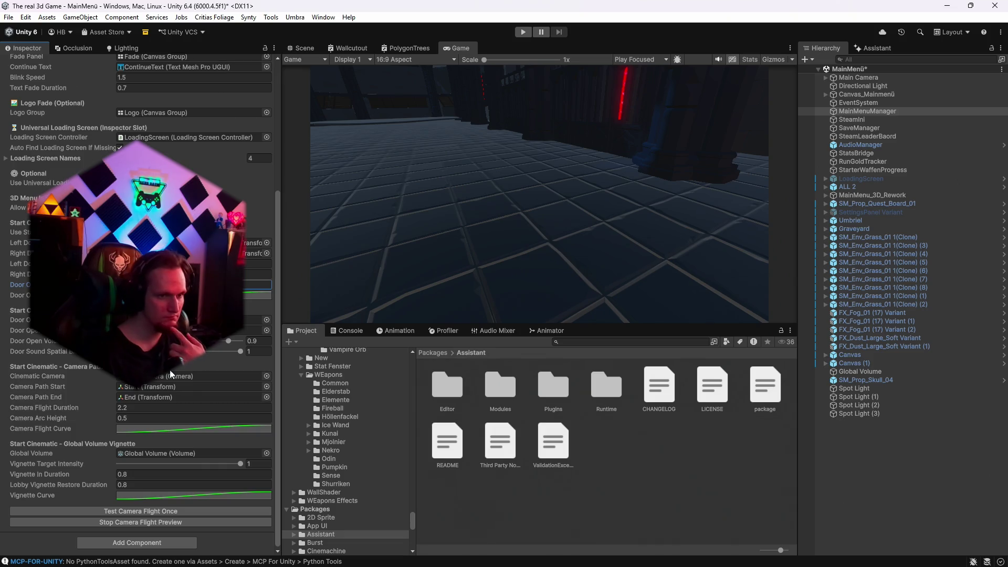
{"action": "left_click", "coordinate": [257, 243]}
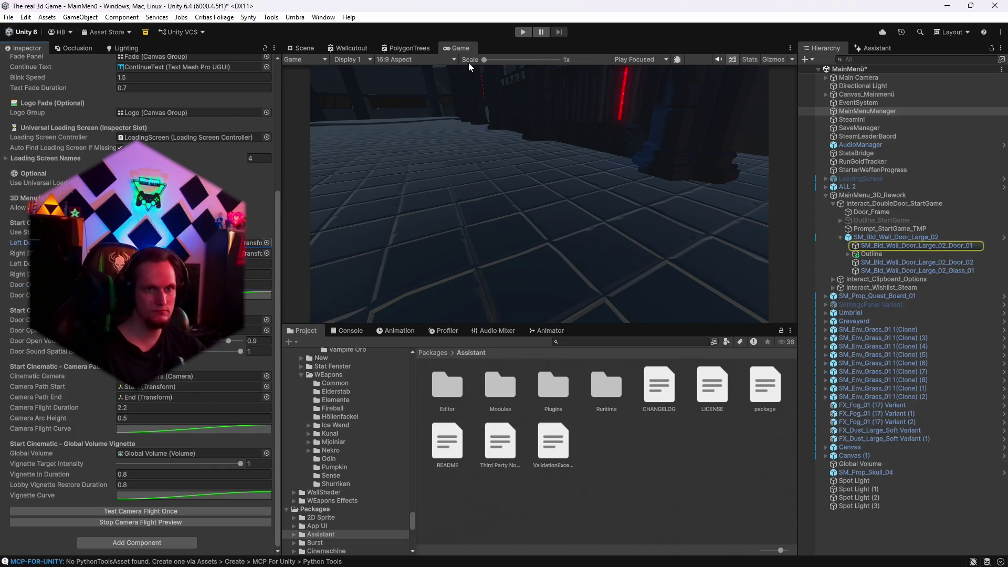
{"action": "left_click", "coordinate": [299, 48]}
{"action": "left_click_drag", "start_coordinate": [565, 218], "coordinate": [629, 201]}
{"action": "left_click", "coordinate": [865, 110]}
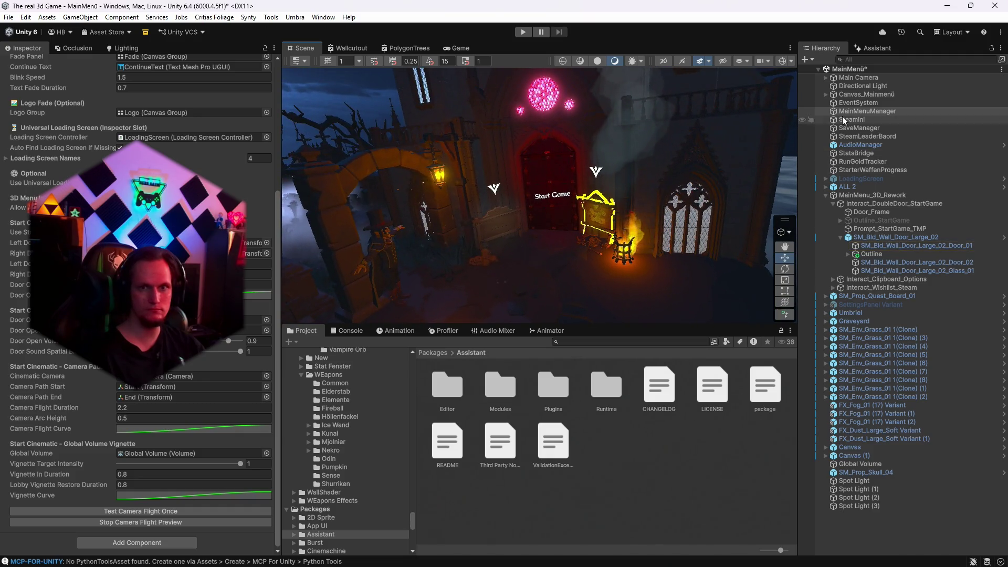
Select the camera path's Start point and Main Camera, then orbit the Scene view.
{"action": "left_click", "coordinate": [826, 77]}
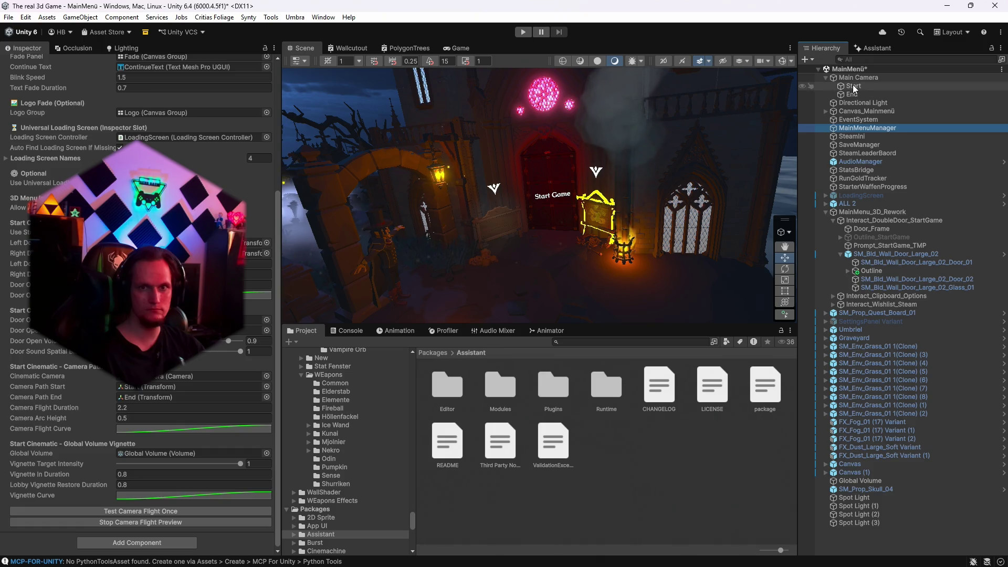
{"action": "left_click", "coordinate": [852, 86]}
{"action": "left_click", "coordinate": [857, 78]}
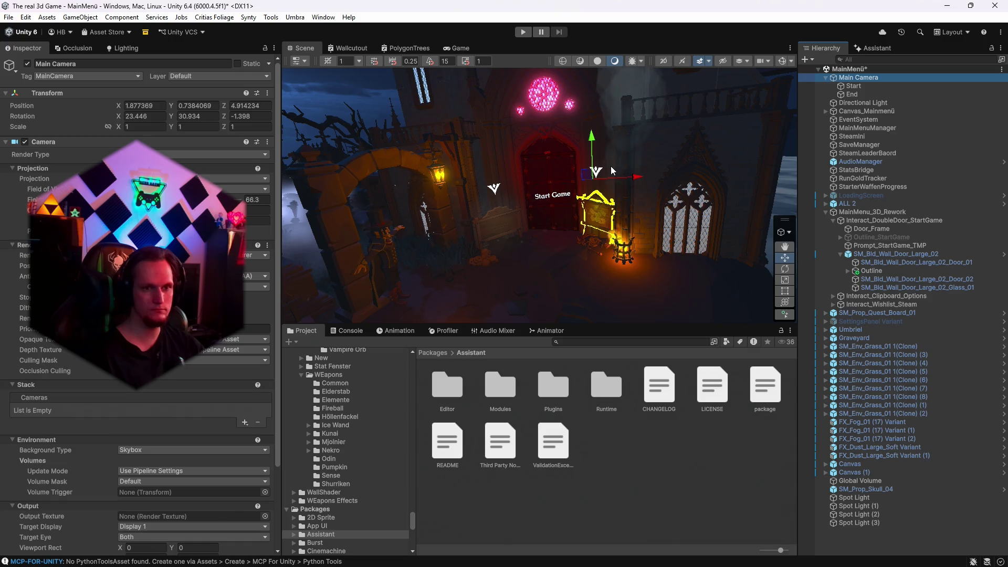
{"action": "key", "text": "Down"}
{"action": "left_click_drag", "start_coordinate": [785, 130], "coordinate": [626, 220]}
{"action": "key", "text": "Up"}
{"action": "key", "text": "Down"}
{"action": "key", "text": "Down"}
{"action": "key", "text": "Down"}
{"action": "key", "text": "Down"}
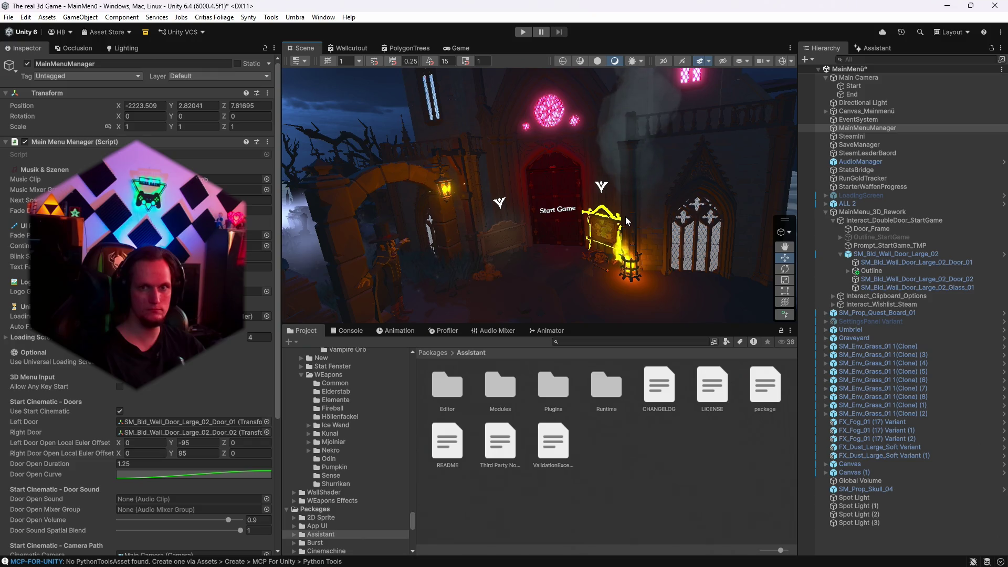
Enable Scene gizmos to show Main Camera's frustum, then return to the Game view.
{"action": "left_click", "coordinate": [781, 61]}
{"action": "mouse_move", "coordinate": [764, 79]}
{"action": "left_mouse_down"}
{"action": "mouse_move", "coordinate": [679, 215]}
{"action": "mouse_move", "coordinate": [758, 219]}
{"action": "mouse_move", "coordinate": [708, 184]}
{"action": "left_mouse_up"}
{"action": "left_click", "coordinate": [858, 77]}
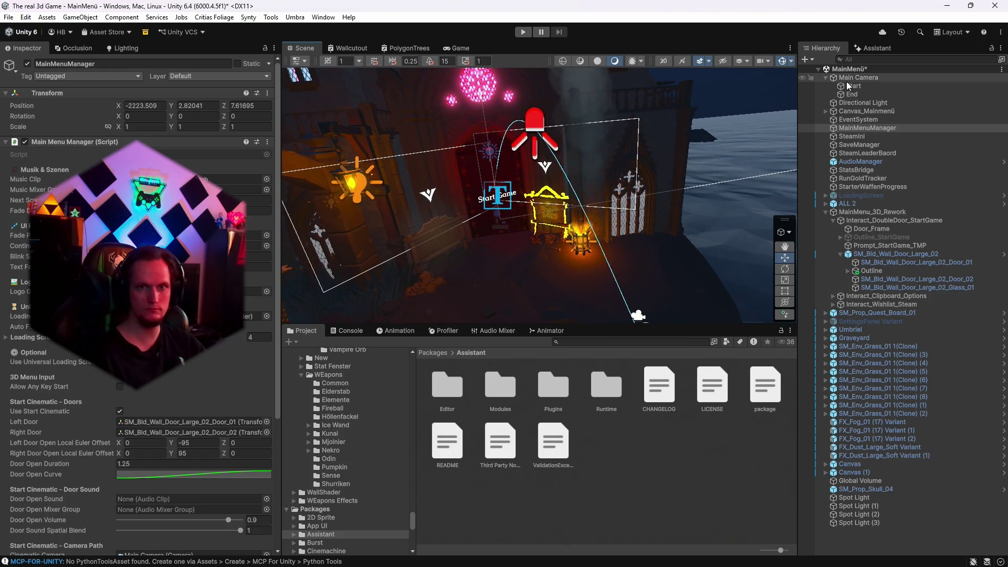
{"action": "left_click_drag", "start_coordinate": [779, 128], "coordinate": [751, 141]}
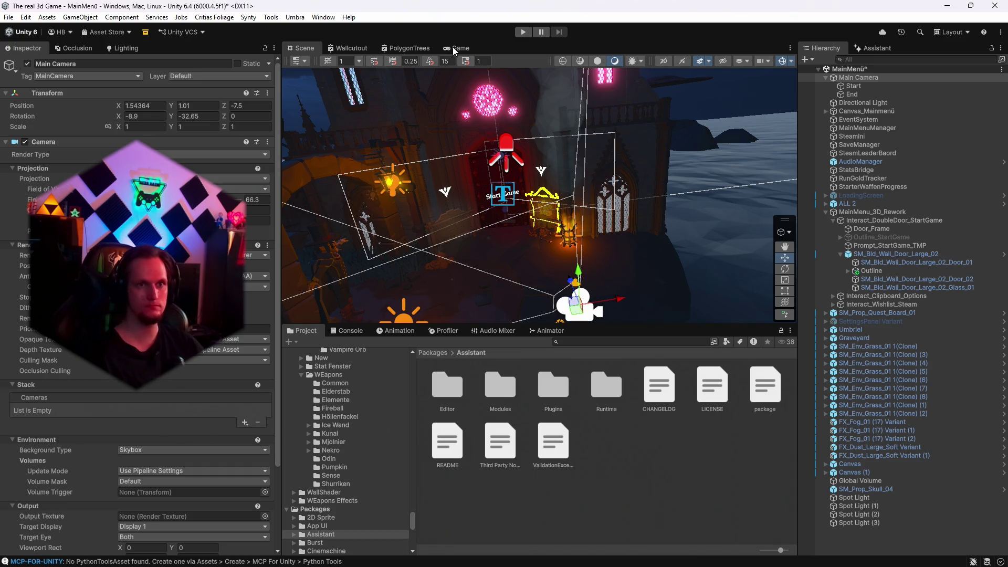
{"action": "key", "text": "ctrl+p"}
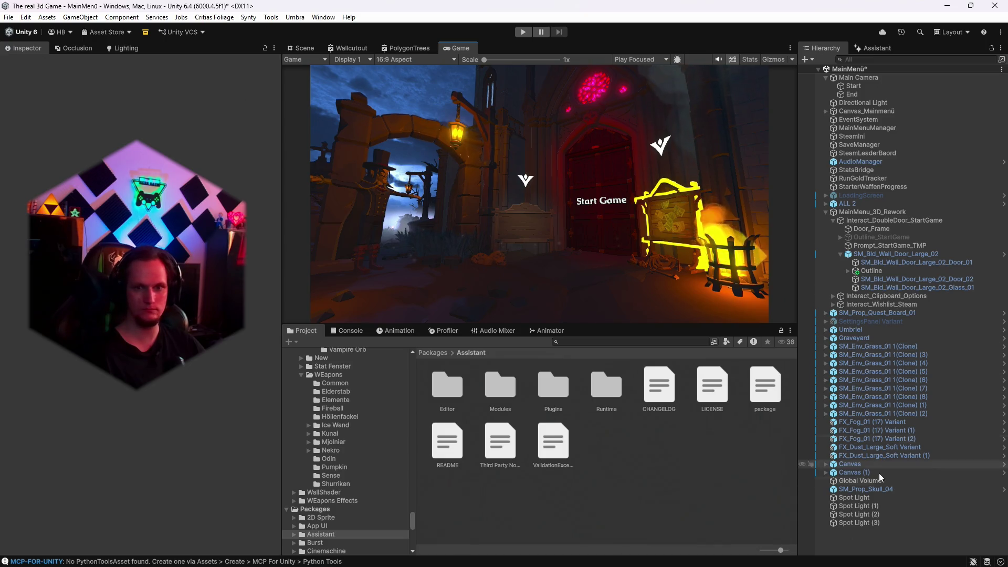
Select MainMenuManager and preview the camera flight toward the door.
{"action": "left_click", "coordinate": [858, 146]}
{"action": "left_click", "coordinate": [867, 128]}
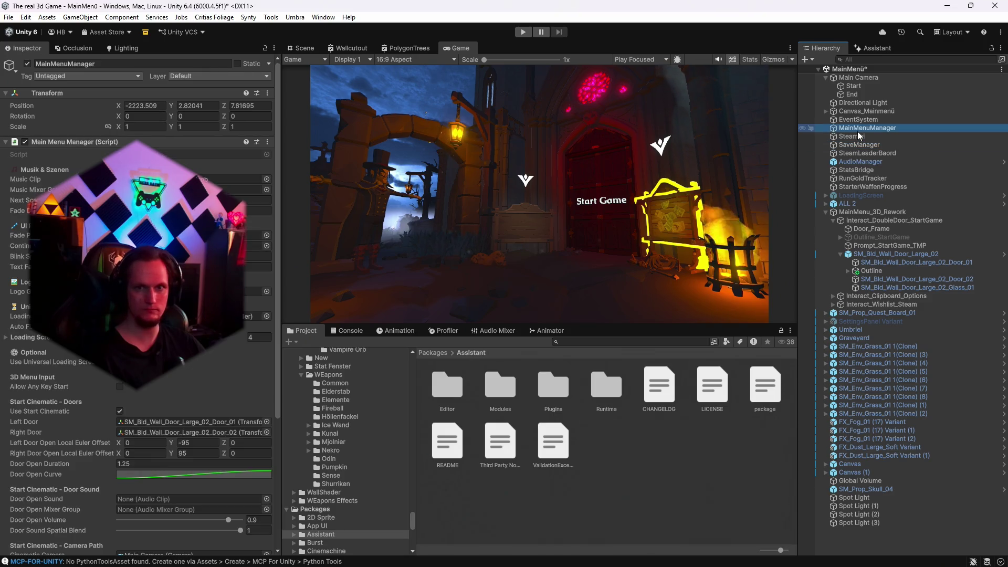
{"action": "scroll", "coordinate": [178, 366], "scroll_direction": "down", "scroll_amount": 10}
{"action": "scroll", "coordinate": [178, 366], "scroll_direction": "down", "scroll_amount": 1}
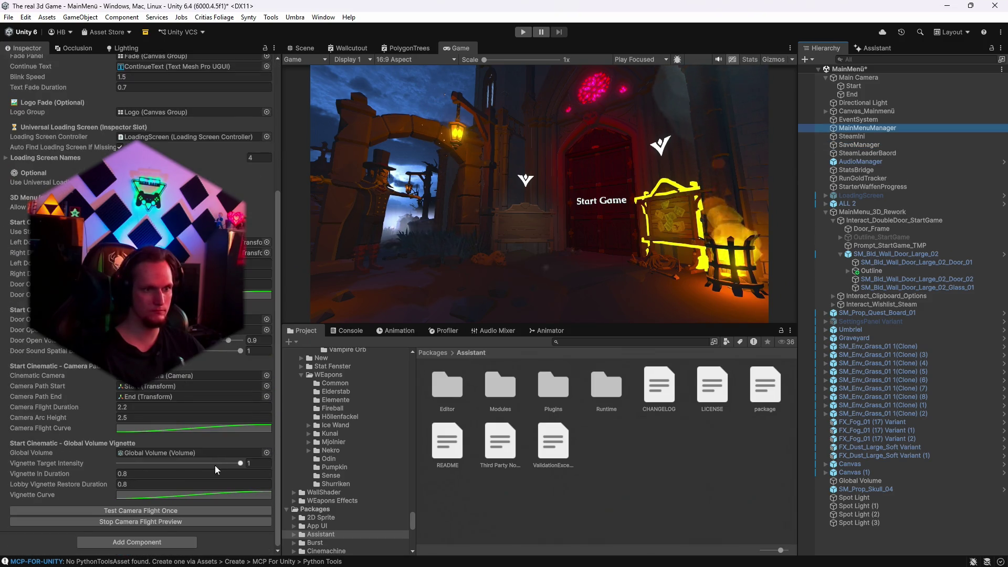
{"action": "left_click", "coordinate": [132, 511]}
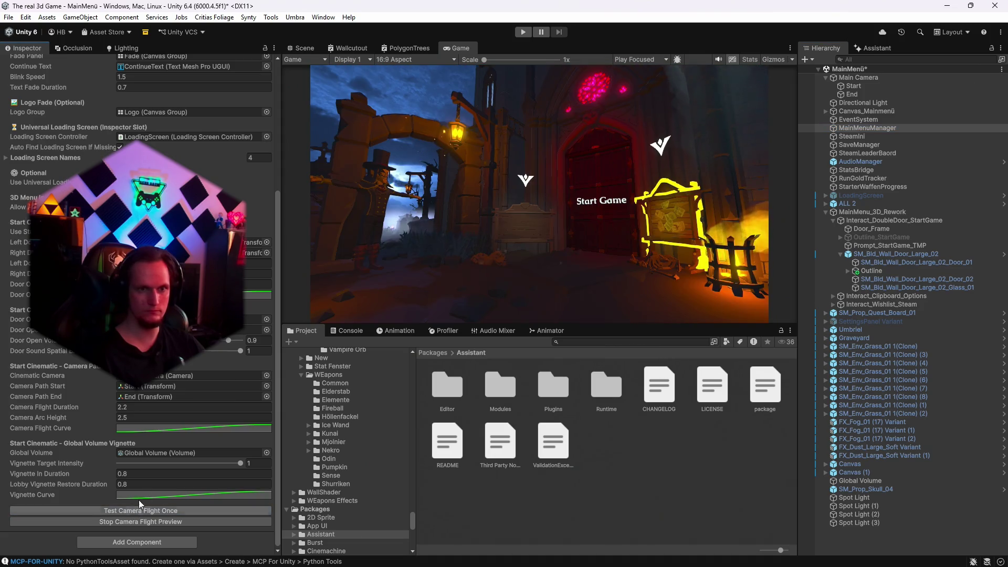
Set Camera Arc Height to 1 and replay the flight preview twice.
{"action": "left_click", "coordinate": [157, 417]}
{"action": "type", "text": "1"}
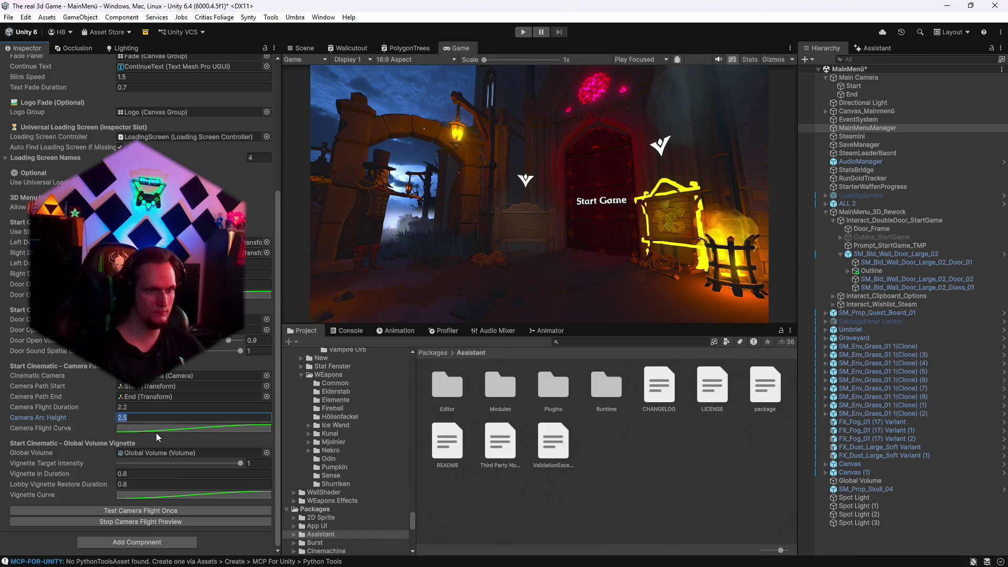
{"action": "left_click", "coordinate": [155, 511]}
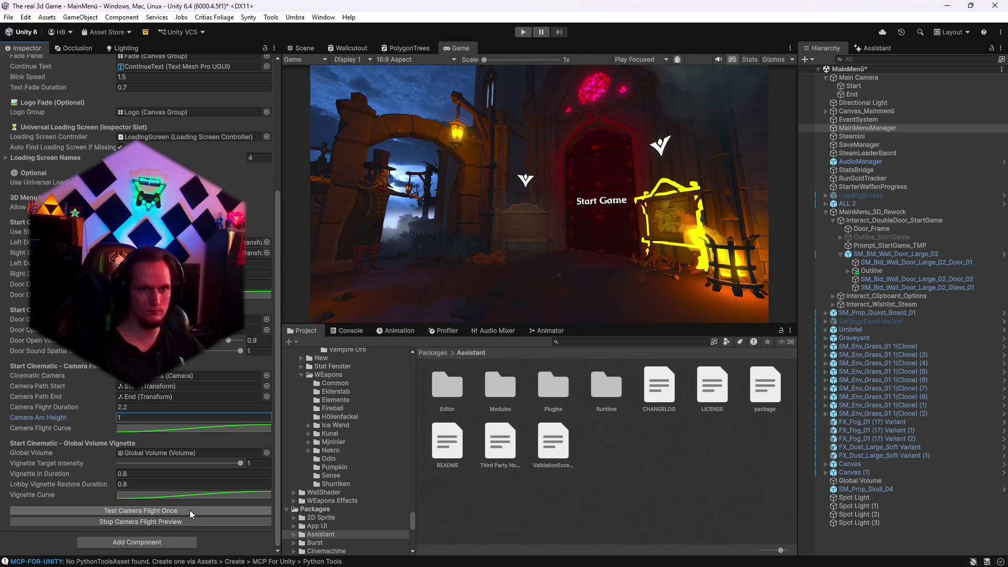
{"action": "left_click", "coordinate": [120, 512]}
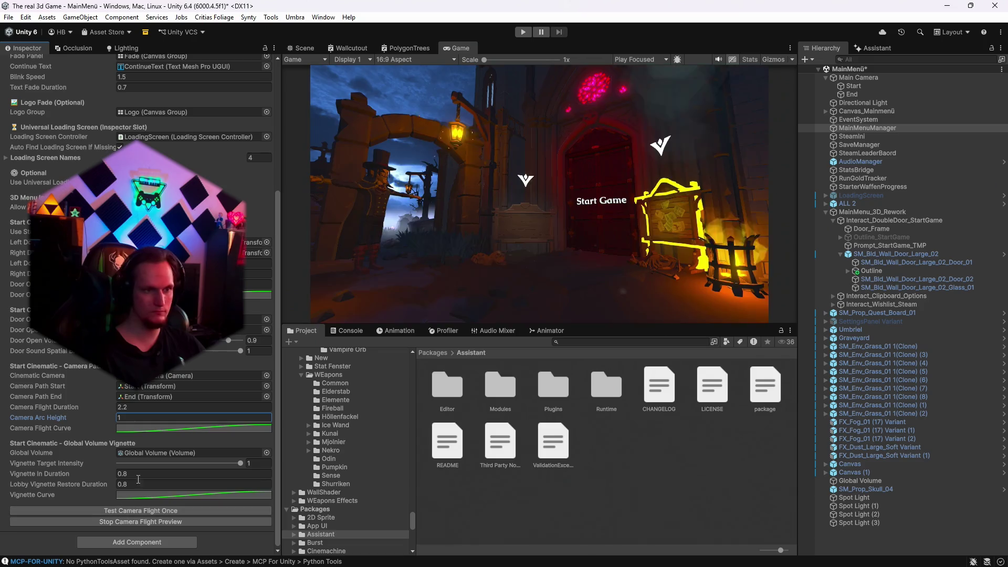
Nudge the End point slightly in the Scene view and test the flight from MainMenuManager.
{"action": "left_click", "coordinate": [854, 95]}
{"action": "left_click", "coordinate": [300, 47]}
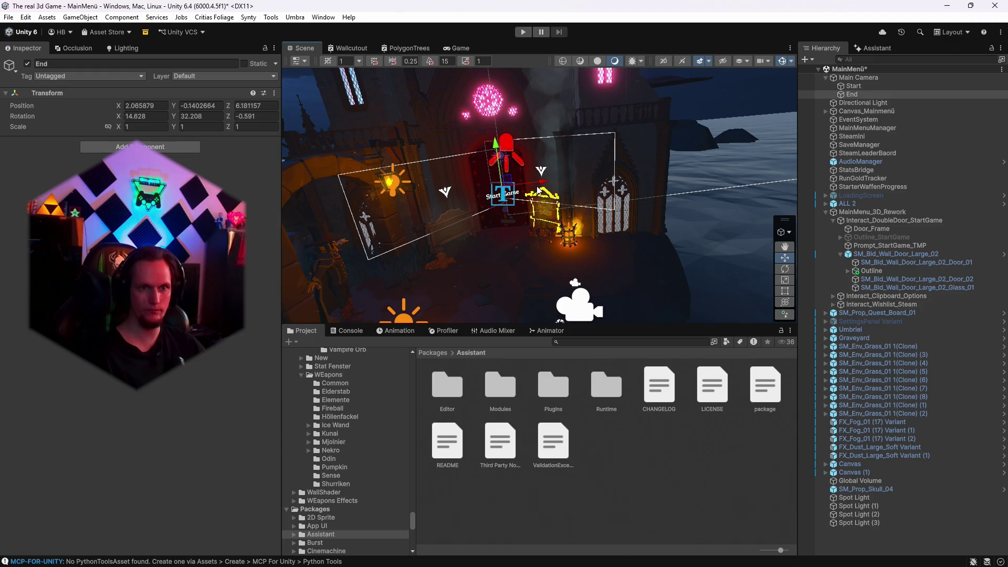
{"action": "left_click_drag", "start_coordinate": [539, 187], "coordinate": [534, 183]}
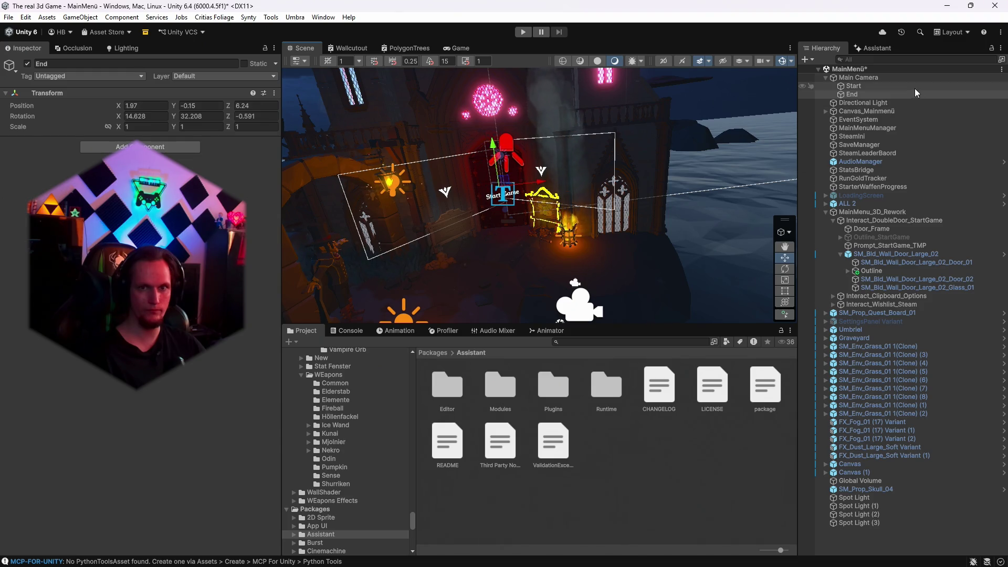
{"action": "left_click", "coordinate": [869, 128]}
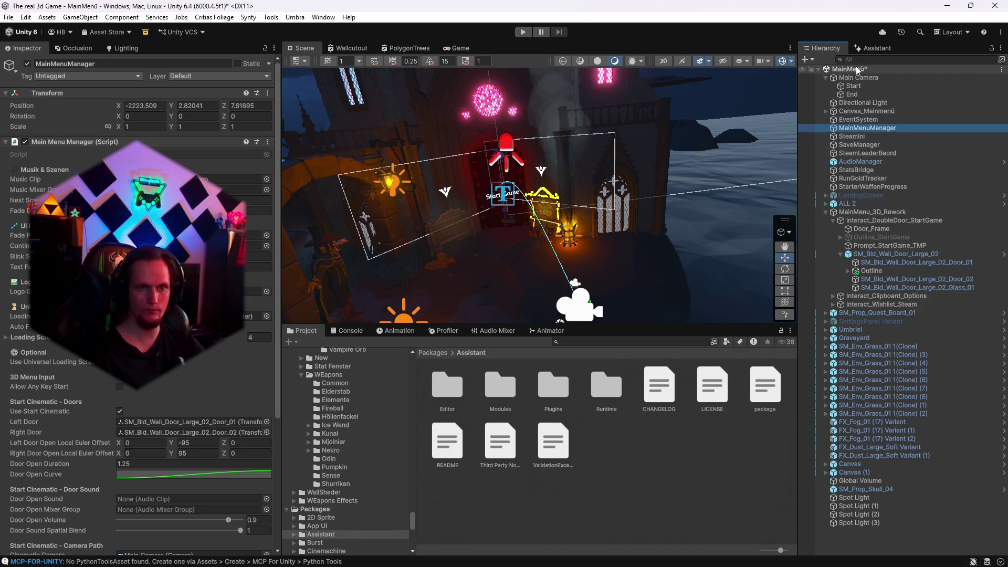
{"action": "left_click", "coordinate": [457, 48]}
{"action": "scroll", "coordinate": [108, 515], "scroll_direction": "down", "scroll_amount": 6}
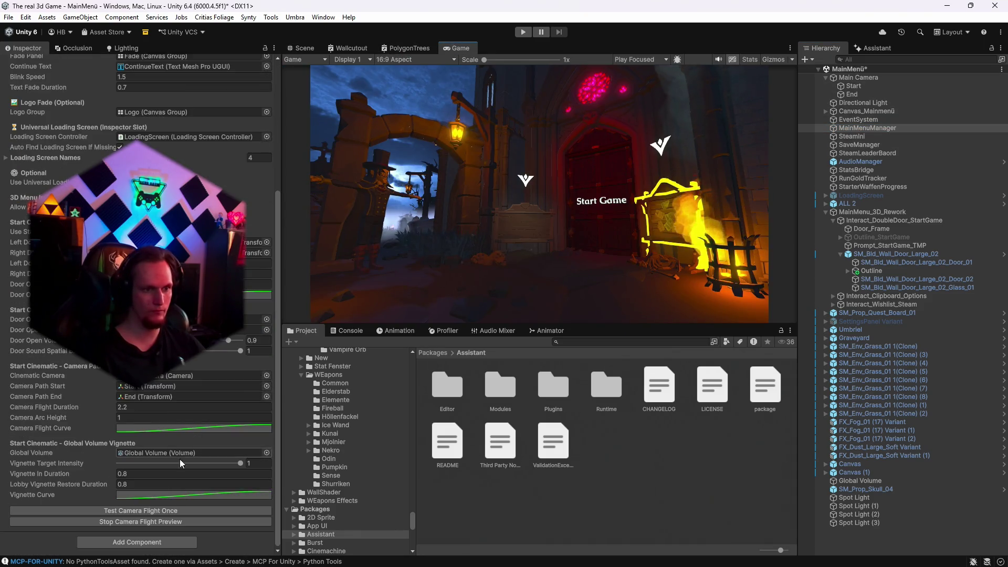
{"action": "left_click", "coordinate": [109, 512]}
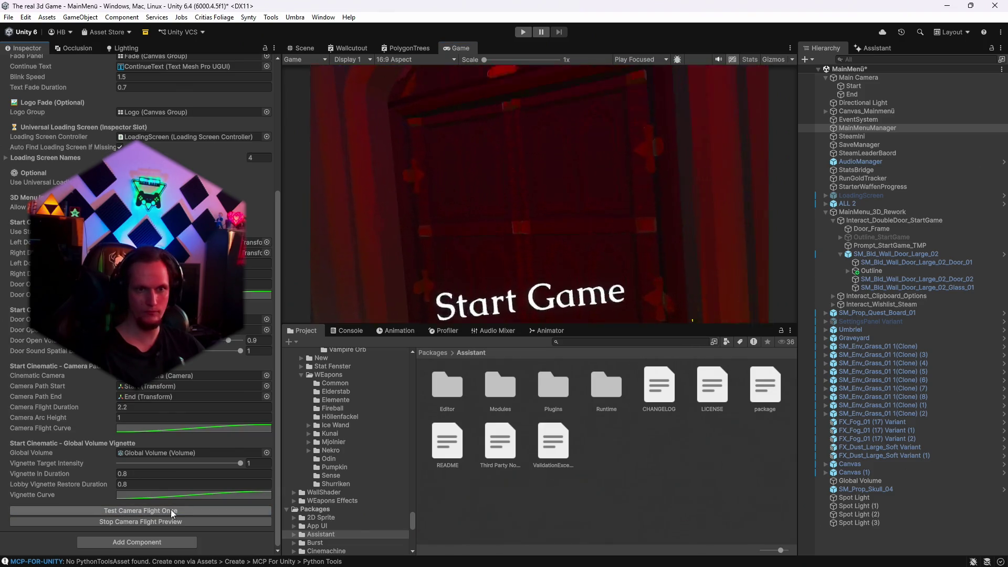
Shift the End point a little further, to about 1.89, -0.16, 6.29.
{"action": "left_click", "coordinate": [852, 93]}
{"action": "left_click", "coordinate": [300, 48]}
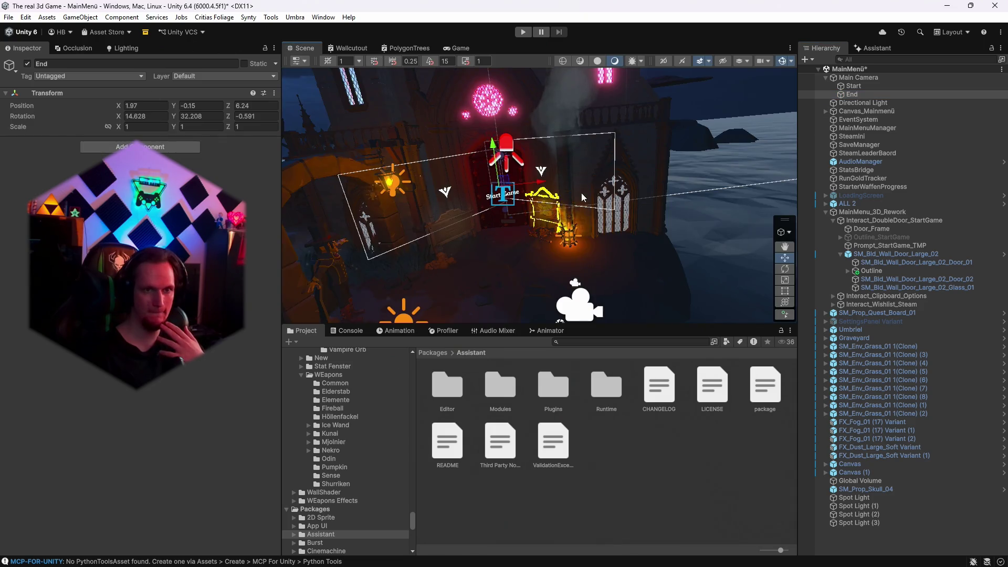
{"action": "left_click_drag", "start_coordinate": [540, 187], "coordinate": [538, 184]}
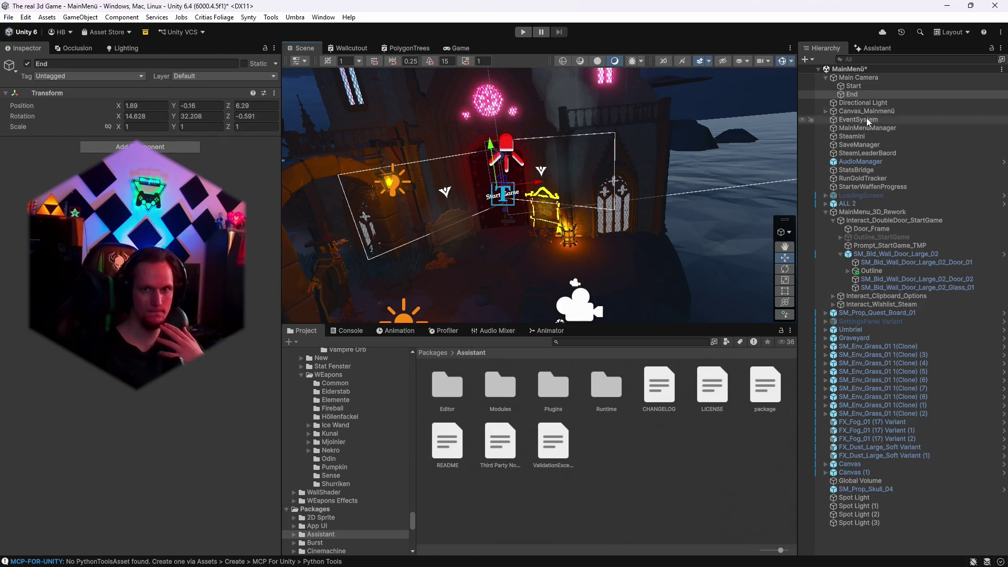
{"action": "left_click", "coordinate": [457, 49]}
{"action": "left_click", "coordinate": [867, 127]}
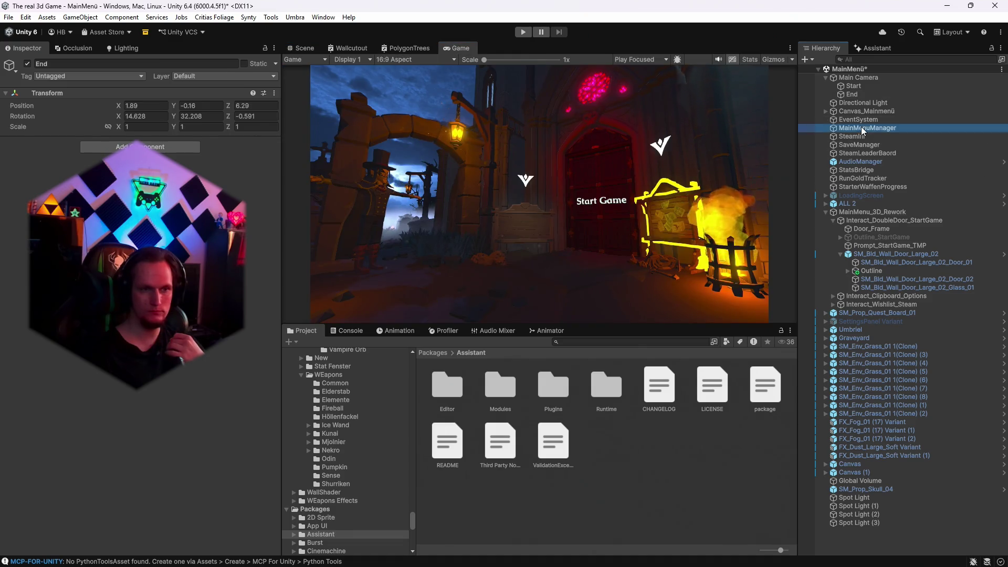
Drag the Vignette Curve's final key much higher and replay the camera flight.
{"action": "scroll", "coordinate": [152, 472], "scroll_direction": "down", "scroll_amount": 10}
{"action": "left_click", "coordinate": [152, 511]}
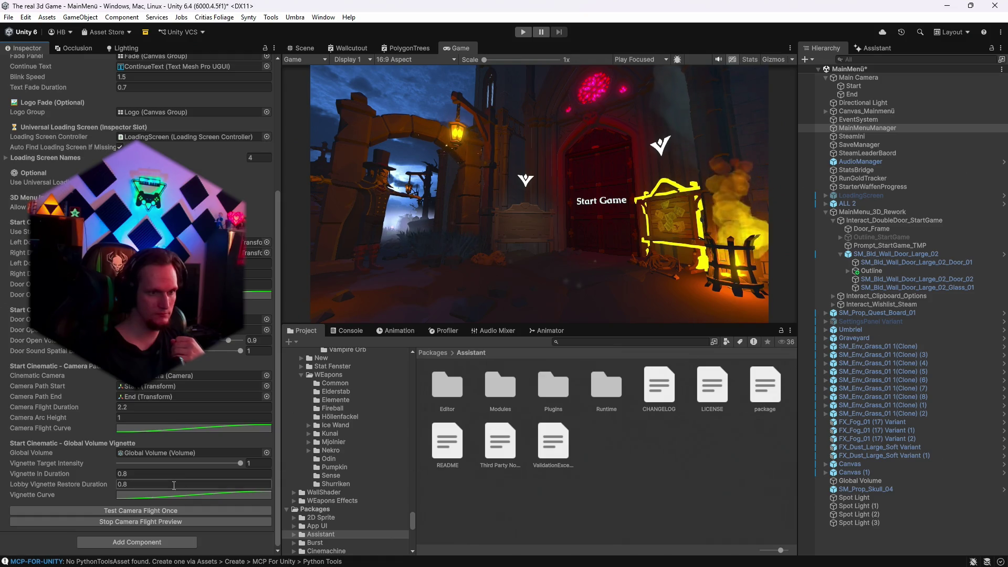
{"action": "left_click", "coordinate": [157, 495]}
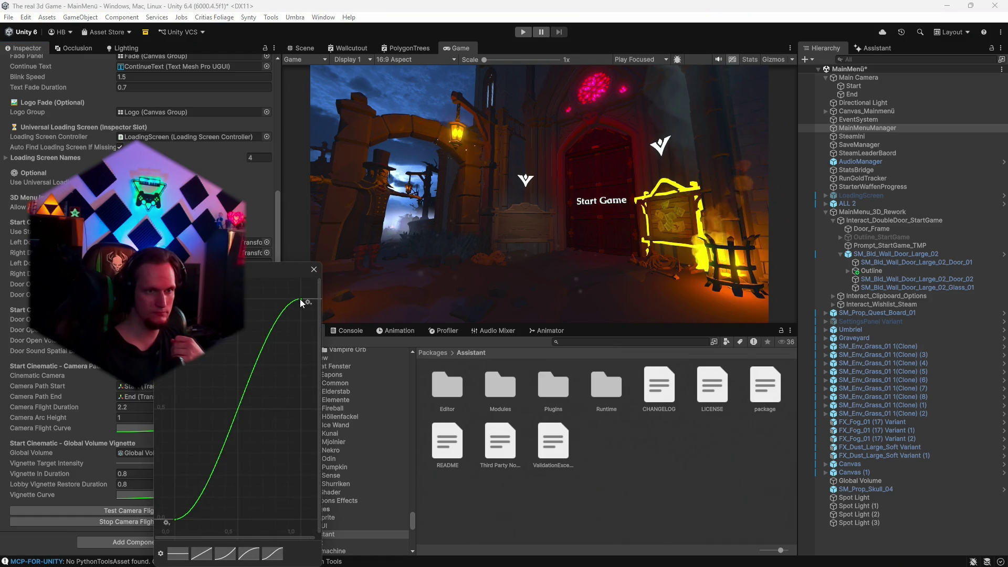
{"action": "left_click_drag", "start_coordinate": [302, 304], "coordinate": [358, 26]}
{"action": "key", "text": "Escape"}
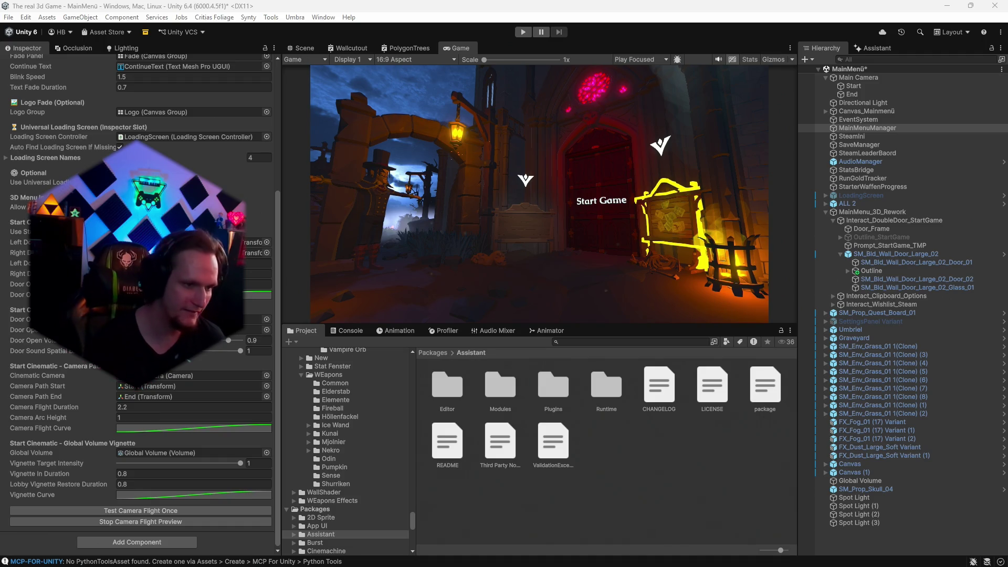
{"action": "left_click", "coordinate": [182, 511]}
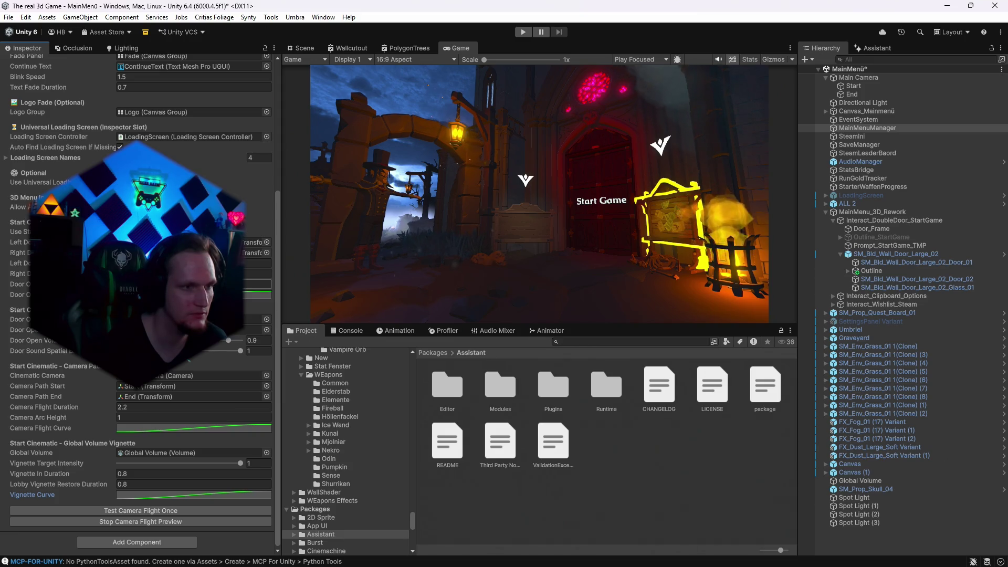
{"action": "left_click", "coordinate": [257, 284]}
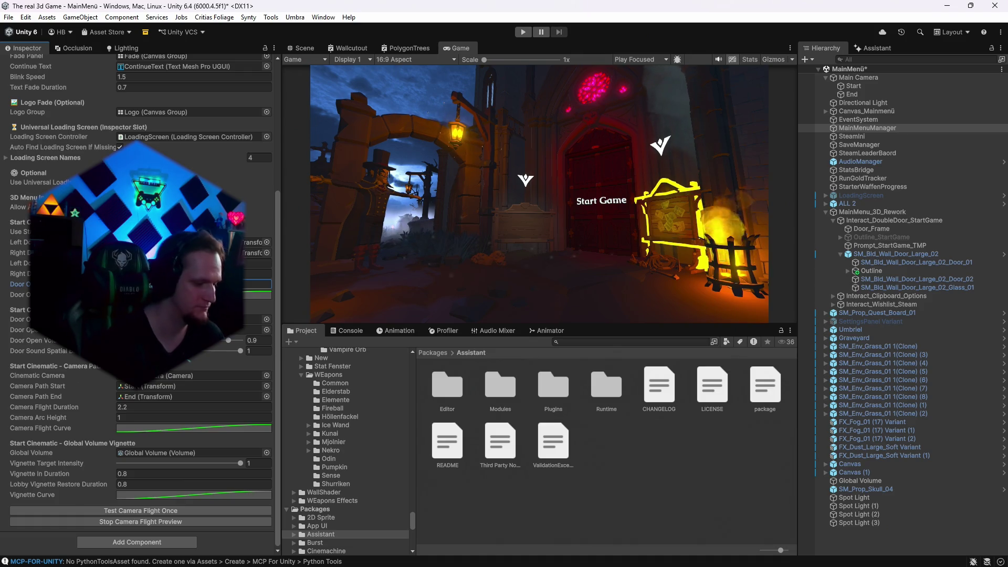
{"action": "scroll", "coordinate": [141, 299], "scroll_direction": "up", "scroll_amount": 2}
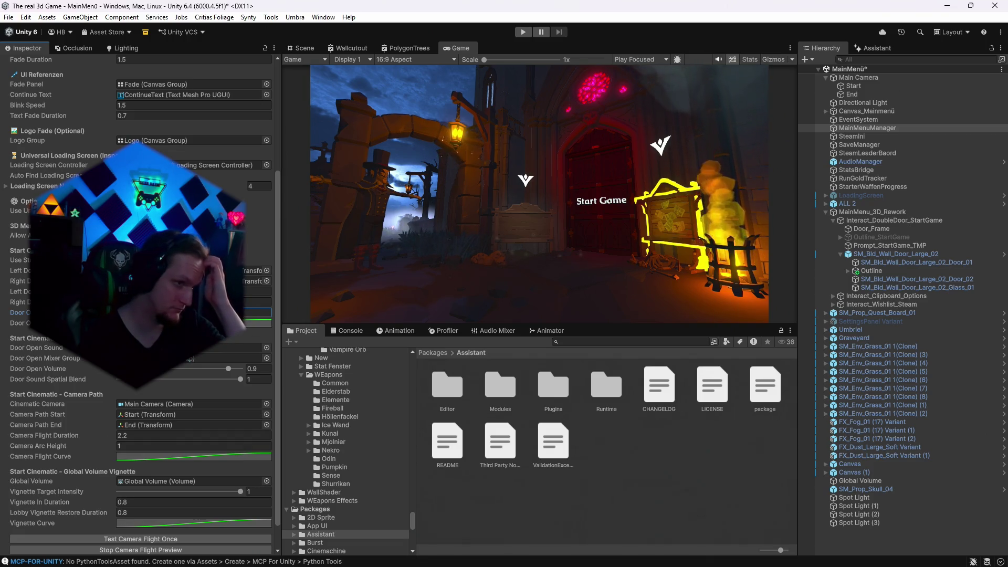
{"action": "scroll", "coordinate": [141, 299], "scroll_direction": "up", "scroll_amount": 4}
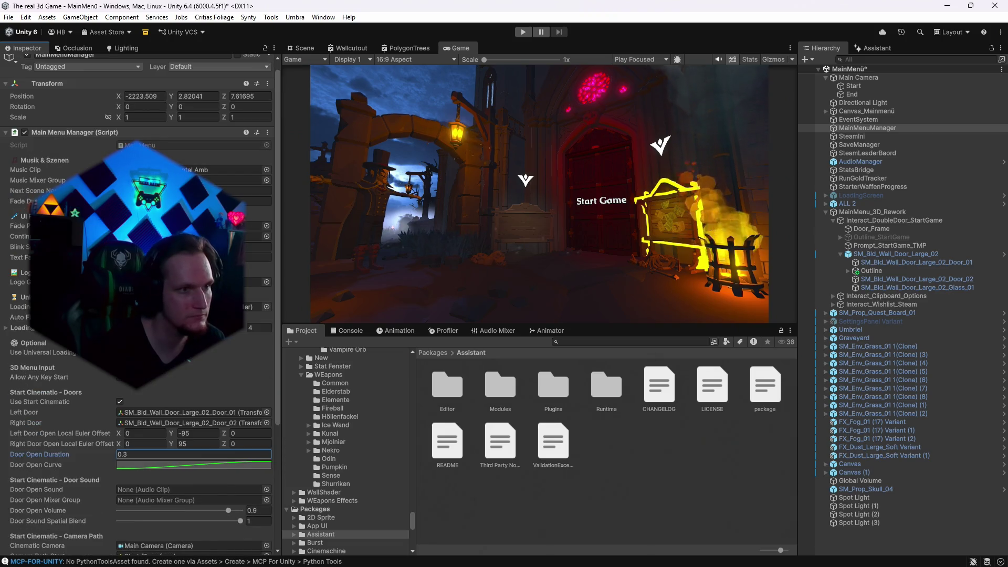
{"action": "scroll", "coordinate": [184, 373], "scroll_direction": "down", "scroll_amount": 5}
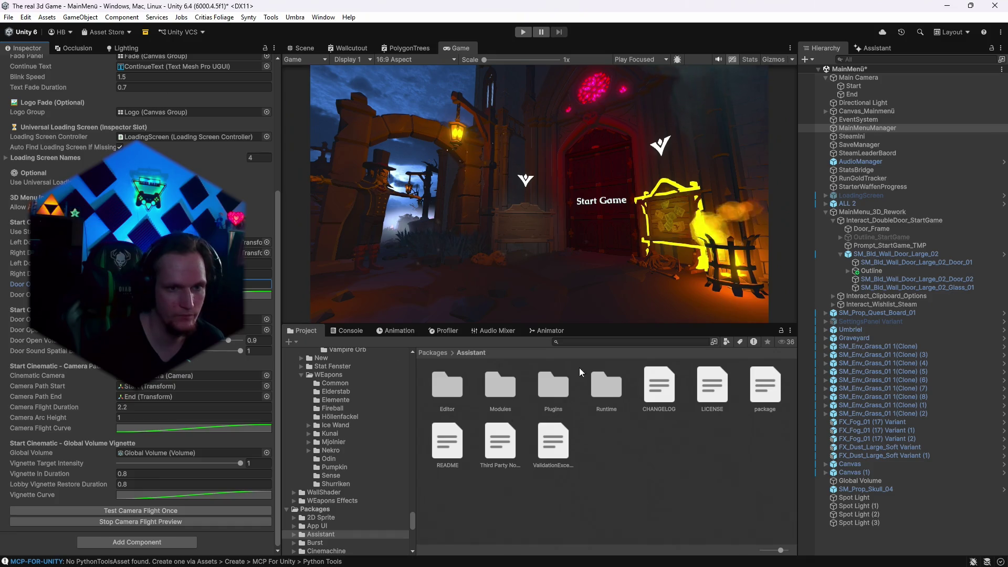
{"action": "left_click", "coordinate": [581, 342]}
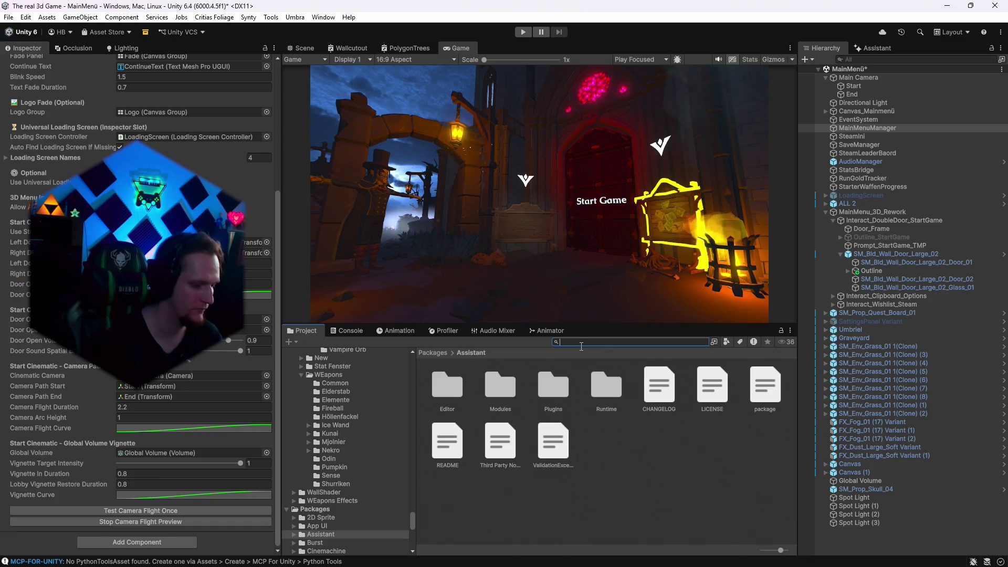
Search the Project for 'treas' and preview the bones, close, open and rubbish Treasure Chest sounds.
{"action": "type", "text": "treas"}
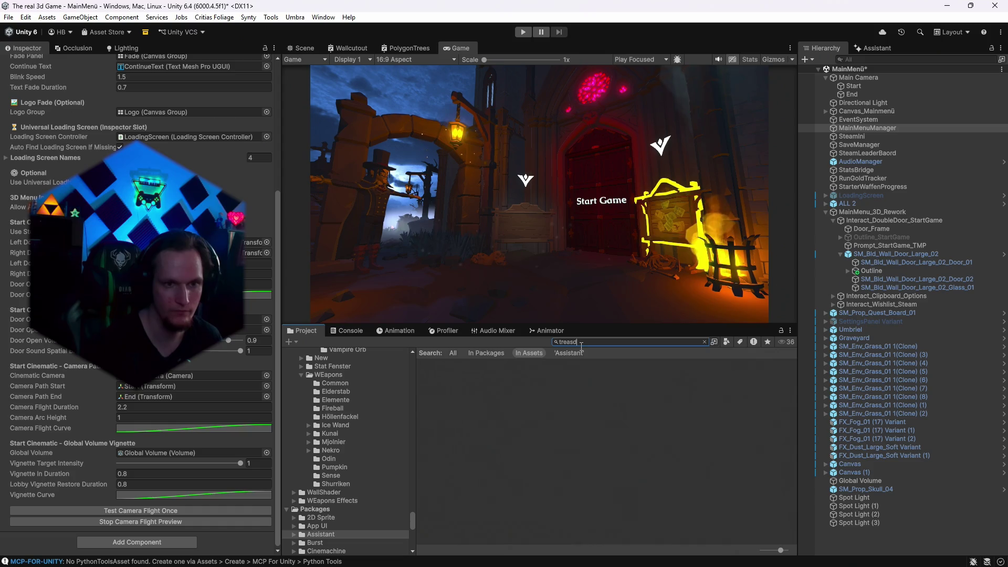
{"action": "scroll", "coordinate": [559, 463], "scroll_direction": "down", "scroll_amount": 5}
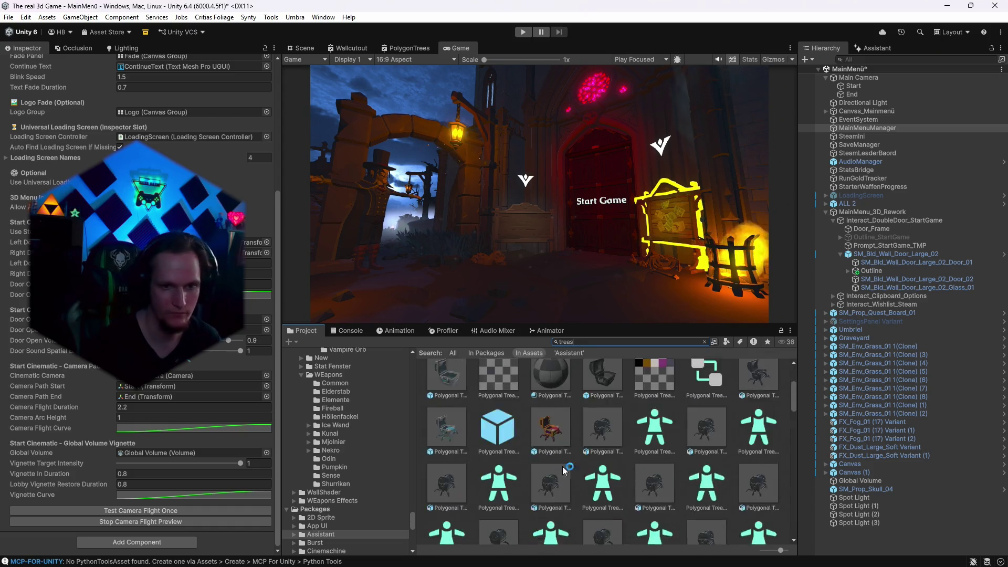
{"action": "scroll", "coordinate": [579, 480], "scroll_direction": "down", "scroll_amount": 3}
{"action": "left_click", "coordinate": [764, 391]}
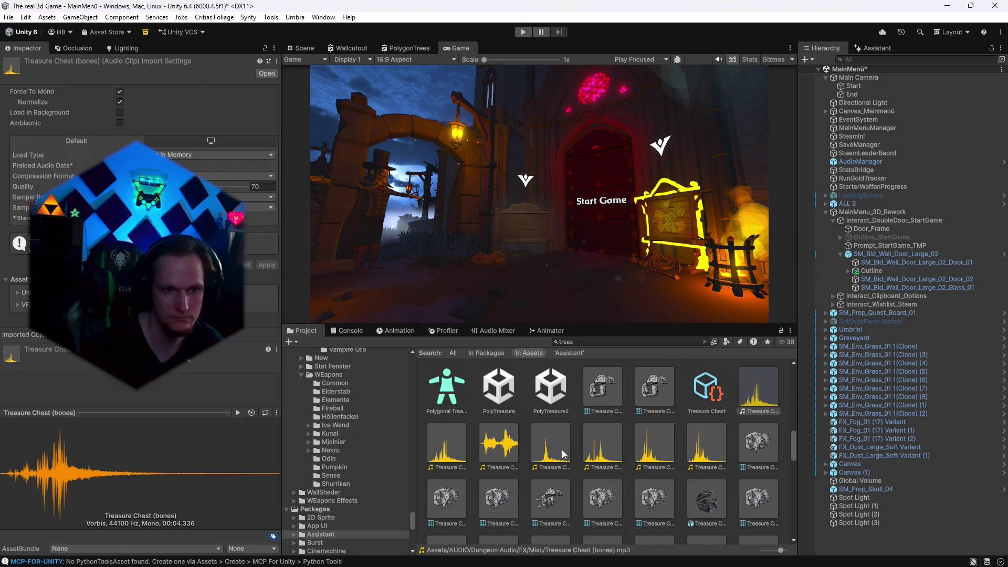
{"action": "left_click", "coordinate": [557, 453]}
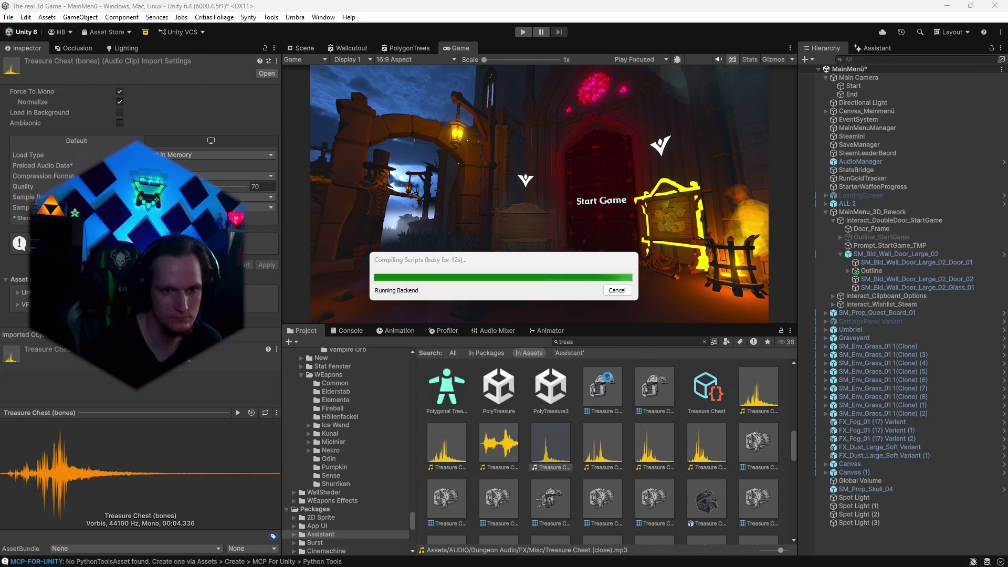
{"action": "left_click", "coordinate": [602, 456]}
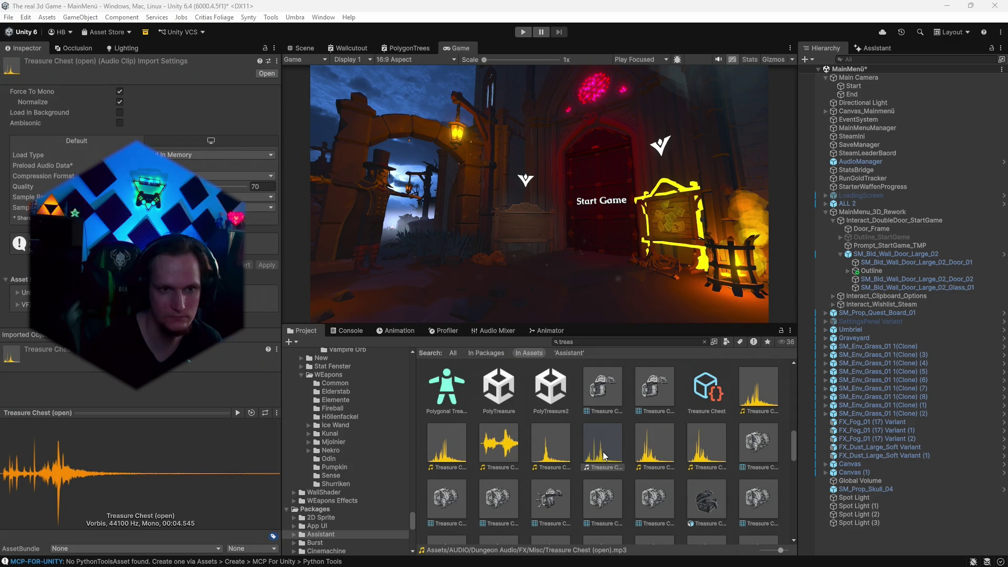
{"action": "left_click", "coordinate": [445, 446]}
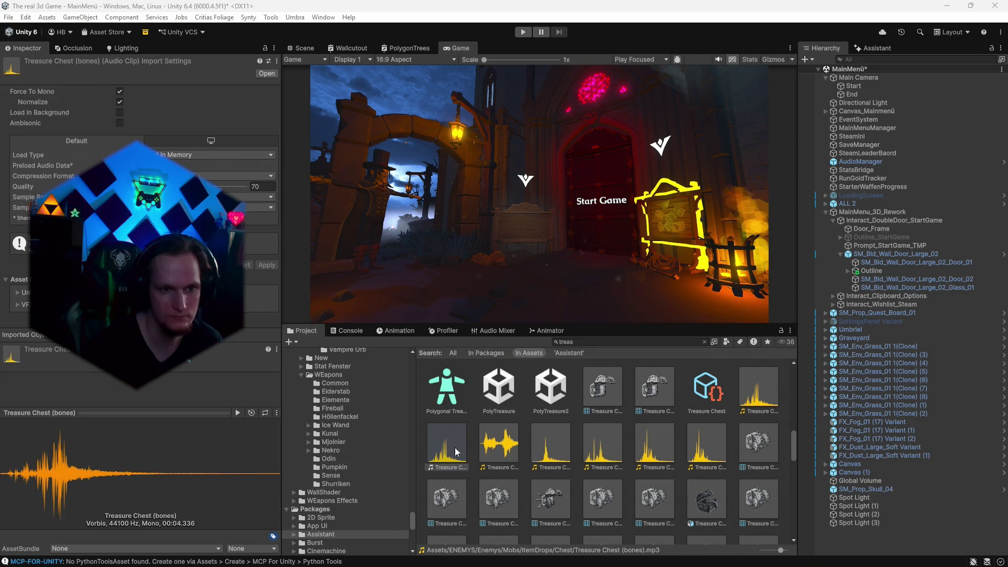
{"action": "left_click", "coordinate": [662, 449]}
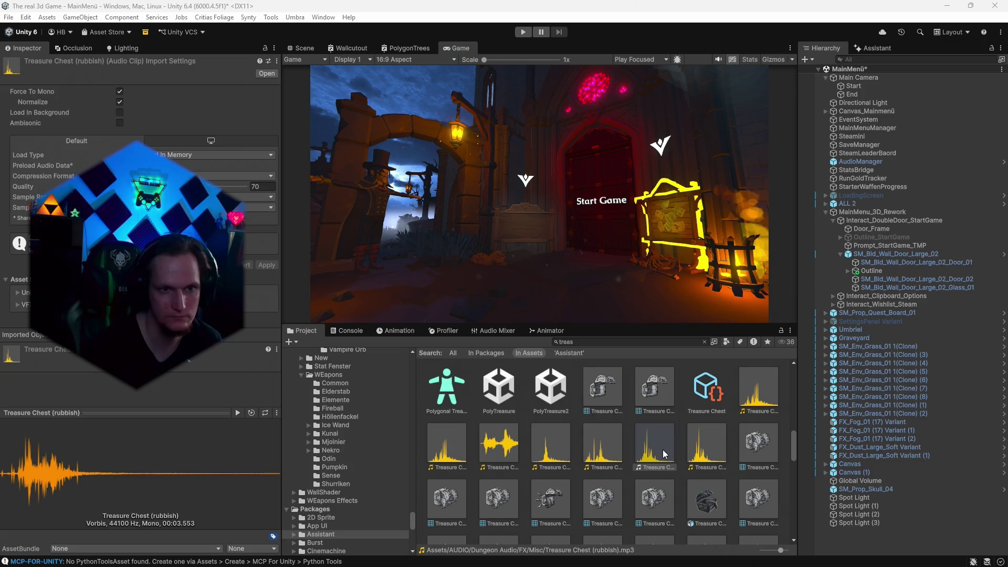
{"action": "left_click", "coordinate": [707, 448]}
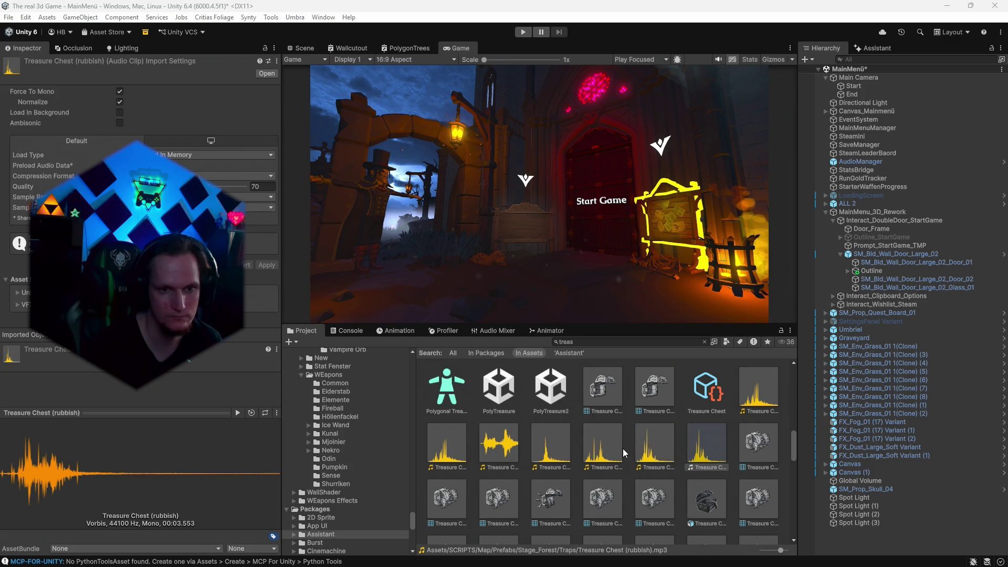
Settle on Treasure Chest (open) and clear the search to reveal its folder.
{"action": "scroll", "coordinate": [628, 455], "scroll_direction": "down", "scroll_amount": 1}
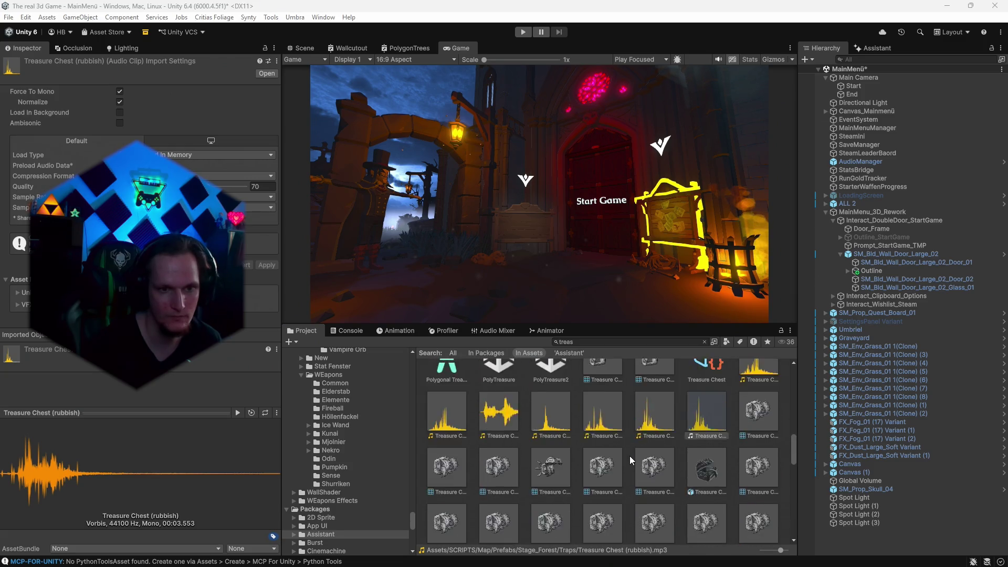
{"action": "scroll", "coordinate": [629, 455], "scroll_direction": "up", "scroll_amount": 3}
{"action": "left_click", "coordinate": [589, 518]}
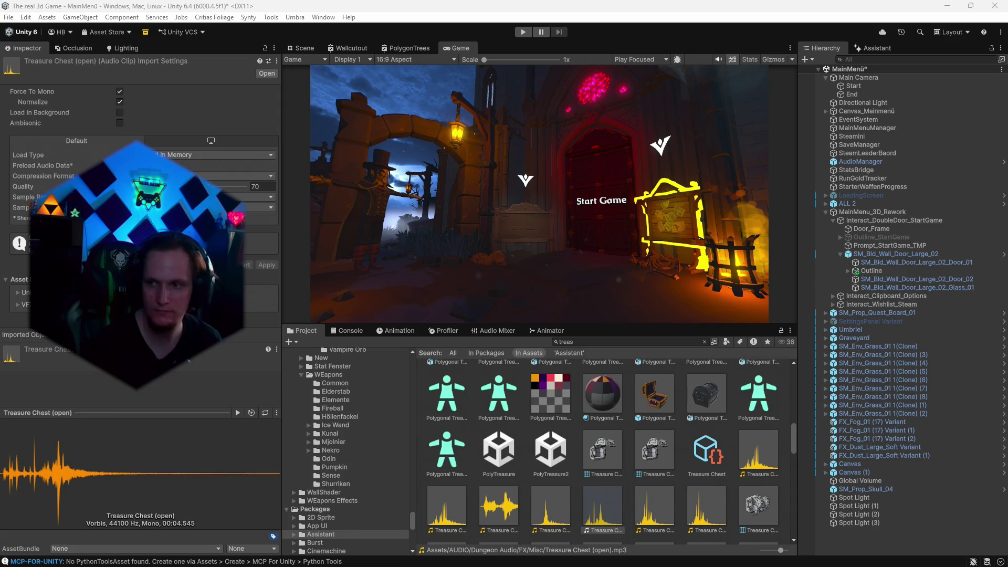
{"action": "left_click", "coordinate": [624, 504]}
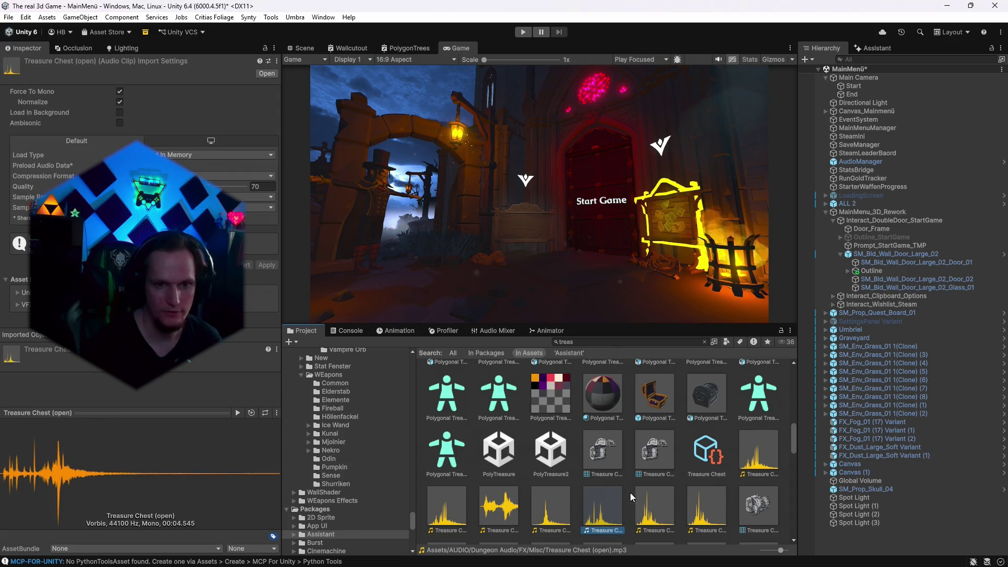
{"action": "double_click", "coordinate": [638, 341]}
{"action": "key", "text": "BackSpace"}
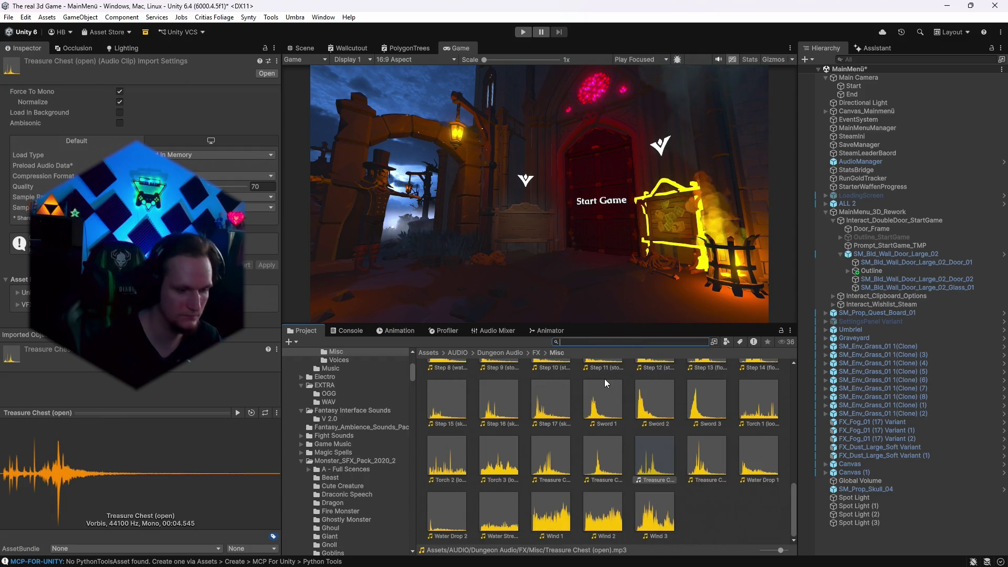
Open the Assets/SCENES/MainMenu/Generated folder in the Project window.
{"action": "type", "text": "main me"}
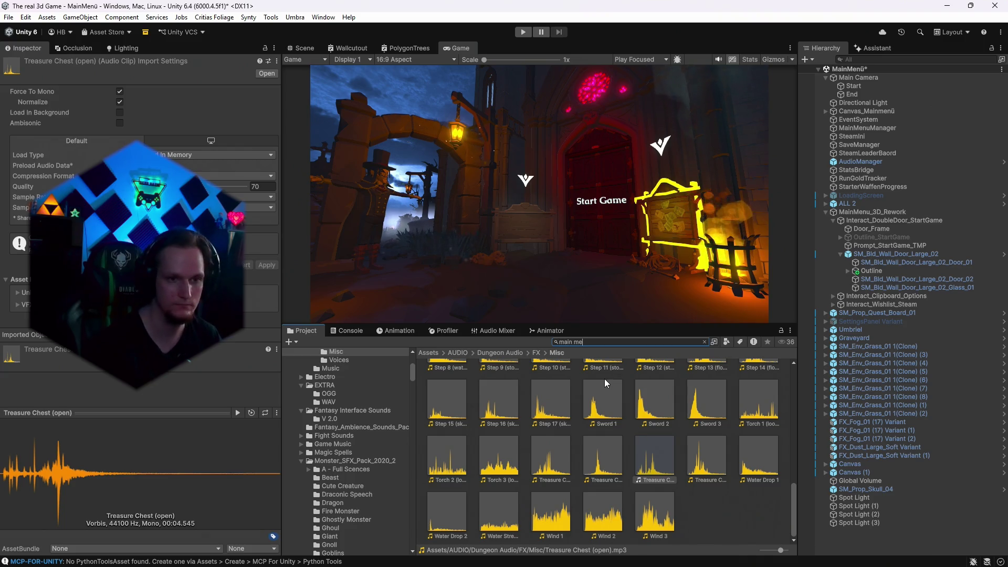
{"action": "scroll", "coordinate": [461, 422], "scroll_direction": "up", "scroll_amount": 10}
{"action": "left_click", "coordinate": [445, 409]}
{"action": "left_click", "coordinate": [559, 386]}
{"action": "double_click", "coordinate": [558, 384]}
{"action": "double_click", "coordinate": [496, 385]}
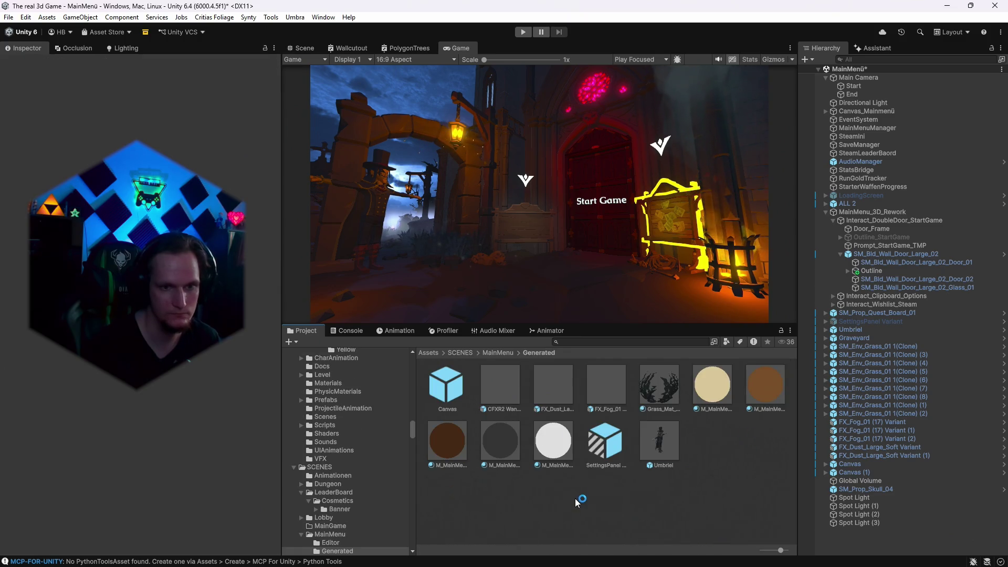
On MainMenuManager, set Door Open Volume to 0.5 and route the door sound to Master.
{"action": "left_click", "coordinate": [866, 153]}
{"action": "left_click", "coordinate": [857, 144]}
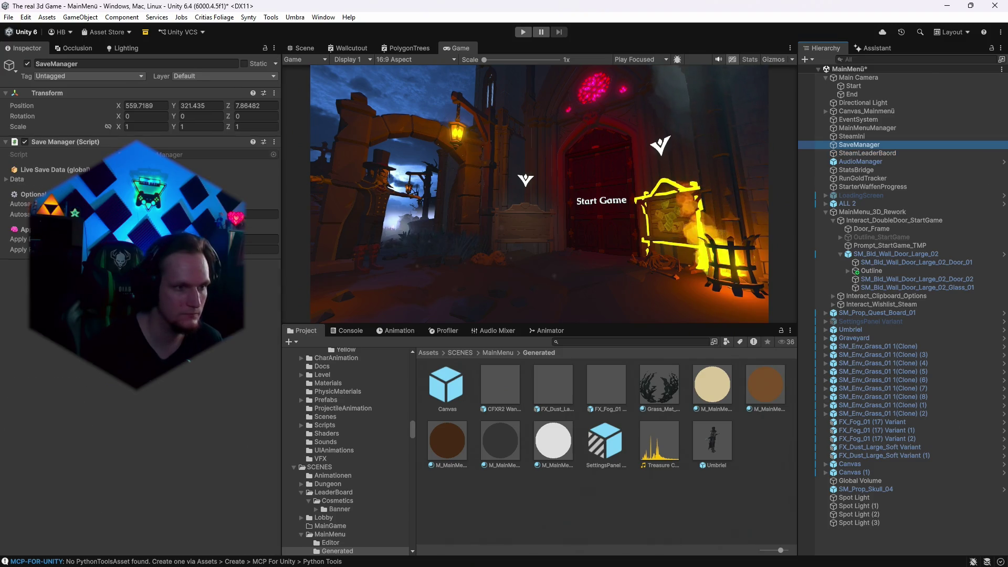
{"action": "left_click", "coordinate": [885, 129]}
{"action": "scroll", "coordinate": [141, 315], "scroll_direction": "down", "scroll_amount": 10}
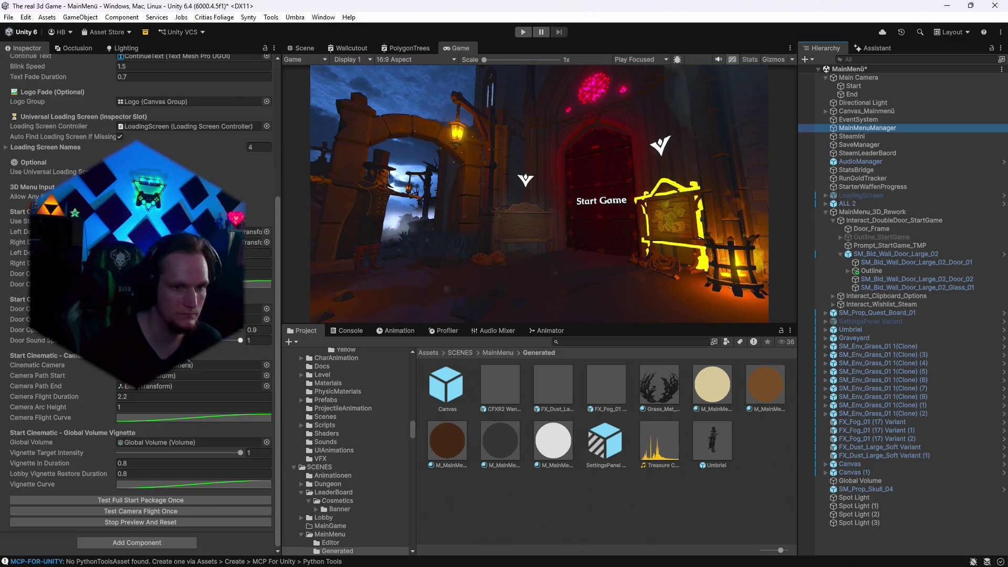
{"action": "scroll", "coordinate": [347, 447], "scroll_direction": "up", "scroll_amount": 1}
{"action": "left_click", "coordinate": [266, 337]}
{"action": "left_click", "coordinate": [260, 329]}
{"action": "type", "text": "0.5"}
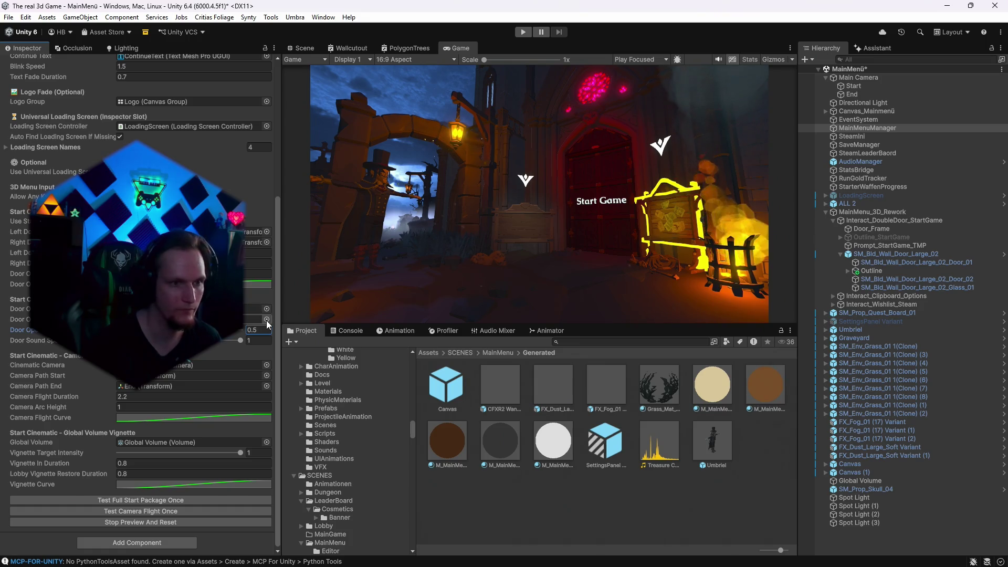
{"action": "left_click", "coordinate": [266, 319]}
{"action": "double_click", "coordinate": [294, 329]}
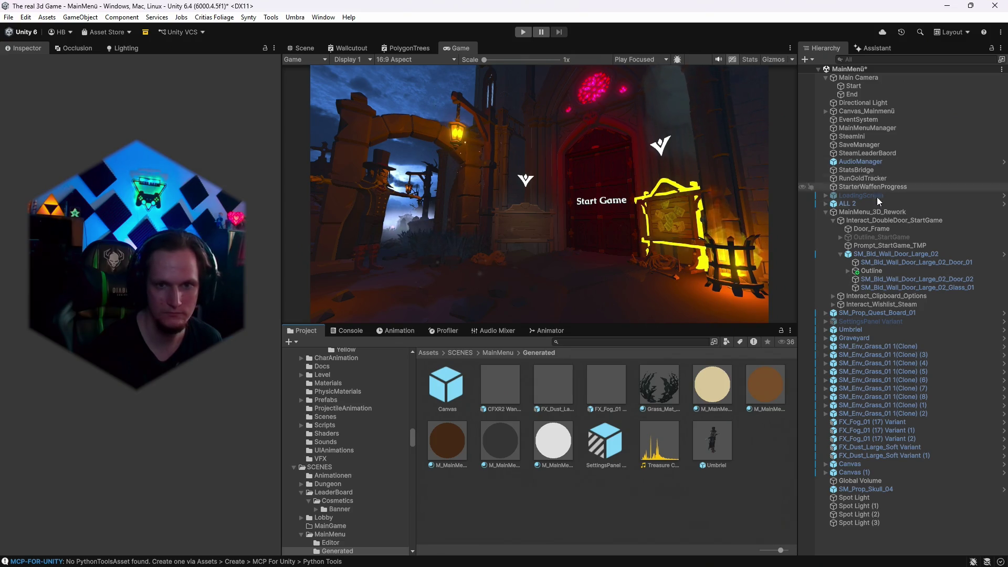
Select MainMenuManager and run Test Full Start Package Once twice.
{"action": "left_click", "coordinate": [869, 220]}
{"action": "left_click", "coordinate": [863, 212]}
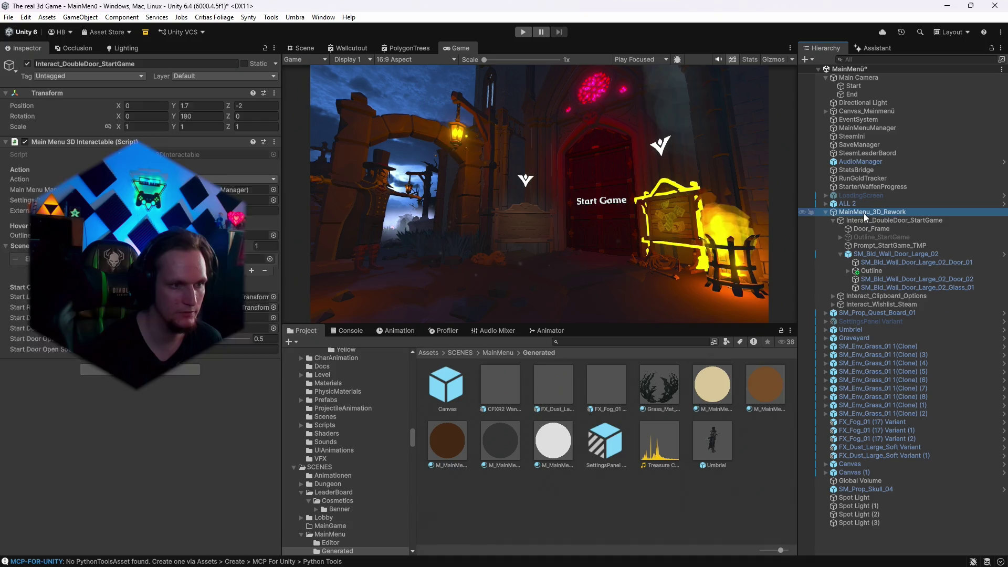
{"action": "left_click", "coordinate": [866, 153]}
{"action": "left_click", "coordinate": [858, 129]}
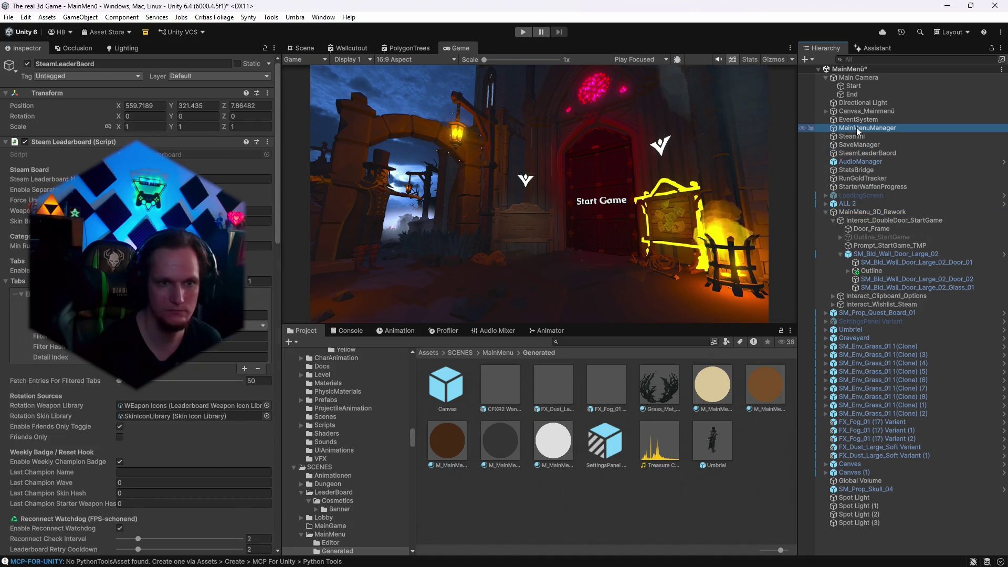
{"action": "scroll", "coordinate": [229, 371], "scroll_direction": "down", "scroll_amount": 10}
{"action": "left_click", "coordinate": [119, 499]}
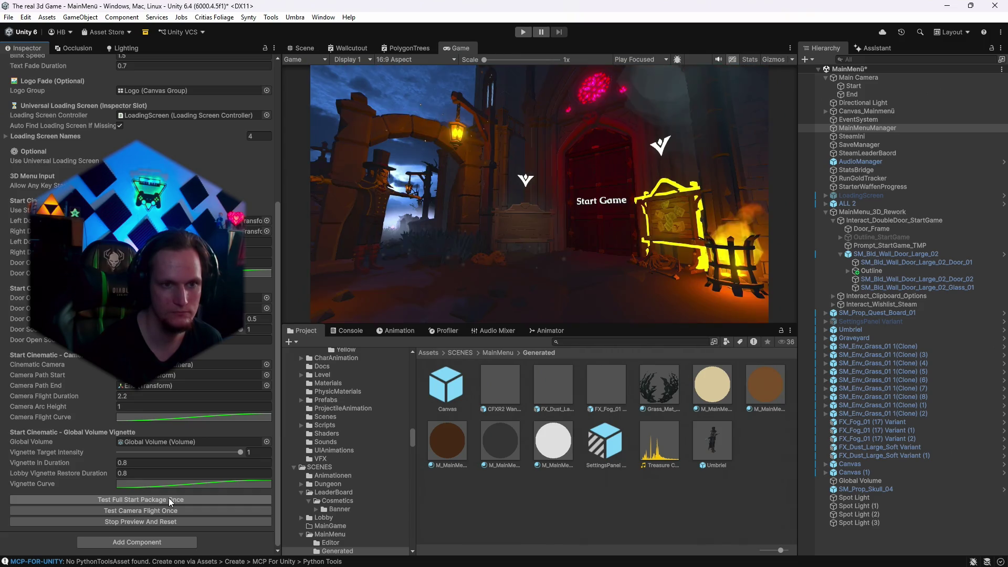
{"action": "left_click", "coordinate": [126, 498]}
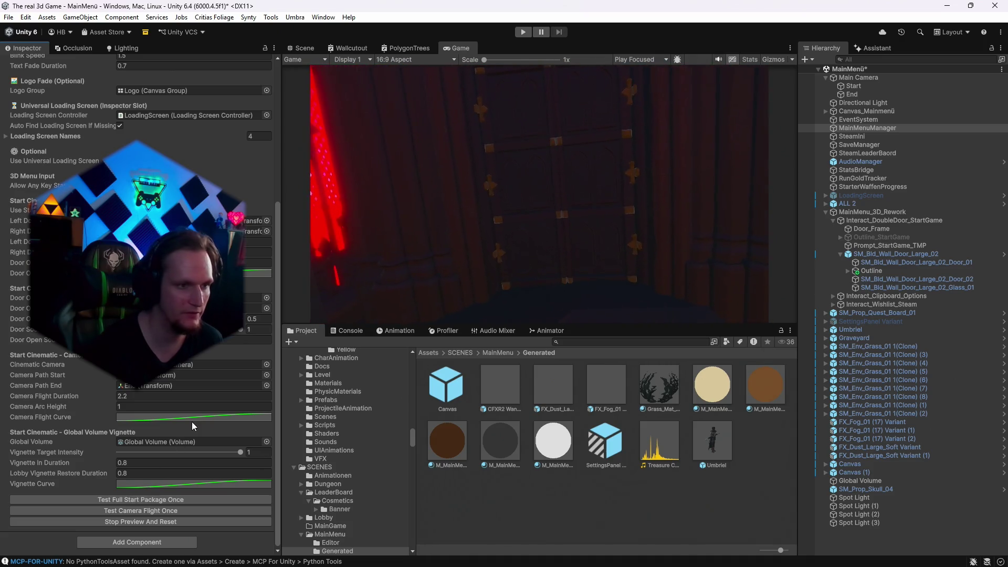
Adjust a door setting and replay the full start sequence test.
{"action": "scroll", "coordinate": [143, 467], "scroll_direction": "up", "scroll_amount": 2}
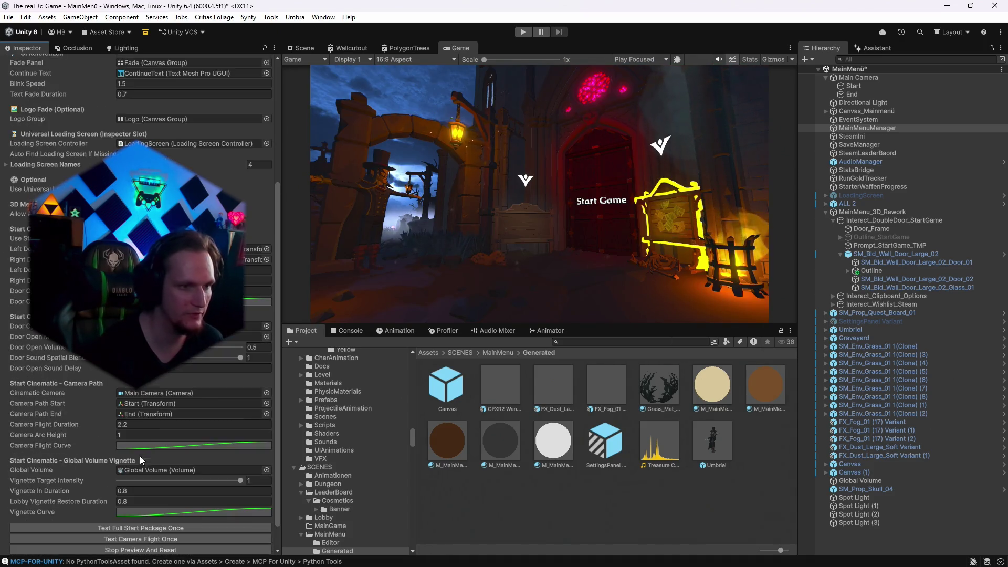
{"action": "left_click", "coordinate": [200, 290]}
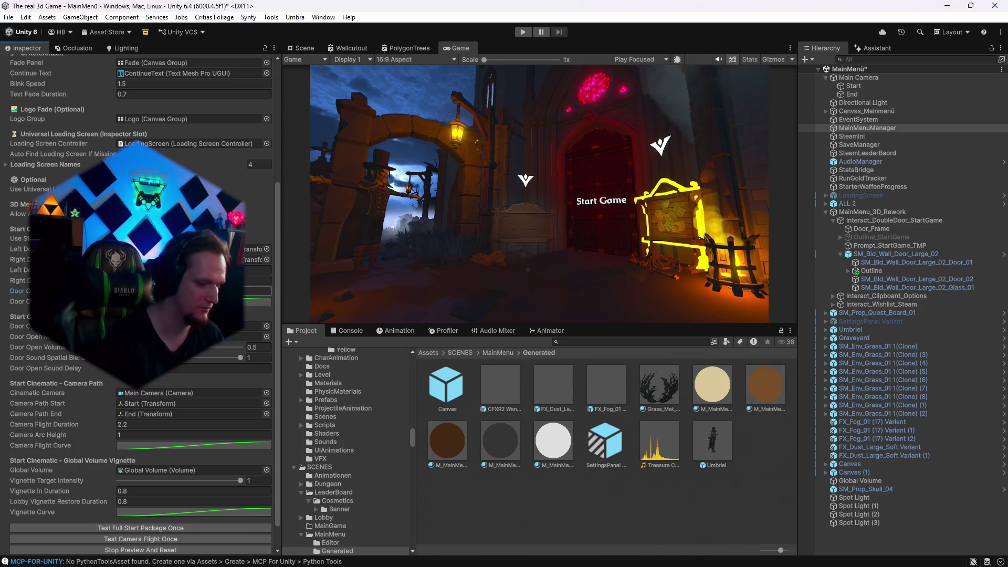
{"action": "left_click", "coordinate": [128, 526]}
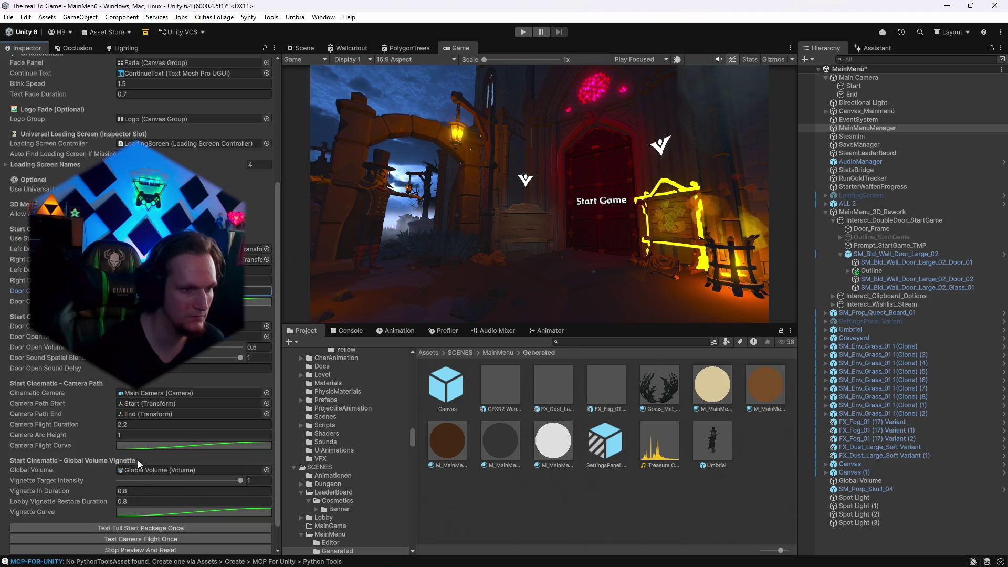
{"action": "left_click", "coordinate": [143, 512]}
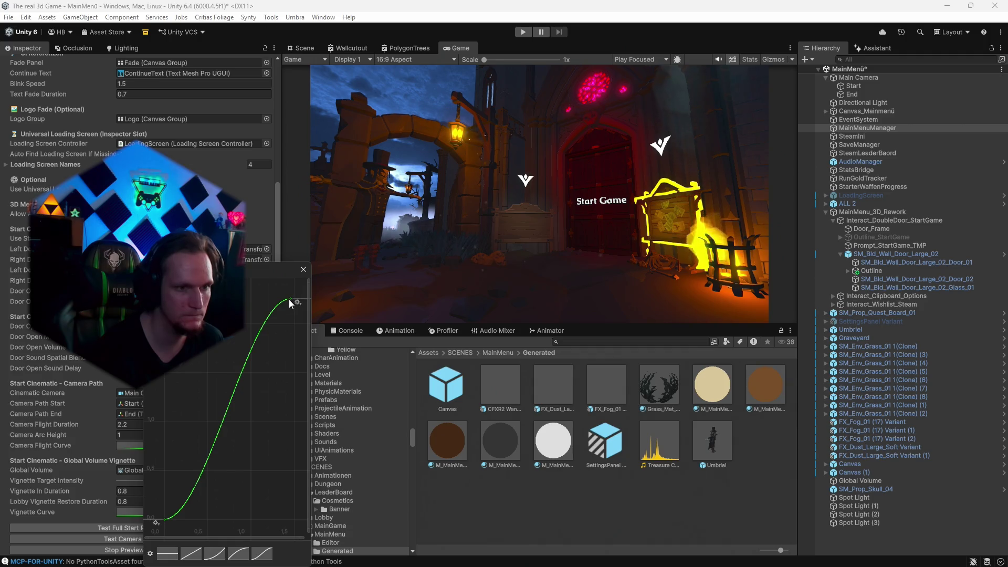
Make the Vignette Curve ramp up steeper, fit it to view, and test the start sequence.
{"action": "mouse_move", "coordinate": [298, 281]}
{"action": "left_mouse_down"}
{"action": "mouse_move", "coordinate": [327, 68]}
{"action": "mouse_move", "coordinate": [276, 392]}
{"action": "left_mouse_up"}
{"action": "key", "text": "f"}
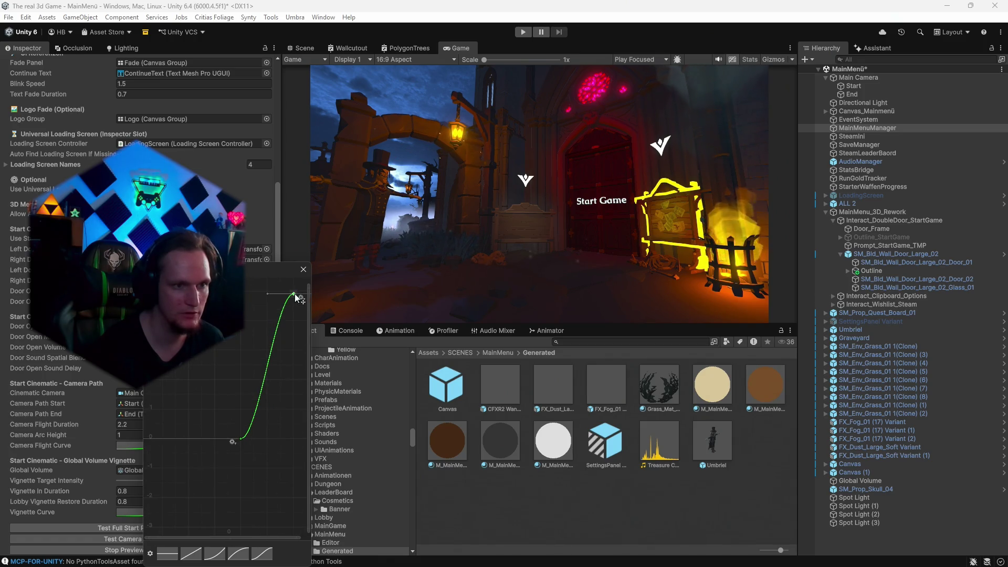
{"action": "left_click", "coordinate": [102, 525]}
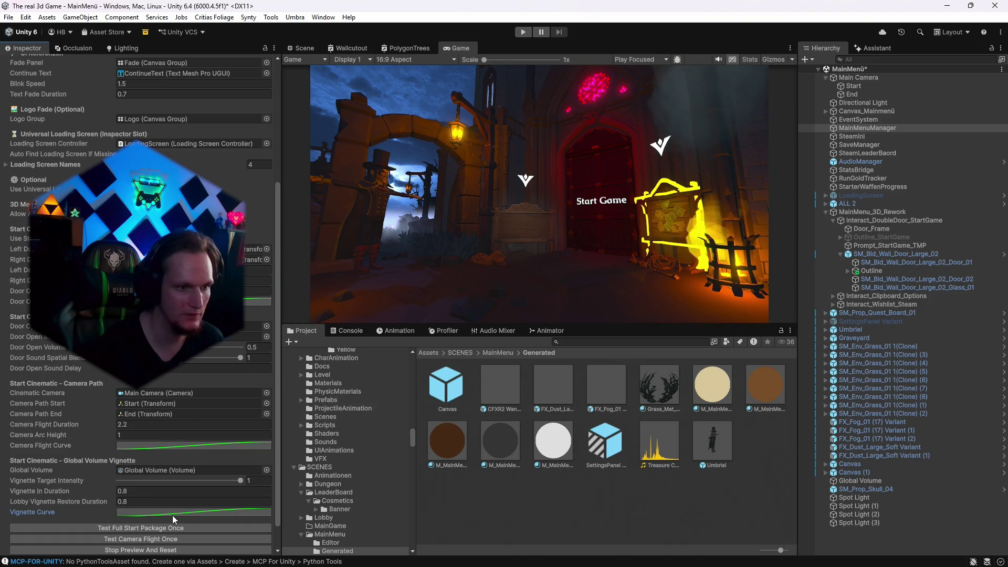
Raise the curve's upper key further, then run and stop the full start cinematic test.
{"action": "left_click", "coordinate": [172, 513]}
{"action": "scroll", "coordinate": [304, 464], "scroll_direction": "down", "scroll_amount": 10}
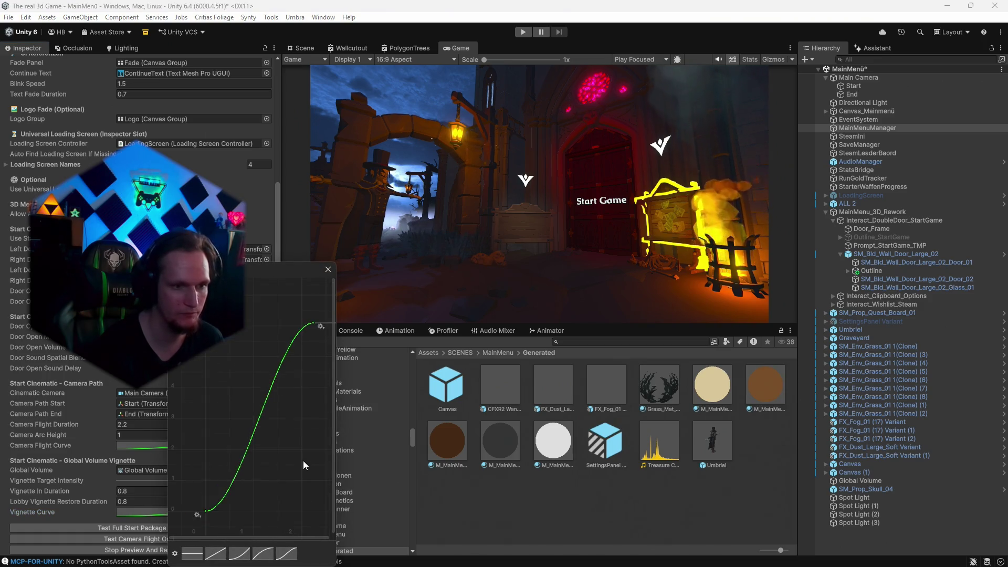
{"action": "mouse_move", "coordinate": [308, 416]}
{"action": "left_mouse_down"}
{"action": "mouse_move", "coordinate": [325, 275]}
{"action": "mouse_move", "coordinate": [321, 286]}
{"action": "left_mouse_up"}
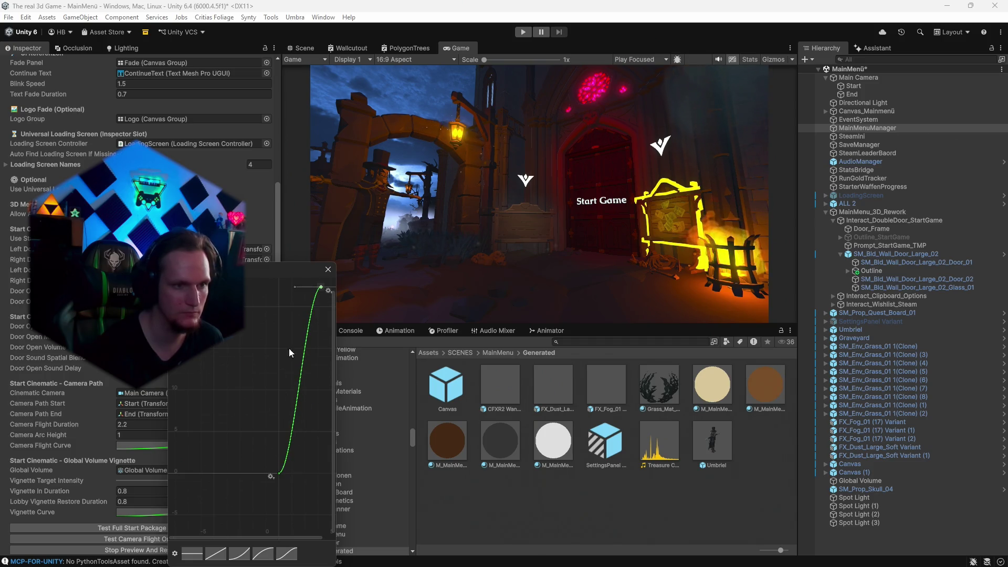
{"action": "left_click", "coordinate": [328, 269]}
{"action": "left_click", "coordinate": [131, 526]}
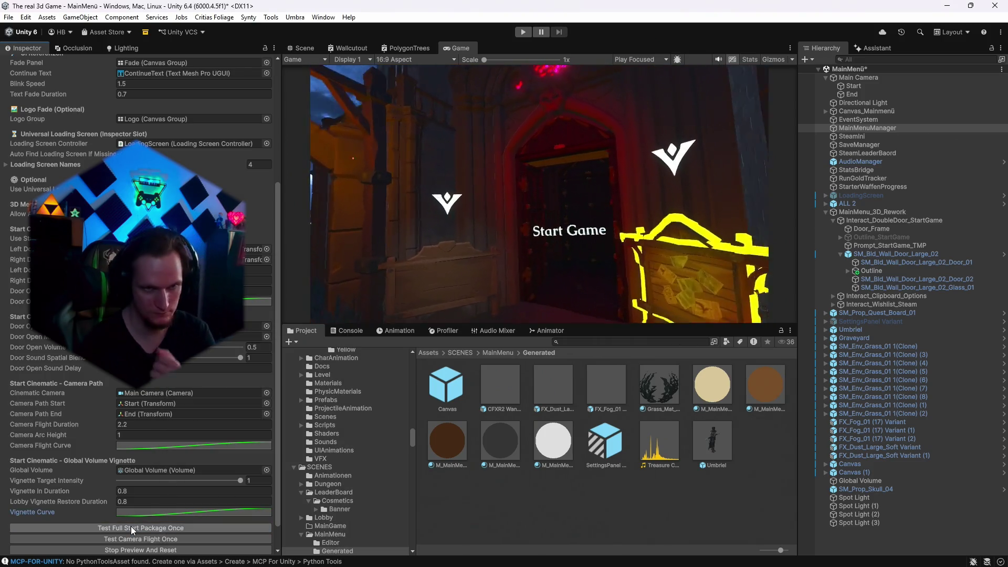
{"action": "left_click", "coordinate": [130, 535]}
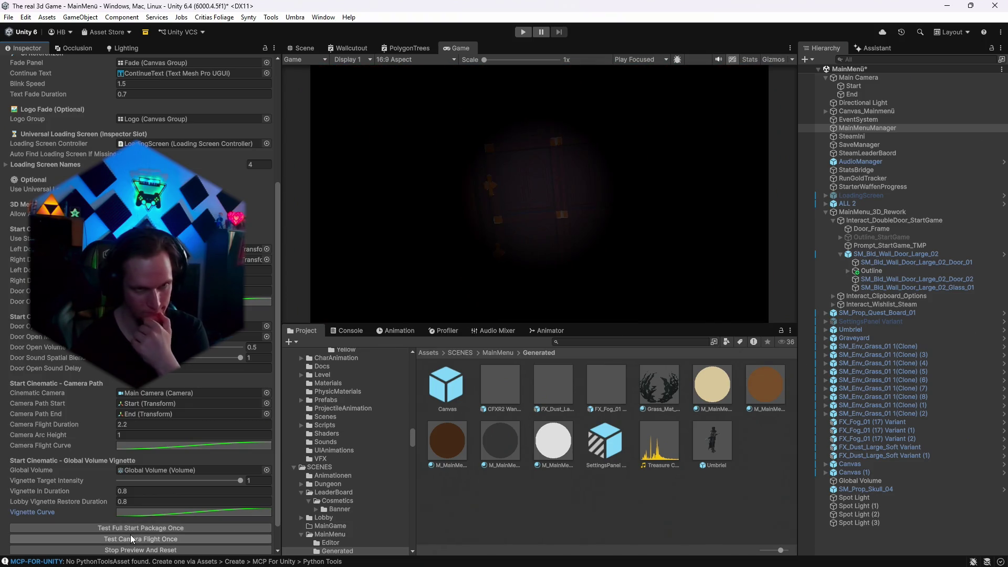
{"action": "scroll", "coordinate": [148, 432], "scroll_direction": "down", "scroll_amount": 1}
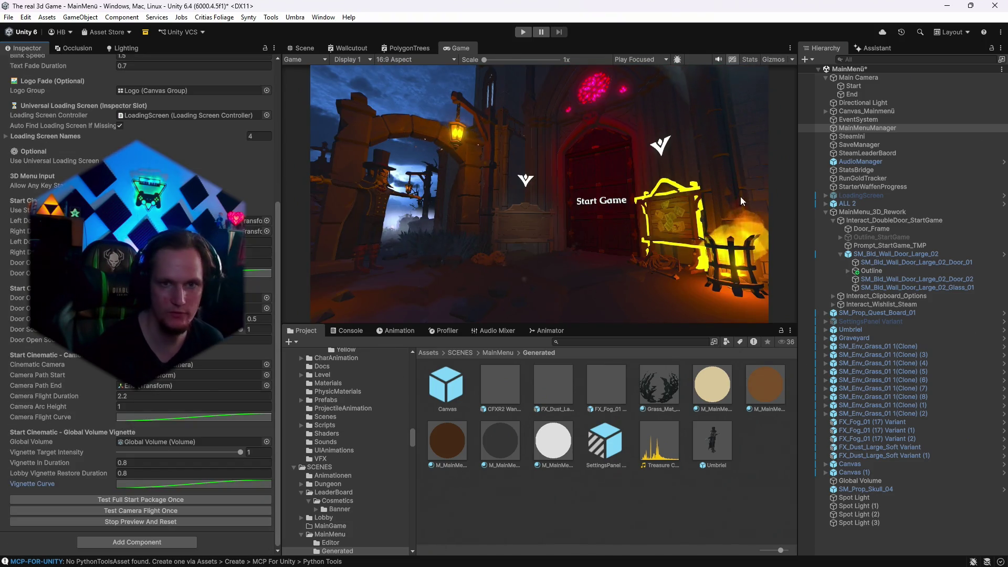
{"action": "left_click", "coordinate": [152, 441]}
On Global Volume, compare vignette intensity at 0 and full, settling on 1.
{"action": "left_click", "coordinate": [846, 481]}
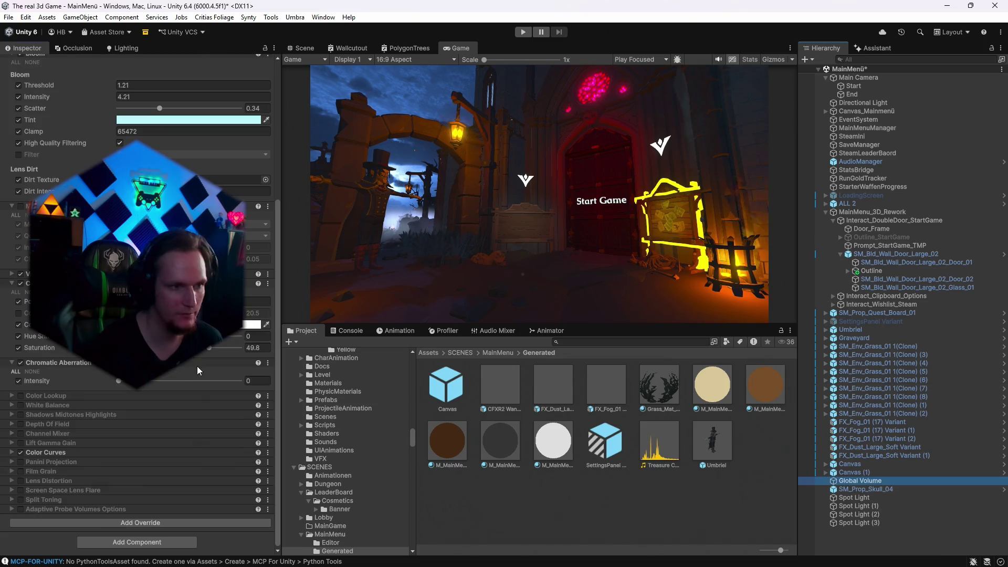
{"action": "scroll", "coordinate": [106, 398], "scroll_direction": "up", "scroll_amount": 3}
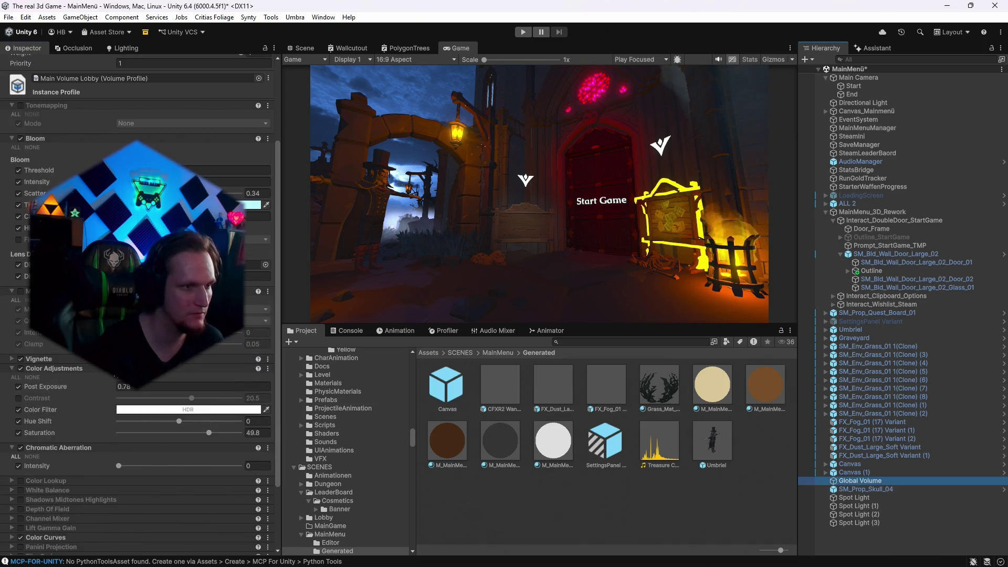
{"action": "left_click", "coordinate": [30, 362]}
{"action": "mouse_move", "coordinate": [160, 410]}
{"action": "left_mouse_down"}
{"action": "mouse_move", "coordinate": [131, 417]}
{"action": "mouse_move", "coordinate": [248, 415]}
{"action": "left_mouse_up"}
{"action": "left_click_drag", "start_coordinate": [314, 415], "coordinate": [63, 411]}
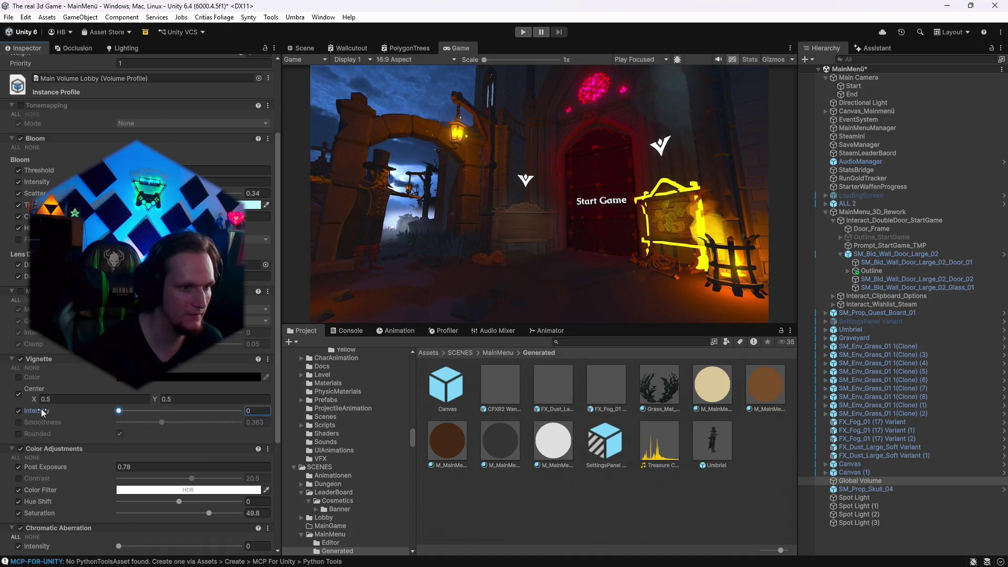
{"action": "mouse_move", "coordinate": [118, 411]}
{"action": "left_mouse_down"}
{"action": "mouse_move", "coordinate": [294, 423]}
{"action": "mouse_move", "coordinate": [10, 417]}
{"action": "left_mouse_up"}
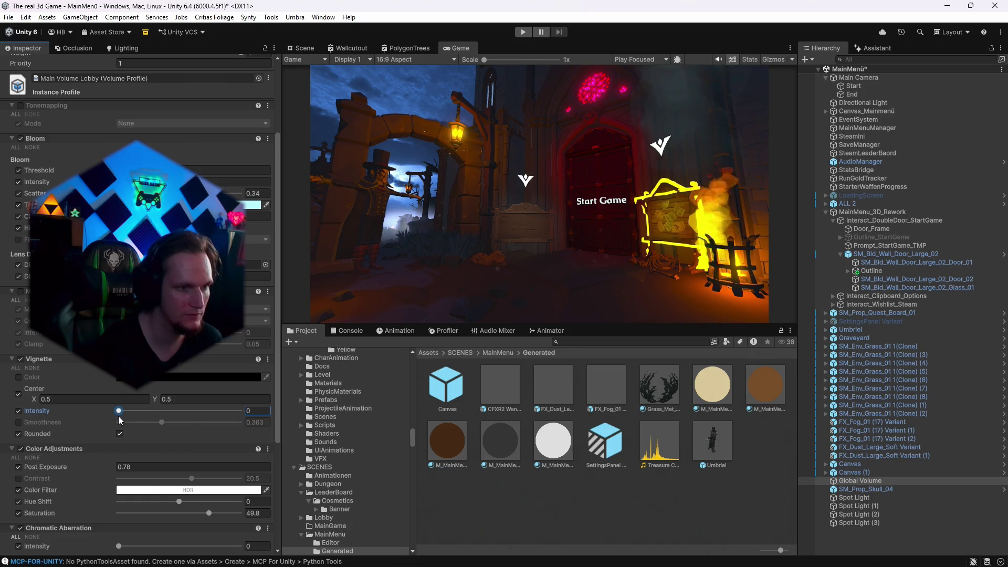
{"action": "left_click_drag", "start_coordinate": [119, 419], "coordinate": [270, 410]}
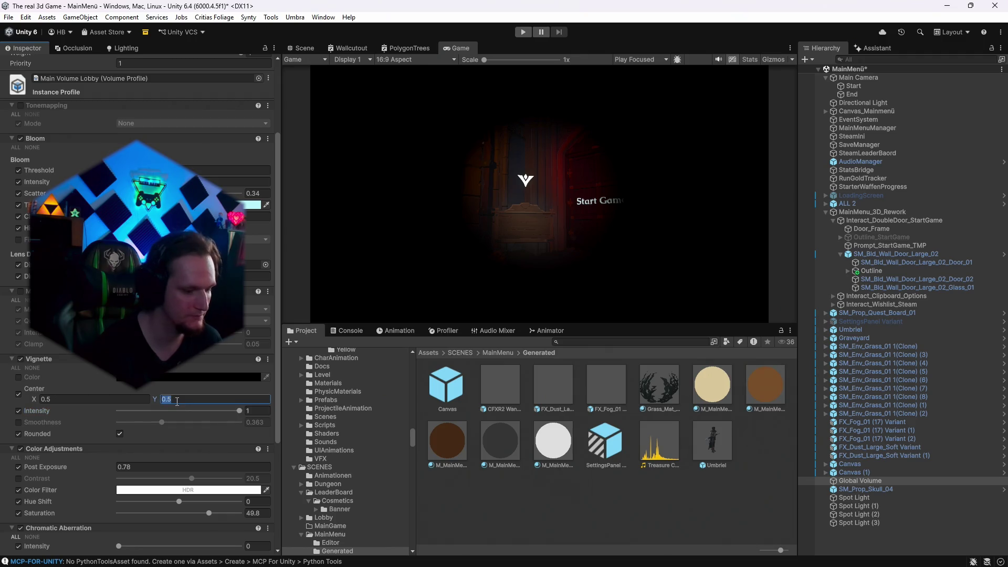
Try a vignette centre X of 0, then restore it to 0.5.
{"action": "type", "text": "0"}
{"action": "left_click", "coordinate": [96, 399]}
{"action": "type", "text": "0"}
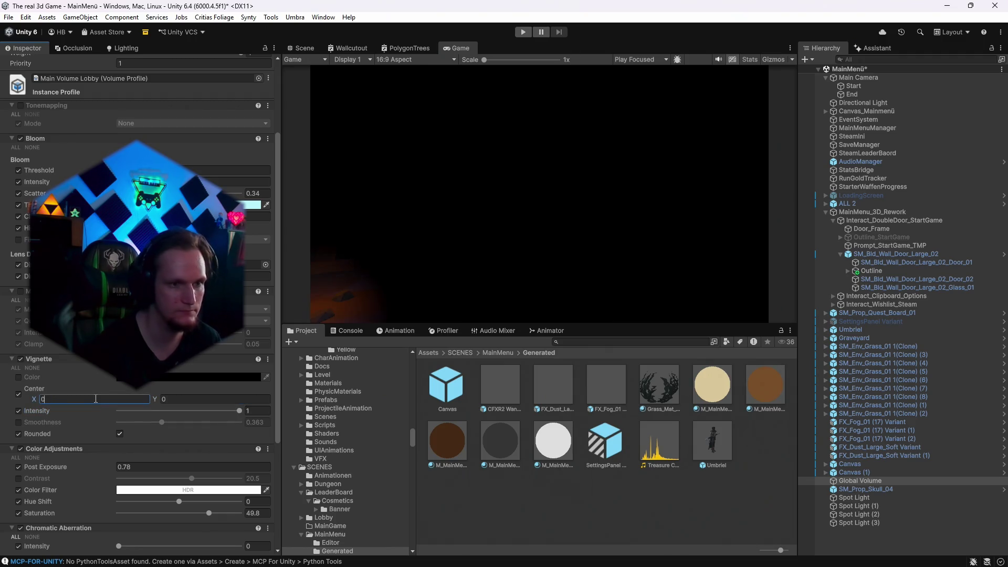
{"action": "key", "text": "Escape"}
{"action": "key", "text": "ctrl+z"}
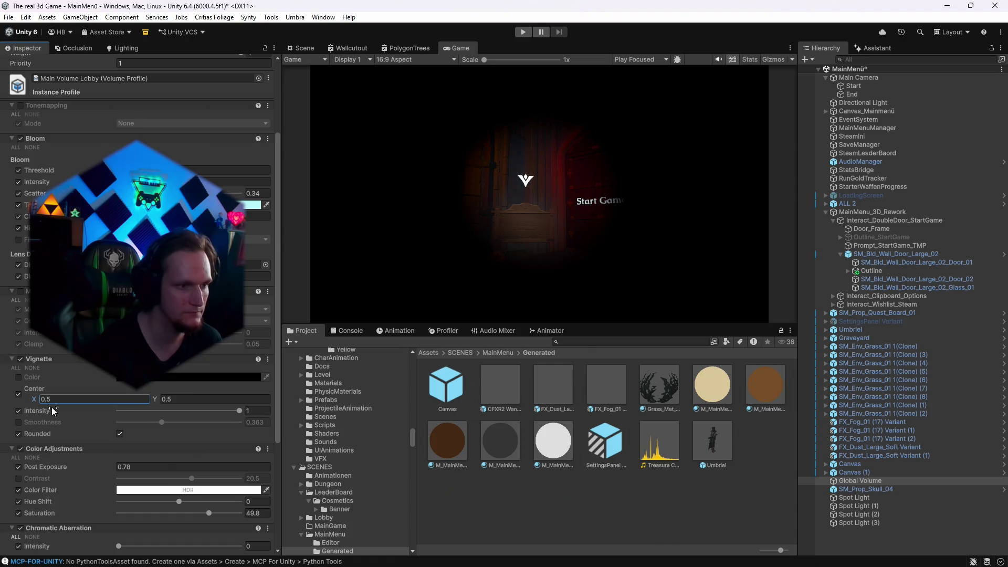
Uncheck the vignette Color override, set Smoothness to 1, and disable the Vignette override.
{"action": "left_click", "coordinate": [19, 377]}
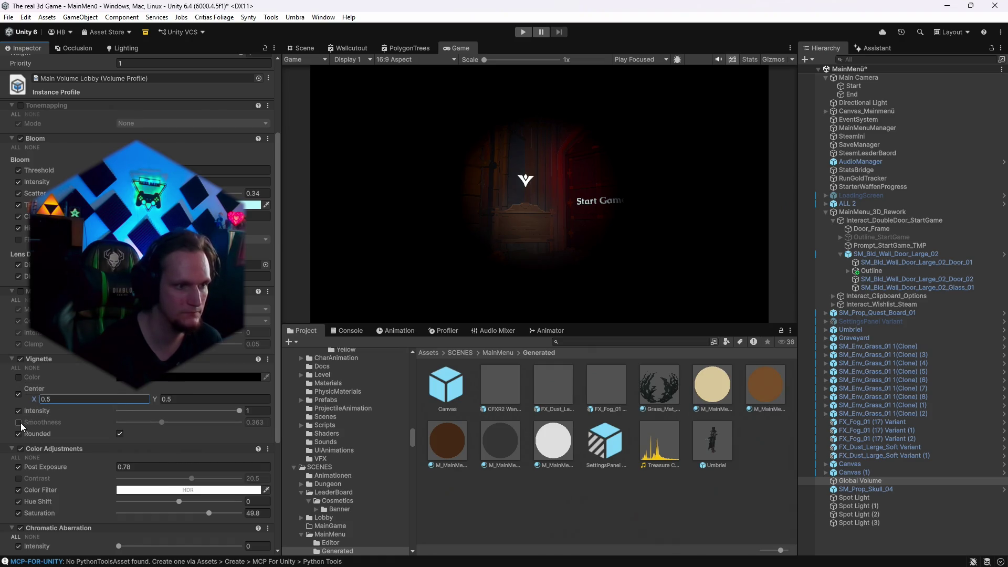
{"action": "mouse_move", "coordinate": [161, 422]}
{"action": "left_mouse_down"}
{"action": "mouse_move", "coordinate": [269, 426]}
{"action": "mouse_move", "coordinate": [144, 435]}
{"action": "mouse_move", "coordinate": [323, 441]}
{"action": "left_mouse_up"}
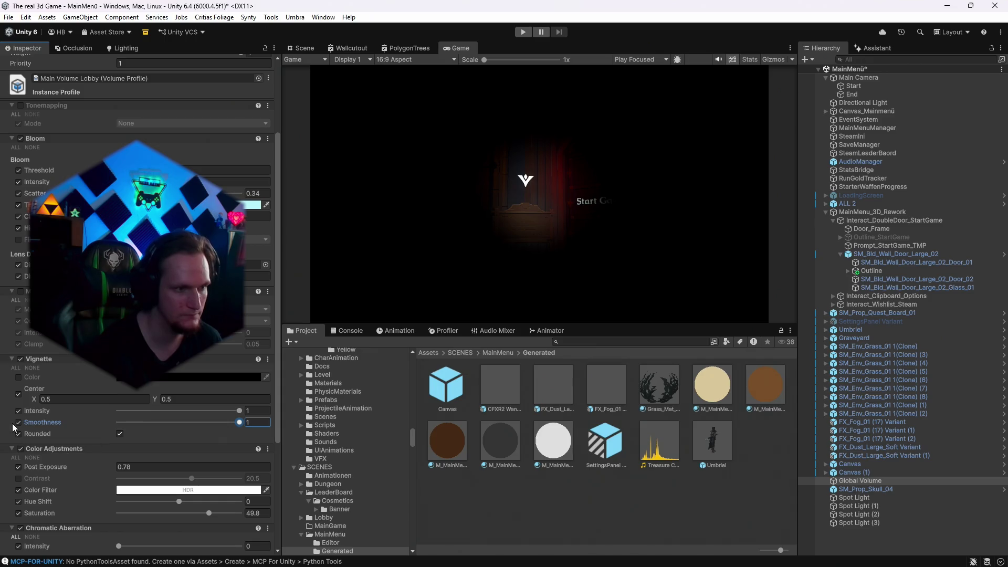
{"action": "mouse_move", "coordinate": [239, 423]}
{"action": "left_mouse_down"}
{"action": "mouse_move", "coordinate": [117, 429]}
{"action": "mouse_move", "coordinate": [258, 430]}
{"action": "left_mouse_up"}
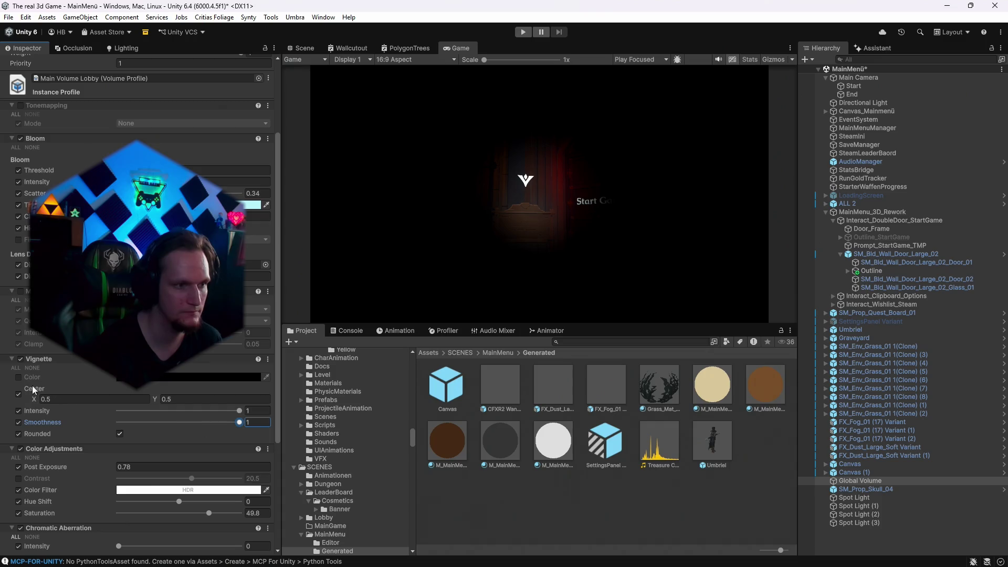
{"action": "left_click", "coordinate": [21, 359]}
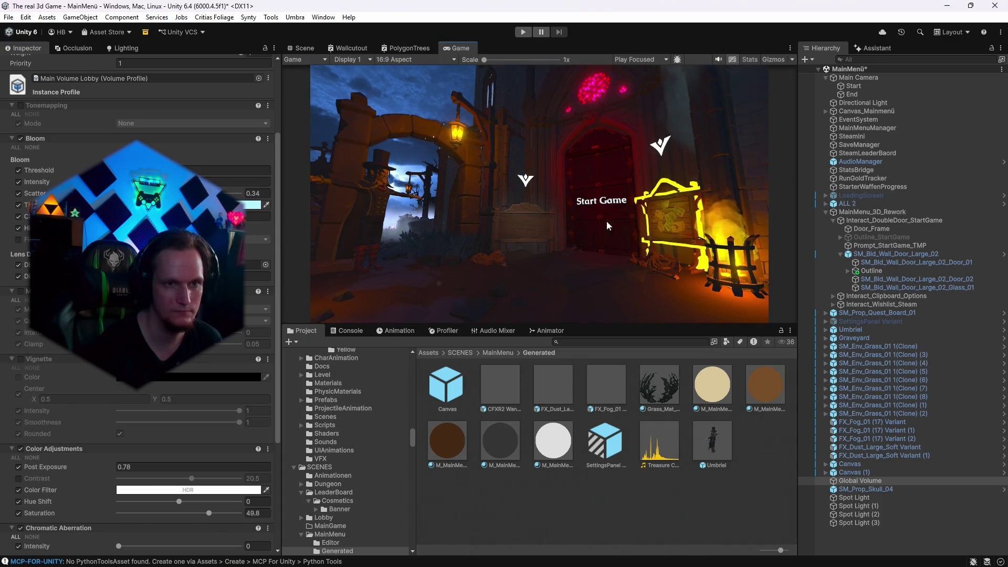
{"action": "left_click", "coordinate": [301, 48]}
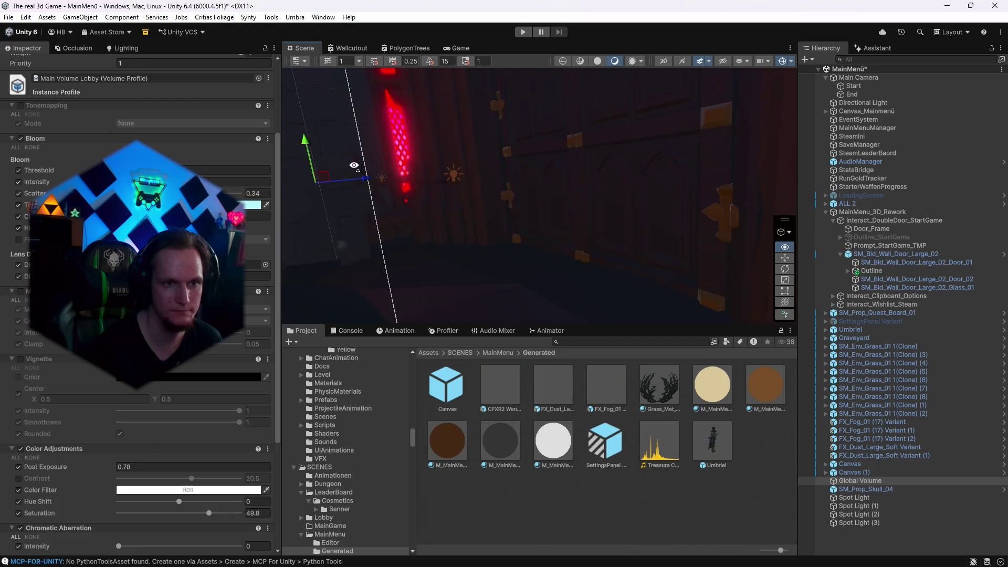
Create a default-named Cube and move it along X to about -0.5.
{"action": "mouse_move", "coordinate": [326, 202]}
{"action": "left_mouse_down"}
{"action": "mouse_move", "coordinate": [258, 206]}
{"action": "mouse_move", "coordinate": [361, 191]}
{"action": "mouse_move", "coordinate": [353, 192]}
{"action": "left_mouse_up"}
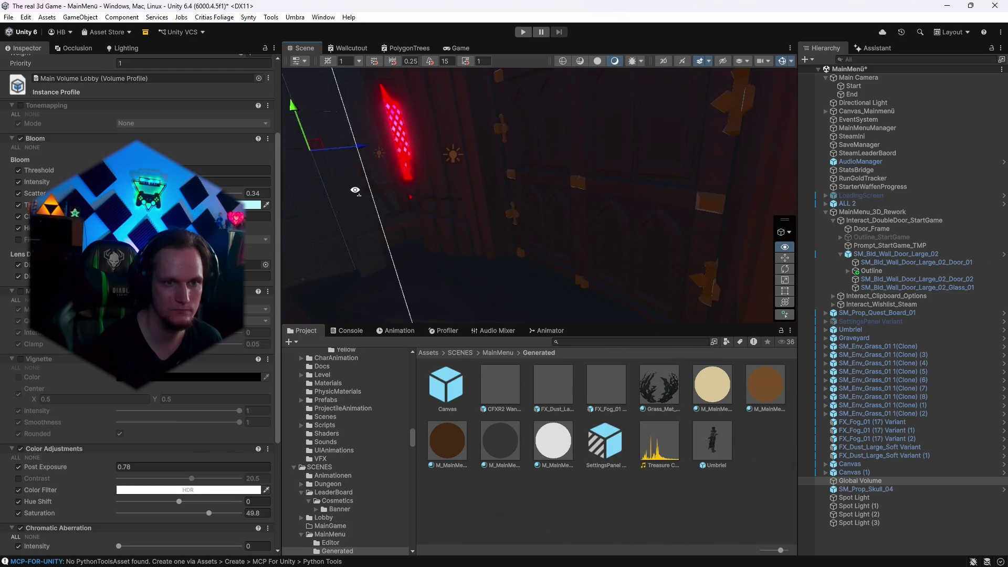
{"action": "left_click", "coordinate": [560, 206]}
{"action": "left_click_drag", "start_coordinate": [559, 197], "coordinate": [462, 192]}
{"action": "left_click", "coordinate": [806, 59]}
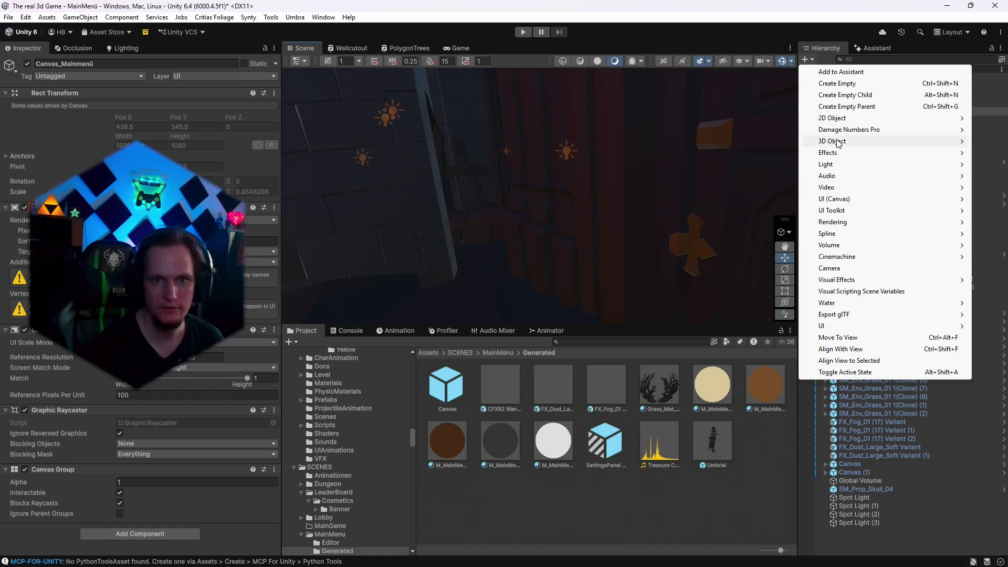
{"action": "mouse_move", "coordinate": [838, 143]}
{"action": "left_click", "coordinate": [724, 153]}
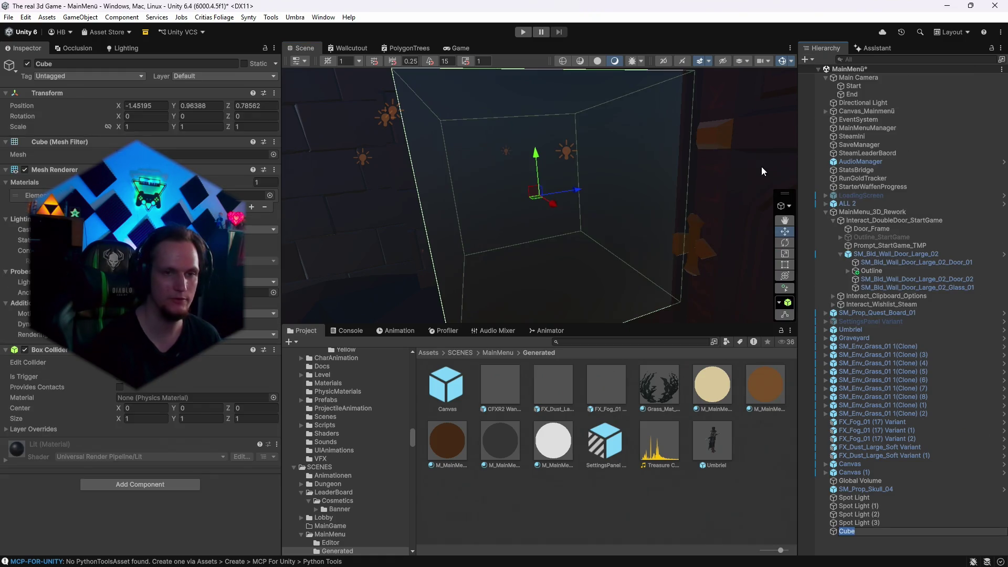
{"action": "key", "text": "Return"}
{"action": "key", "text": "f"}
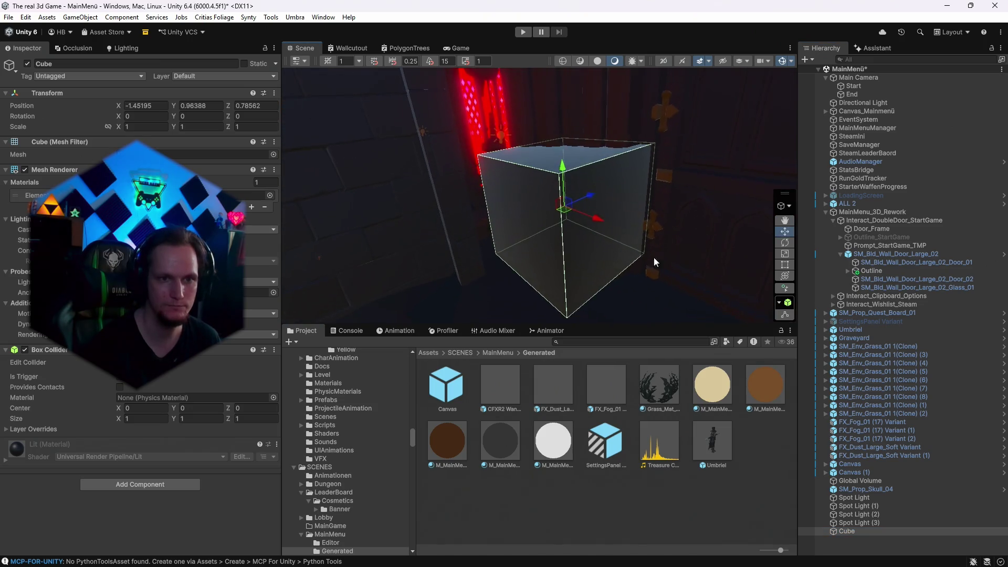
{"action": "left_click_drag", "start_coordinate": [597, 217], "coordinate": [706, 256]}
{"action": "key", "text": "f"}
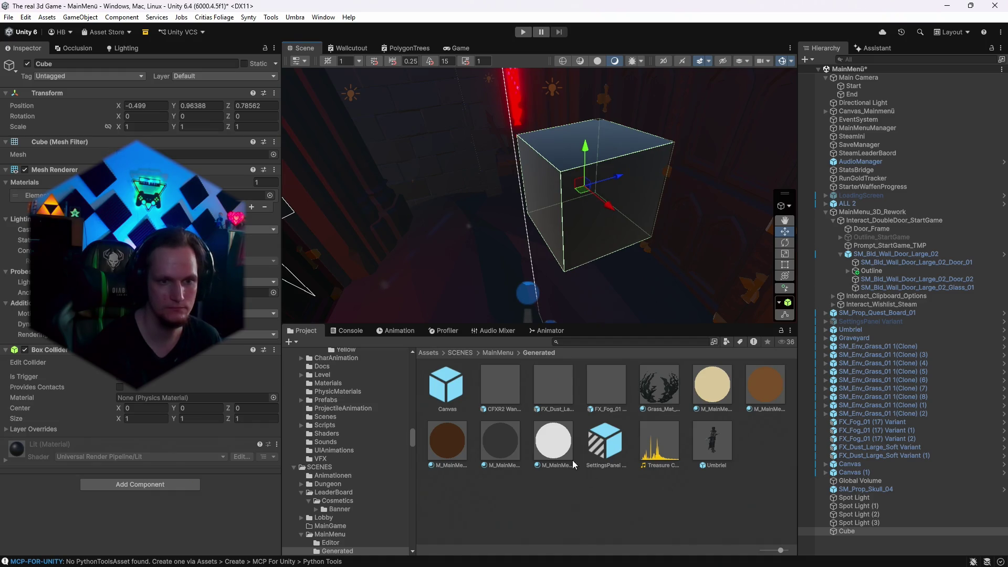
Duplicate the interact-outline material, apply the copy to the cube, and set its Surface Type to Opaque.
{"action": "left_click", "coordinate": [499, 443]}
{"action": "key", "text": "ctrl+d"}
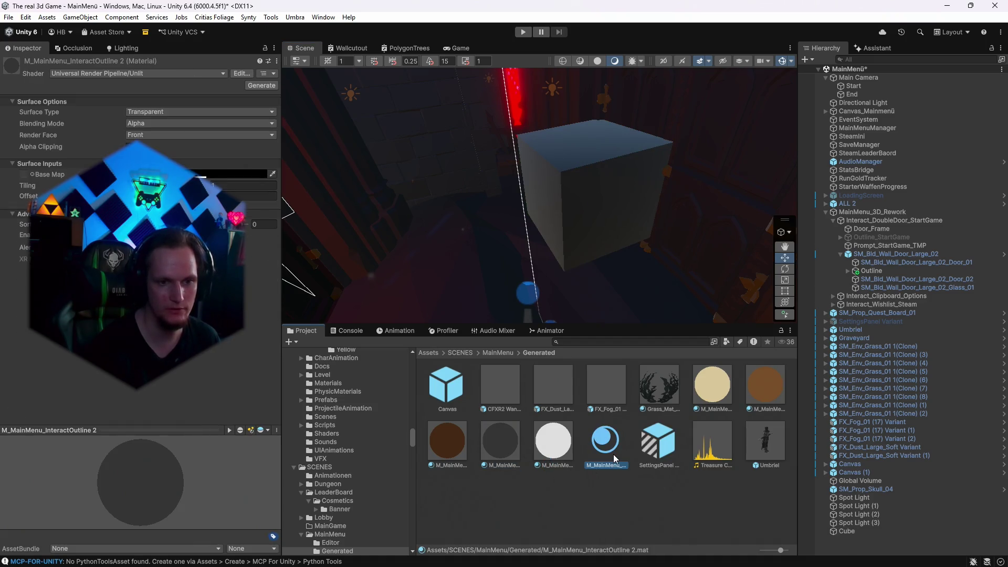
{"action": "mouse_move", "coordinate": [609, 452]}
{"action": "left_mouse_down"}
{"action": "mouse_move", "coordinate": [620, 298]}
{"action": "mouse_move", "coordinate": [582, 207]}
{"action": "mouse_move", "coordinate": [753, 207]}
{"action": "mouse_move", "coordinate": [605, 257]}
{"action": "left_mouse_up"}
{"action": "scroll", "coordinate": [754, 207], "scroll_direction": "up", "scroll_amount": 5}
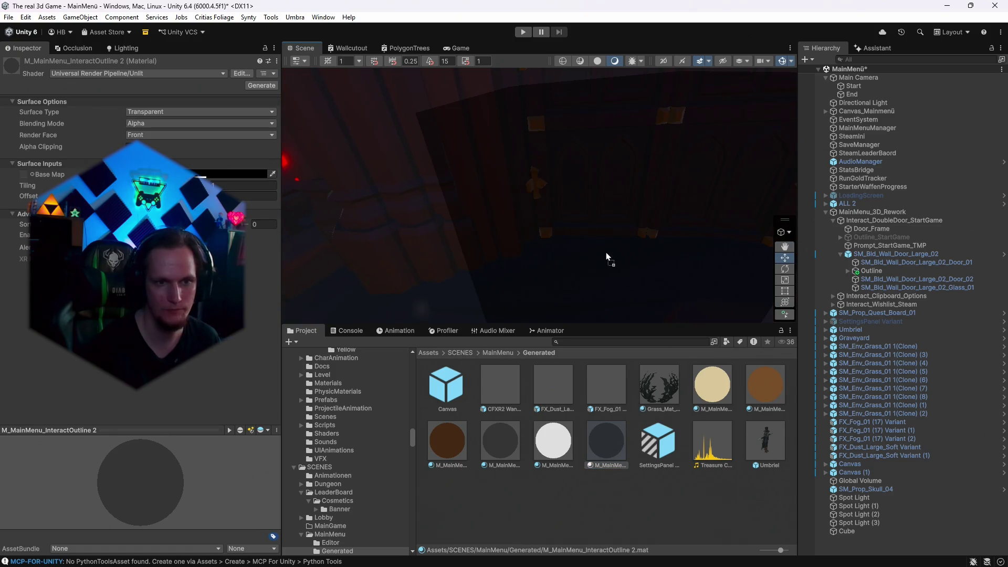
{"action": "left_click", "coordinate": [151, 117]}
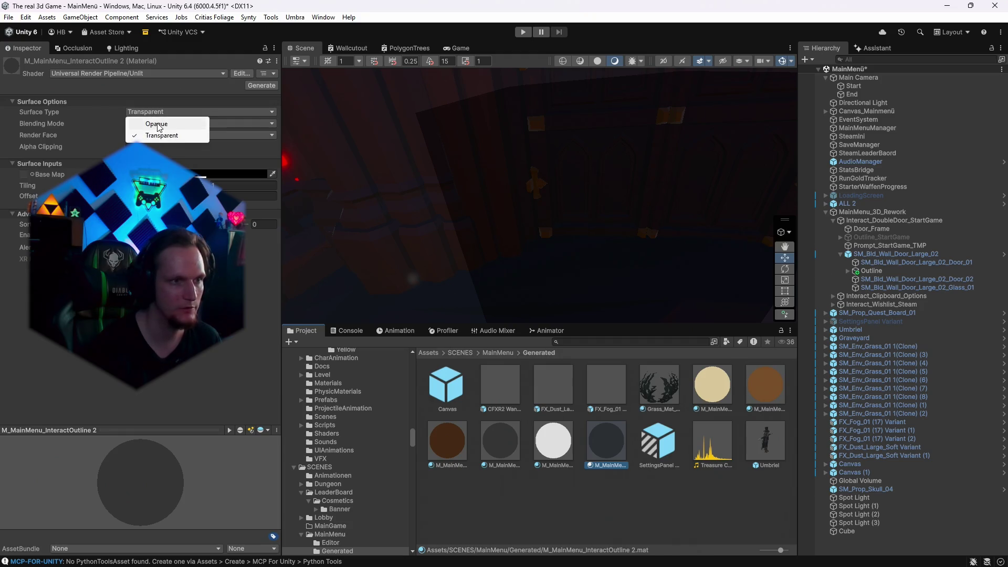
{"action": "left_click", "coordinate": [152, 126]}
Scale the black cube up with the Transform tool handles.
{"action": "mouse_move", "coordinate": [682, 226]}
{"action": "left_mouse_down"}
{"action": "mouse_move", "coordinate": [441, 227]}
{"action": "mouse_move", "coordinate": [536, 225]}
{"action": "mouse_move", "coordinate": [502, 211]}
{"action": "mouse_move", "coordinate": [812, 291]}
{"action": "left_mouse_up"}
{"action": "left_click", "coordinate": [524, 216]}
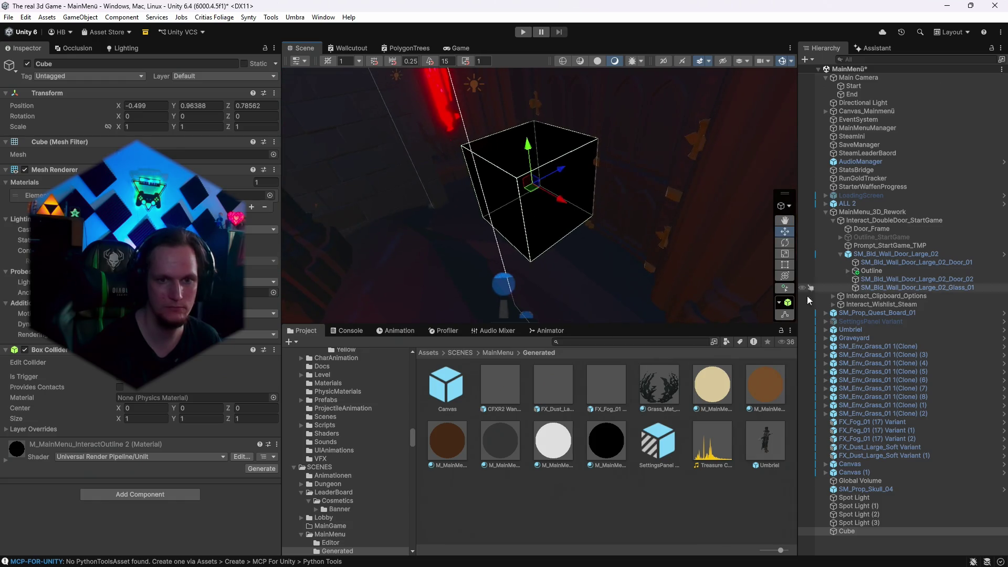
{"action": "left_click", "coordinate": [785, 276]}
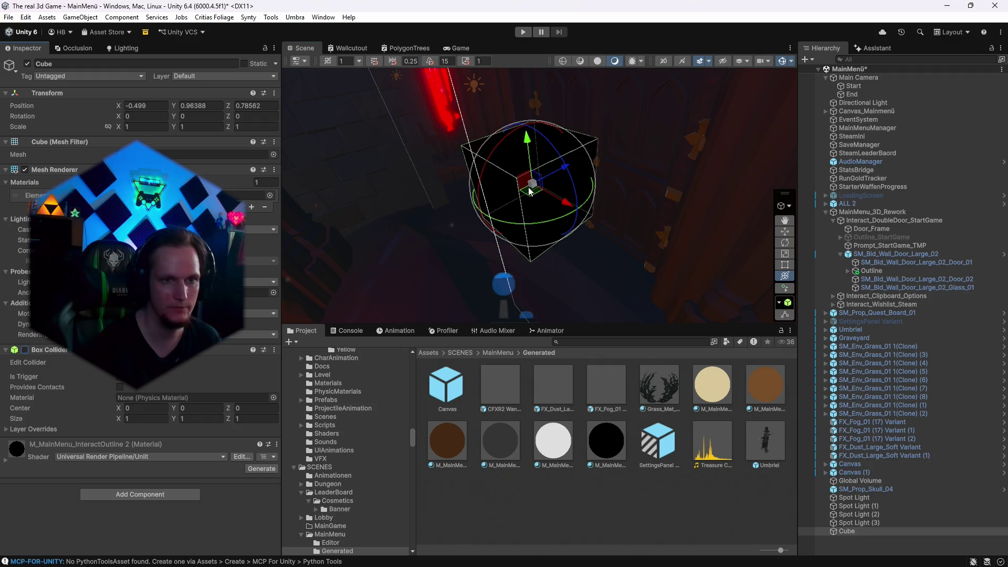
{"action": "mouse_move", "coordinate": [534, 186]}
{"action": "left_mouse_down"}
{"action": "mouse_move", "coordinate": [660, 175]}
{"action": "mouse_move", "coordinate": [628, 176]}
{"action": "left_mouse_up"}
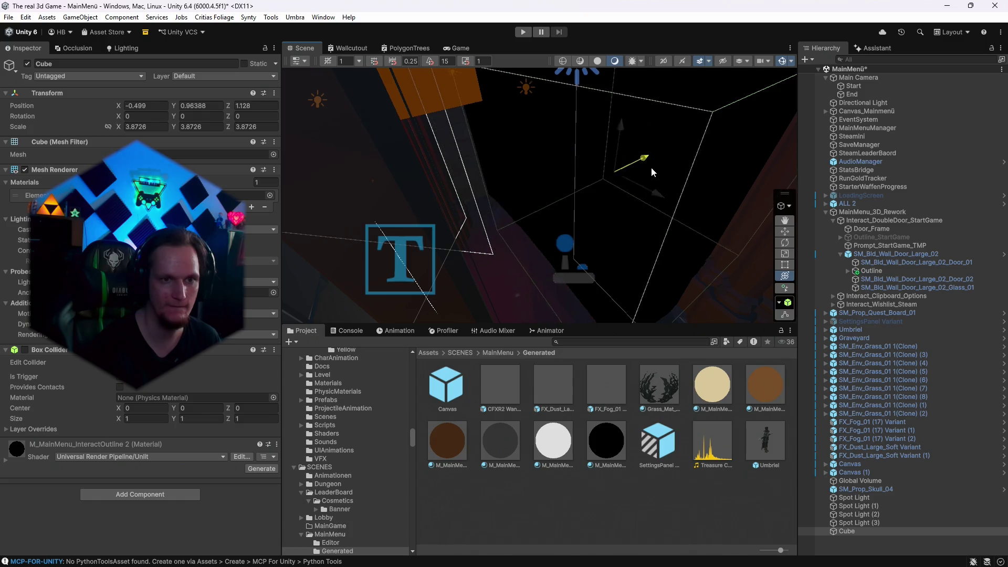
Inspect the End camera path point, reselect the cube, and return to the Game view.
{"action": "left_click", "coordinate": [852, 94]}
{"action": "mouse_move", "coordinate": [676, 208]}
{"action": "left_mouse_down"}
{"action": "mouse_move", "coordinate": [648, 203]}
{"action": "mouse_move", "coordinate": [552, 116]}
{"action": "mouse_move", "coordinate": [547, 251]}
{"action": "mouse_move", "coordinate": [589, 209]}
{"action": "mouse_move", "coordinate": [716, 209]}
{"action": "mouse_move", "coordinate": [776, 226]}
{"action": "mouse_move", "coordinate": [589, 96]}
{"action": "mouse_move", "coordinate": [475, 195]}
{"action": "mouse_move", "coordinate": [501, 210]}
{"action": "mouse_move", "coordinate": [596, 157]}
{"action": "mouse_move", "coordinate": [663, 154]}
{"action": "mouse_move", "coordinate": [596, 156]}
{"action": "mouse_move", "coordinate": [525, 184]}
{"action": "mouse_move", "coordinate": [598, 174]}
{"action": "mouse_move", "coordinate": [628, 186]}
{"action": "mouse_move", "coordinate": [615, 187]}
{"action": "mouse_move", "coordinate": [594, 98]}
{"action": "mouse_move", "coordinate": [728, 114]}
{"action": "mouse_move", "coordinate": [519, 134]}
{"action": "mouse_move", "coordinate": [563, 80]}
{"action": "left_mouse_up"}
{"action": "left_click", "coordinate": [528, 179]}
{"action": "left_click", "coordinate": [457, 47]}
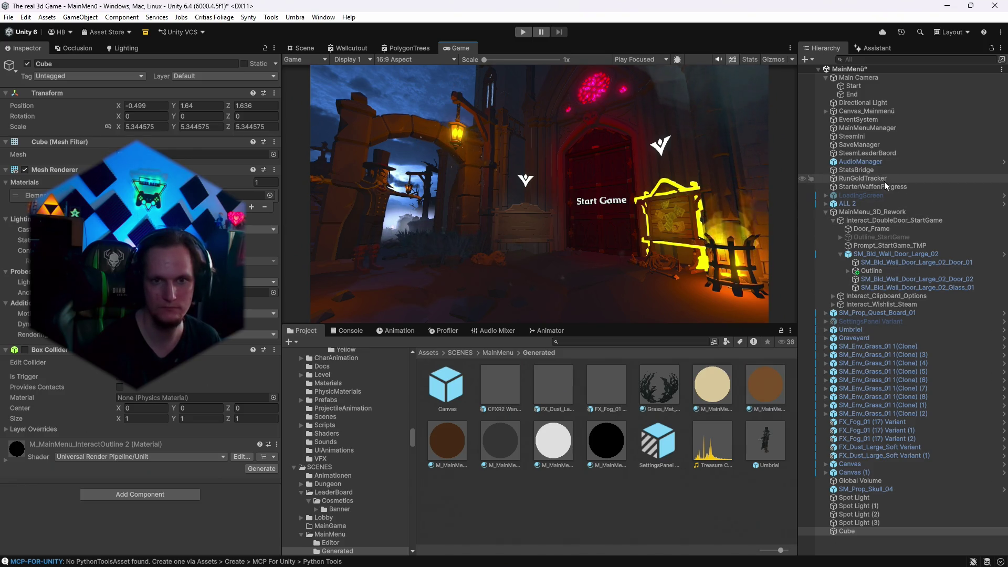
Run Test Full Start Package Once from the MainMenuManager Inspector.
{"action": "left_click", "coordinate": [868, 128]}
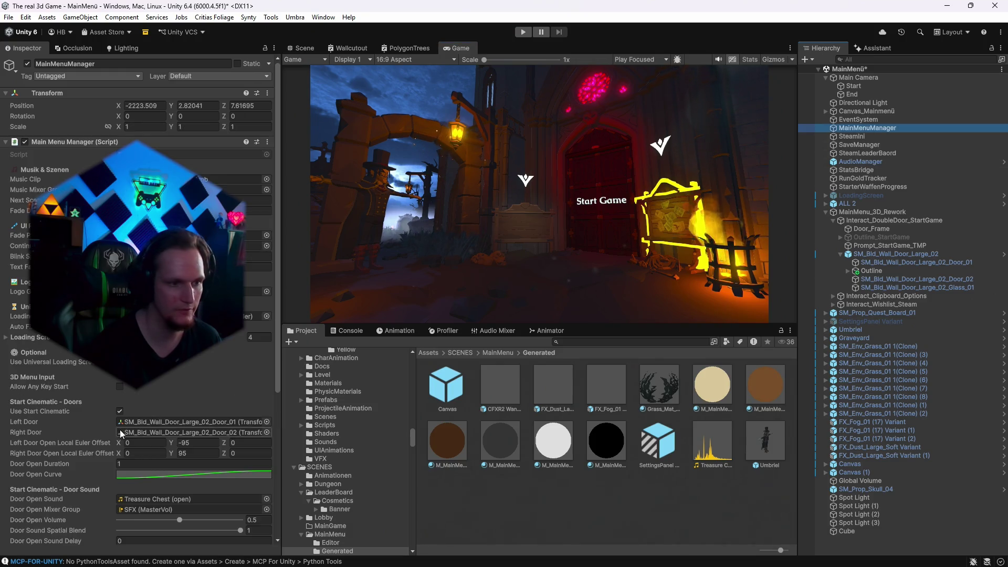
{"action": "scroll", "coordinate": [121, 432], "scroll_direction": "down", "scroll_amount": 10}
{"action": "left_click", "coordinate": [131, 491]}
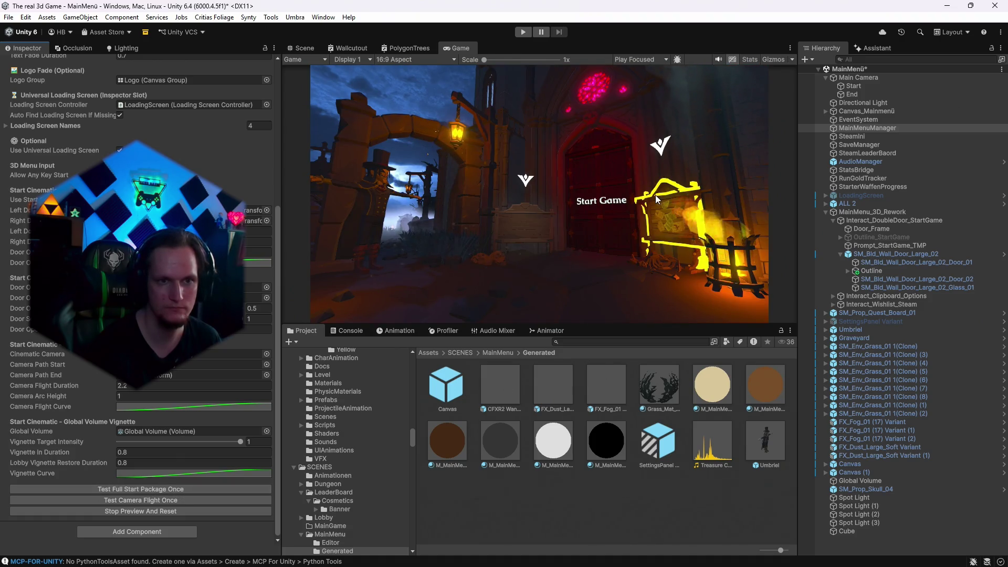
Frame the End camera path point in the Scene view and nudge it along Z.
{"action": "left_click", "coordinate": [852, 94]}
{"action": "left_click", "coordinate": [298, 48]}
{"action": "key", "text": "f"}
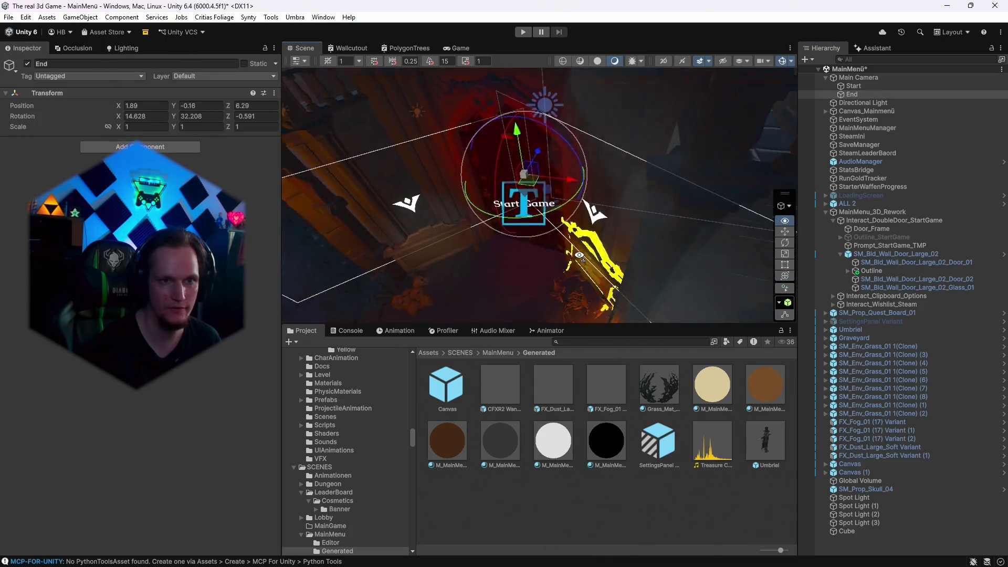
{"action": "left_click_drag", "start_coordinate": [545, 159], "coordinate": [598, 152]}
In the Game view, preview the full start sequence from MainMenuManager twice.
{"action": "left_click", "coordinate": [451, 47]}
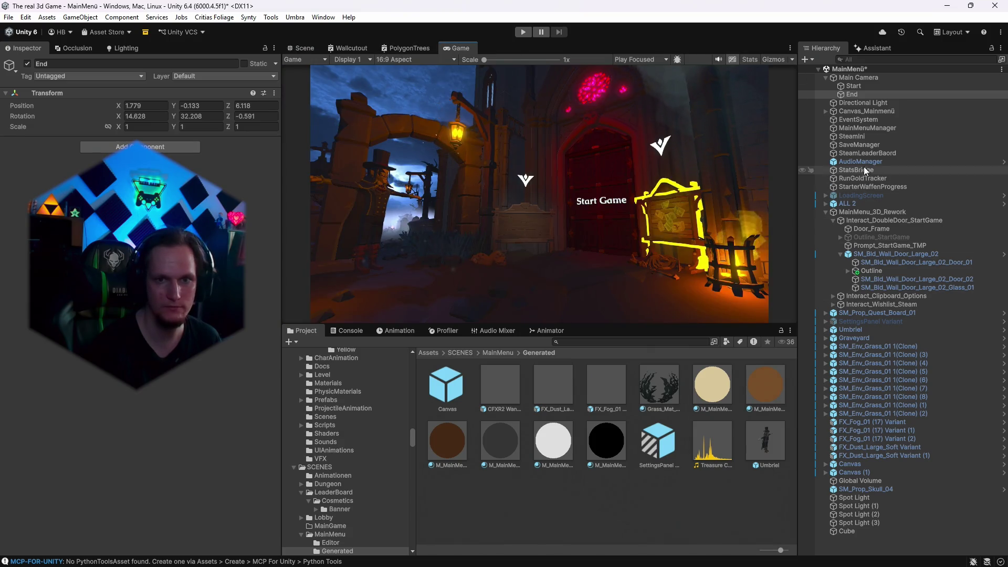
{"action": "left_click", "coordinate": [854, 128]}
{"action": "scroll", "coordinate": [173, 423], "scroll_direction": "down", "scroll_amount": 15}
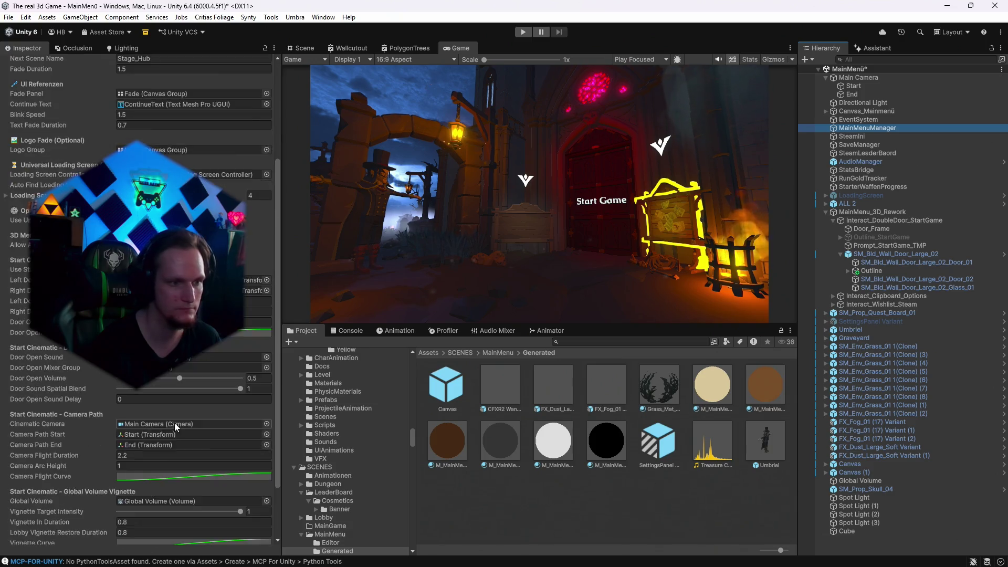
{"action": "left_click", "coordinate": [129, 488]}
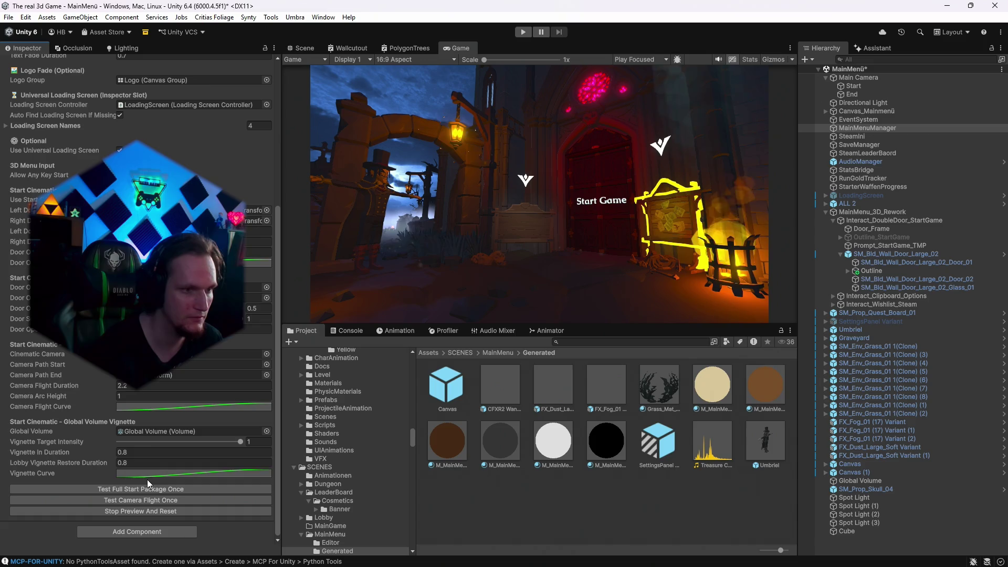
{"action": "scroll", "coordinate": [137, 423], "scroll_direction": "up", "scroll_amount": 3}
{"action": "scroll", "coordinate": [124, 426], "scroll_direction": "up", "scroll_amount": 5}
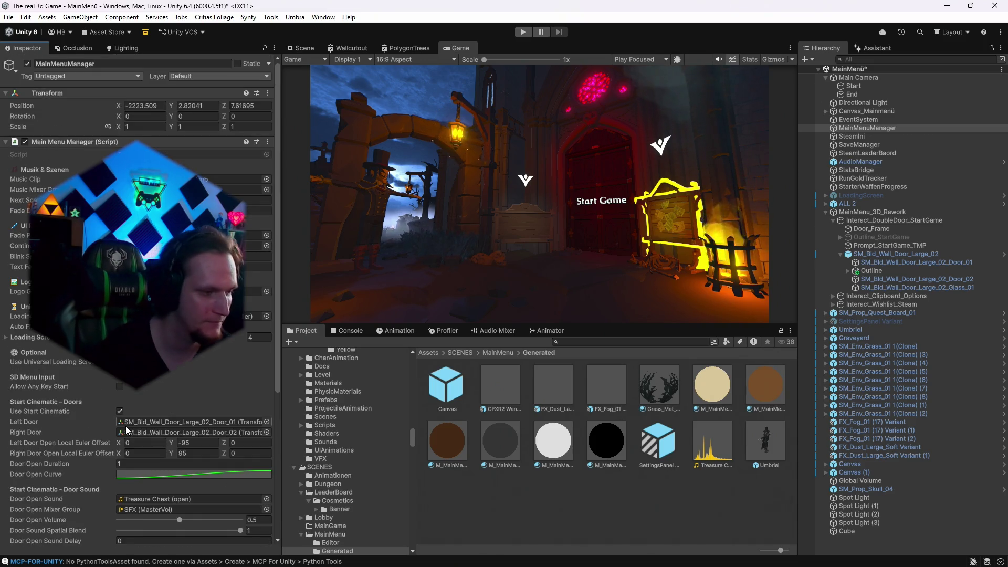
{"action": "scroll", "coordinate": [181, 386], "scroll_direction": "down", "scroll_amount": 4}
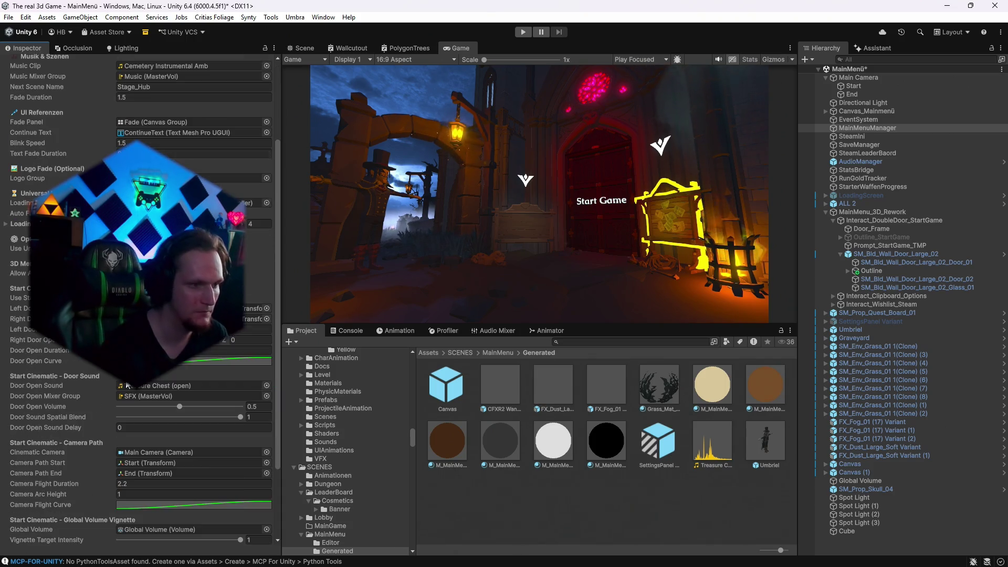
{"action": "scroll", "coordinate": [146, 425], "scroll_direction": "down", "scroll_amount": 1}
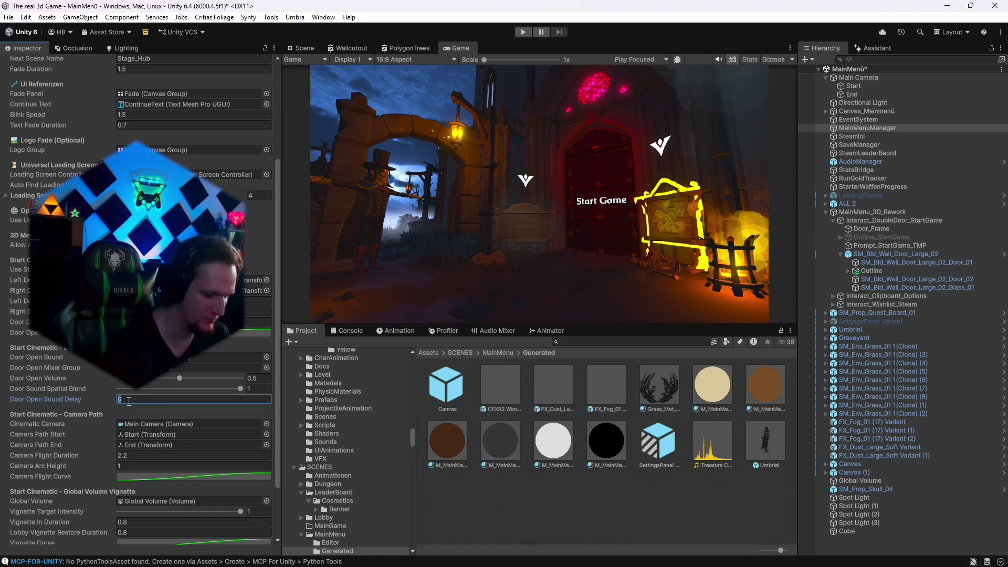
{"action": "scroll", "coordinate": [131, 446], "scroll_direction": "down", "scroll_amount": 3}
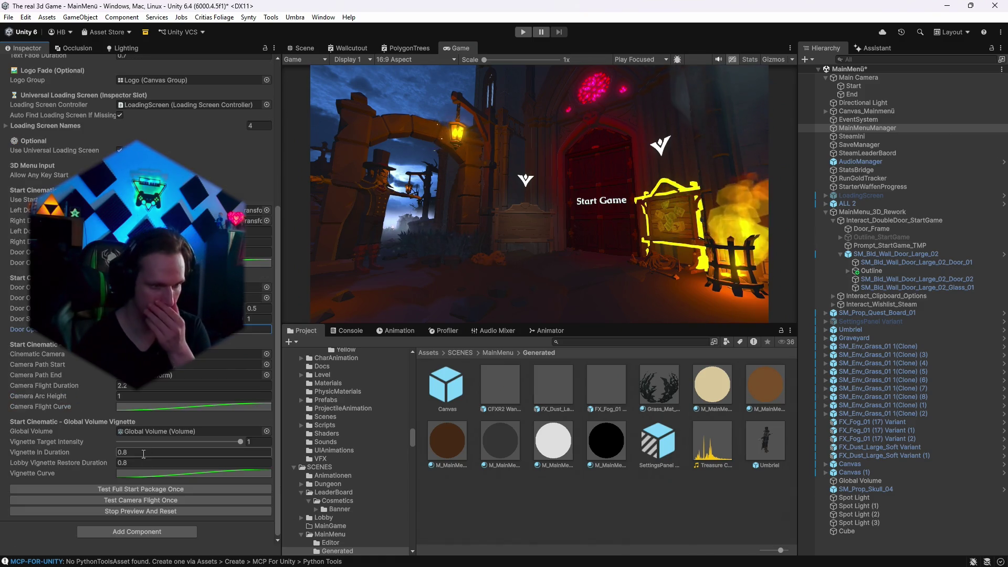
{"action": "left_click", "coordinate": [135, 490]}
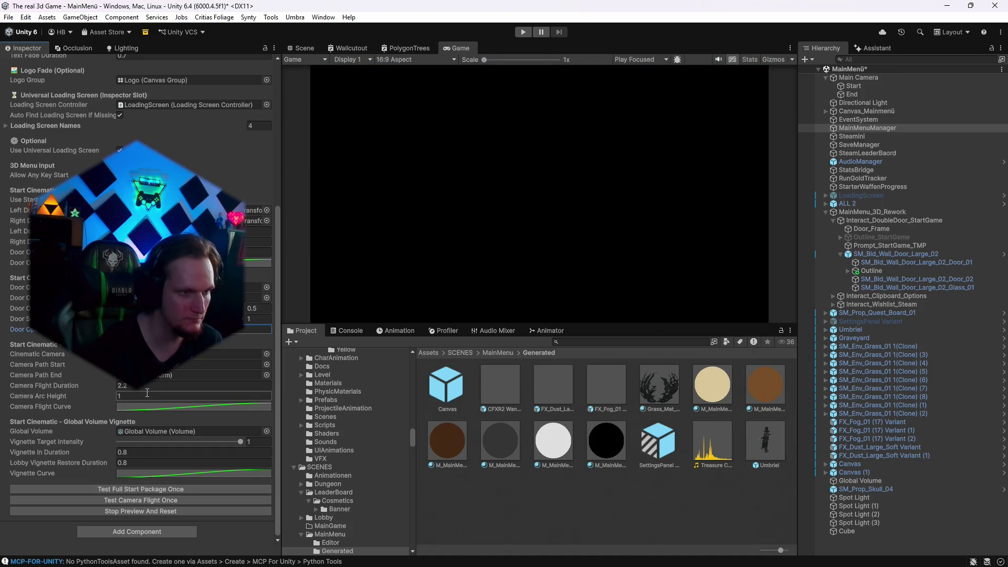
Replay Test Full Start Package Once six times to judge the door camera-flight timing.
{"action": "left_click", "coordinate": [128, 491]}
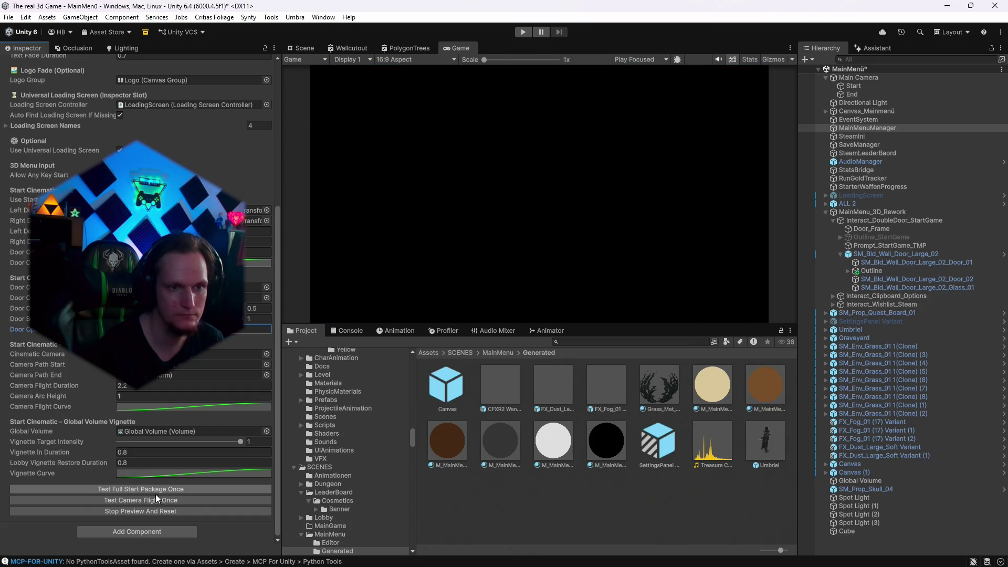
{"action": "left_click", "coordinate": [121, 490]}
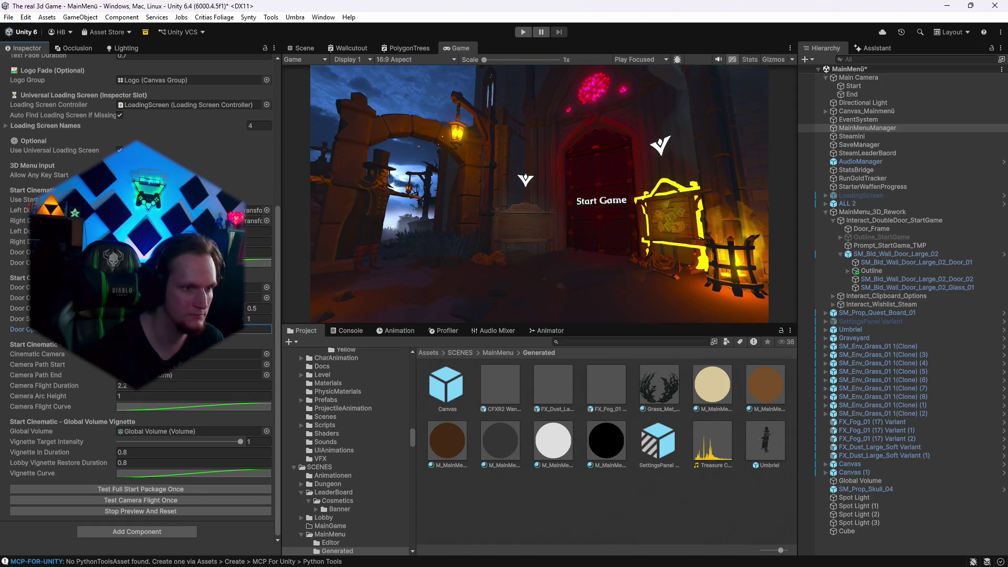
{"action": "left_click", "coordinate": [136, 488]}
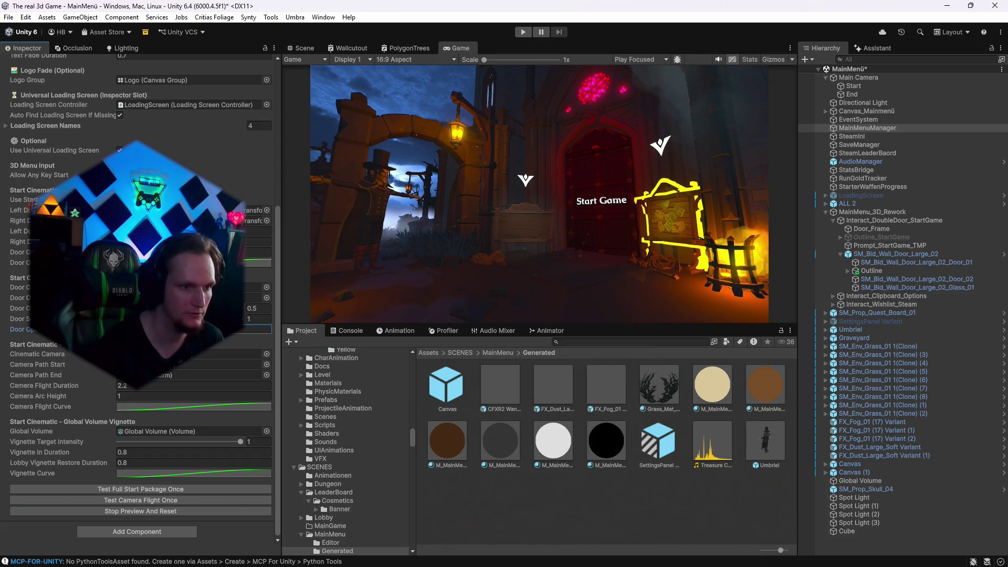
{"action": "left_click", "coordinate": [117, 488]}
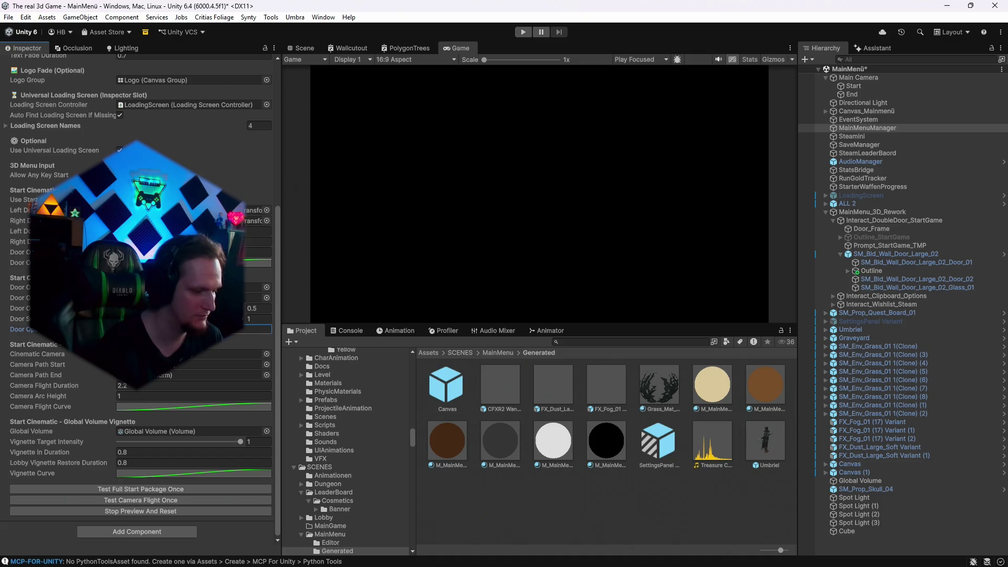
{"action": "left_click", "coordinate": [123, 492]}
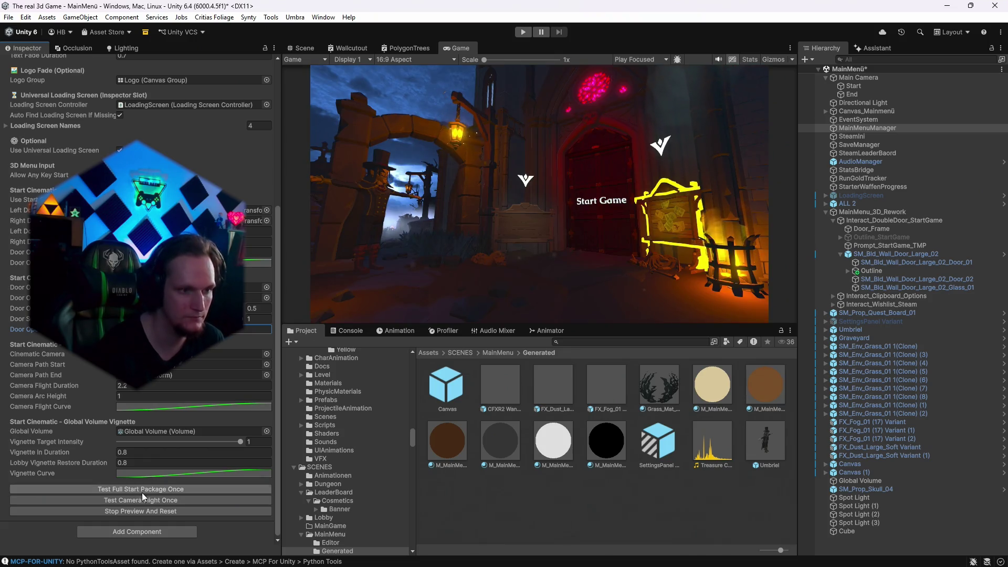
{"action": "left_click", "coordinate": [141, 491]}
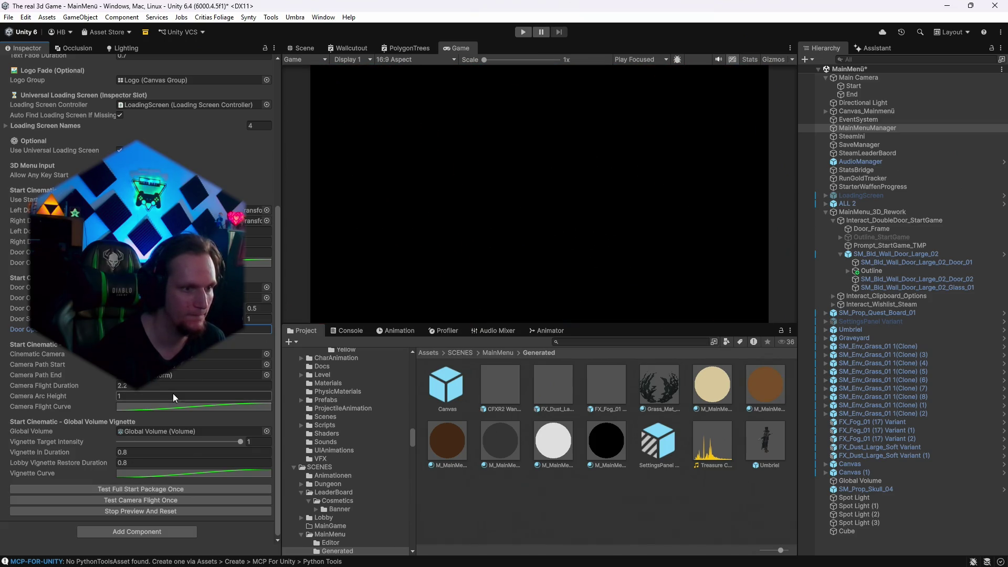
{"action": "scroll", "coordinate": [177, 393], "scroll_direction": "up", "scroll_amount": 3}
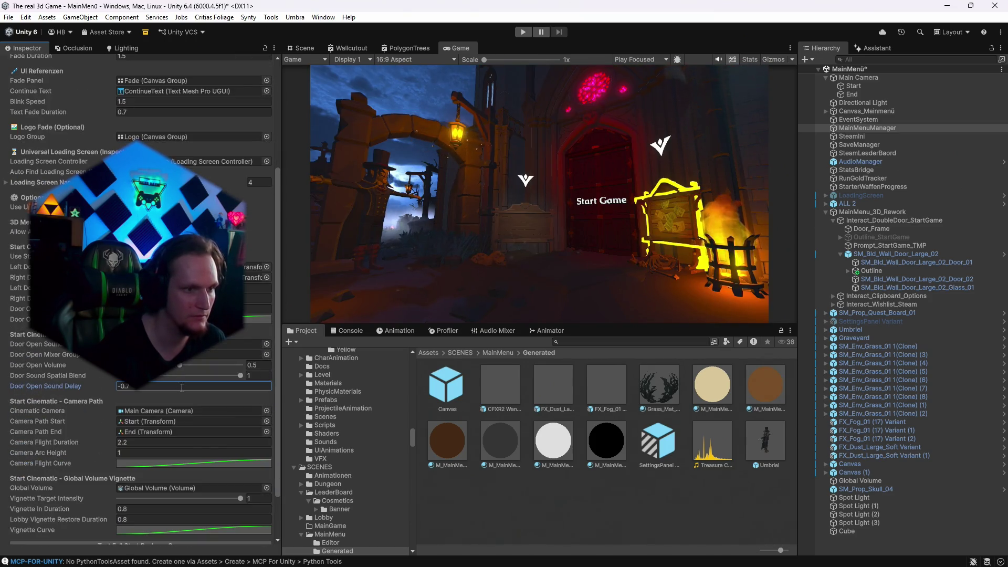
Edit the Door Open Duration value in the MainMenuManager Inspector.
{"action": "scroll", "coordinate": [190, 417], "scroll_direction": "down", "scroll_amount": 2}
{"action": "scroll", "coordinate": [160, 451], "scroll_direction": "up", "scroll_amount": 6}
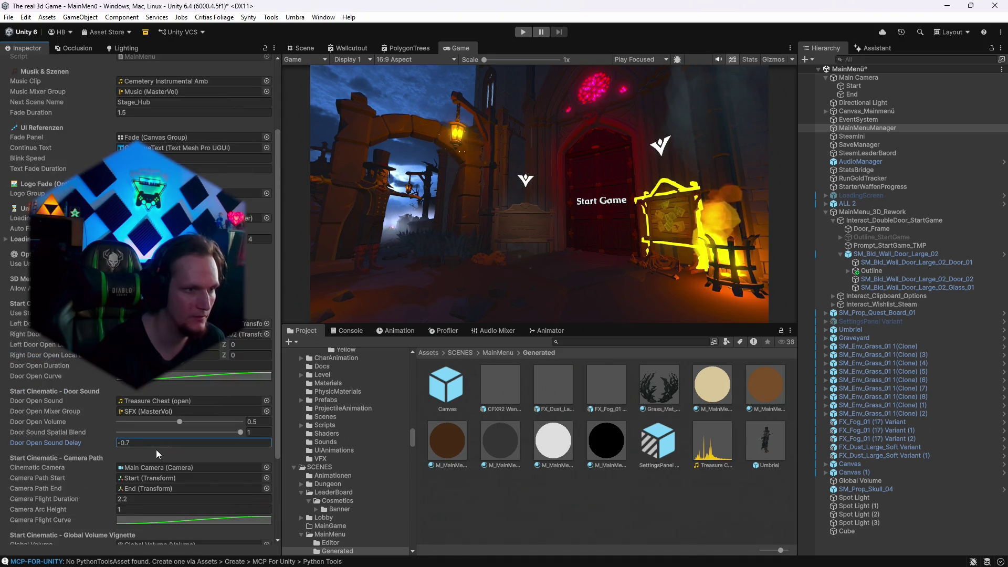
{"action": "left_click", "coordinate": [131, 394]}
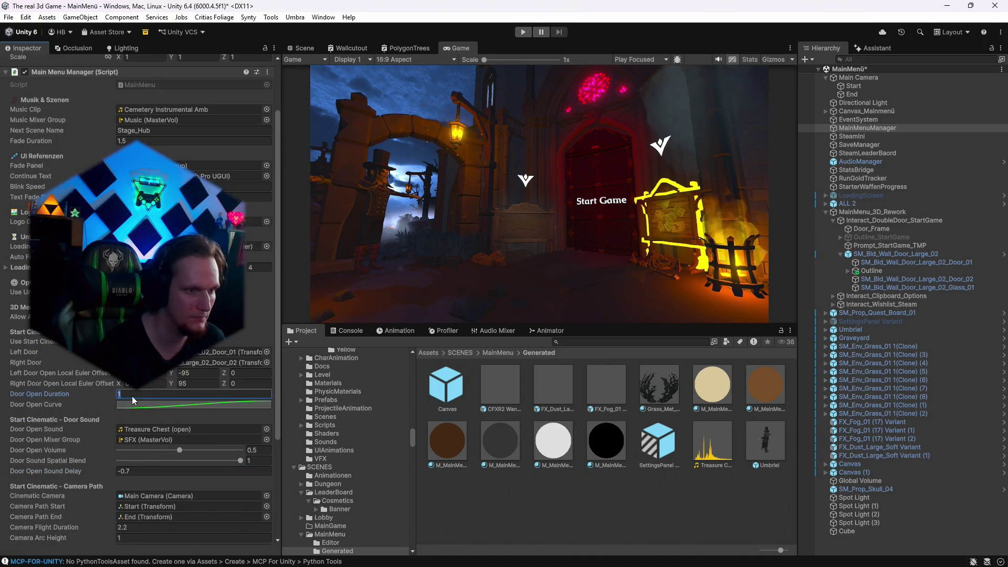
{"action": "scroll", "coordinate": [133, 399], "scroll_direction": "down", "scroll_amount": 6}
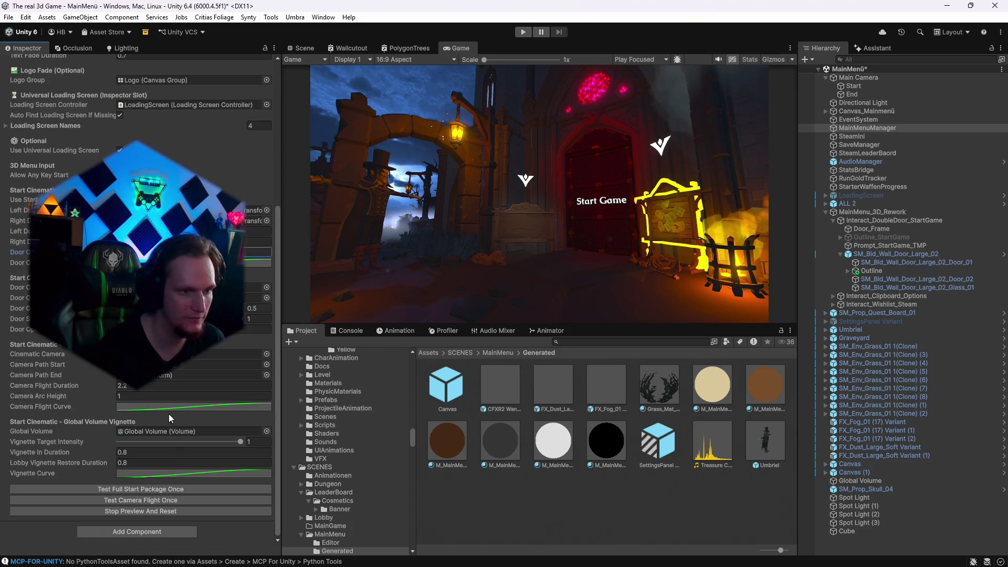
Replay the full start cinematic preview fourteen times, then return to the Scene view.
{"action": "left_click", "coordinate": [133, 490]}
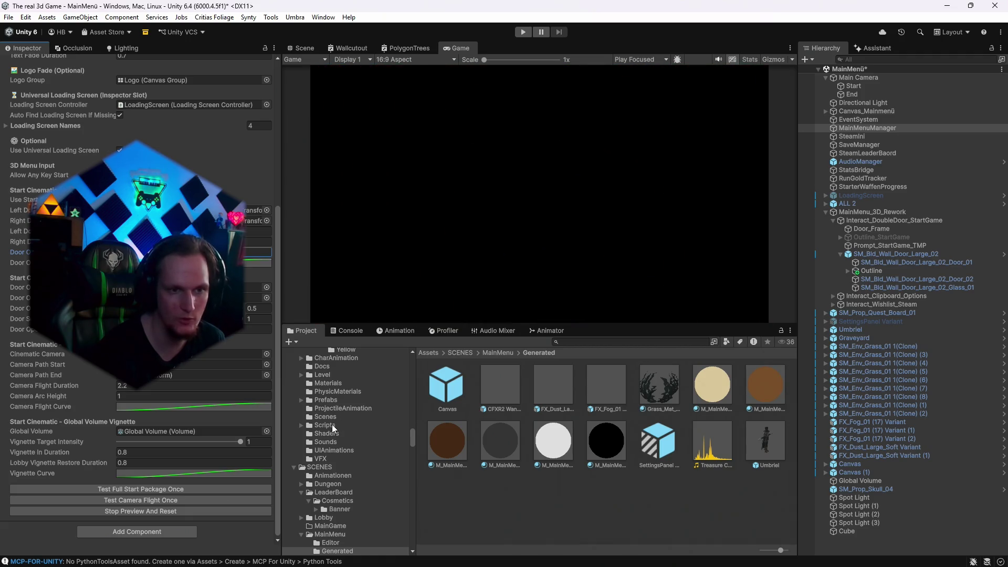
{"action": "left_click", "coordinate": [131, 491]}
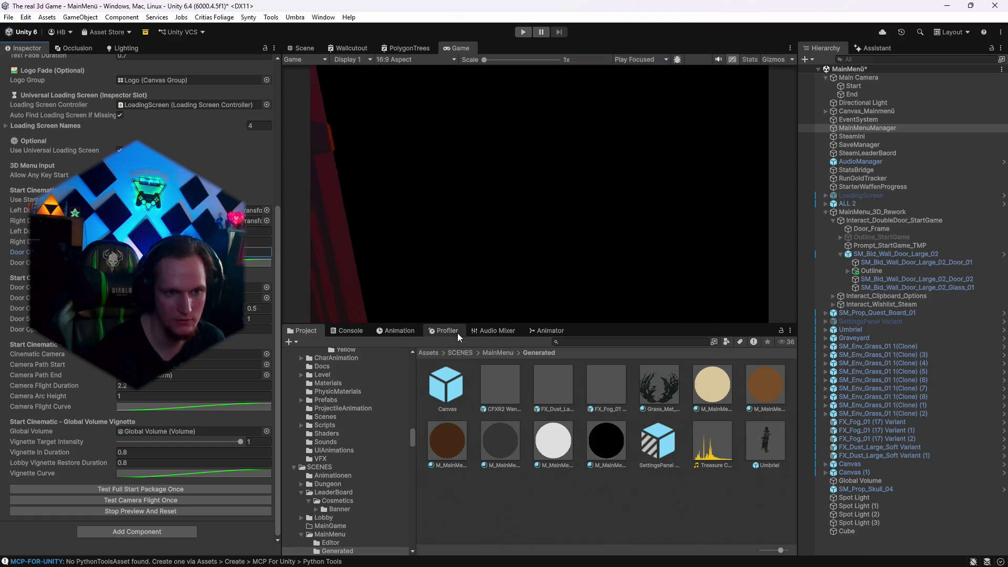
{"action": "left_click", "coordinate": [120, 490]}
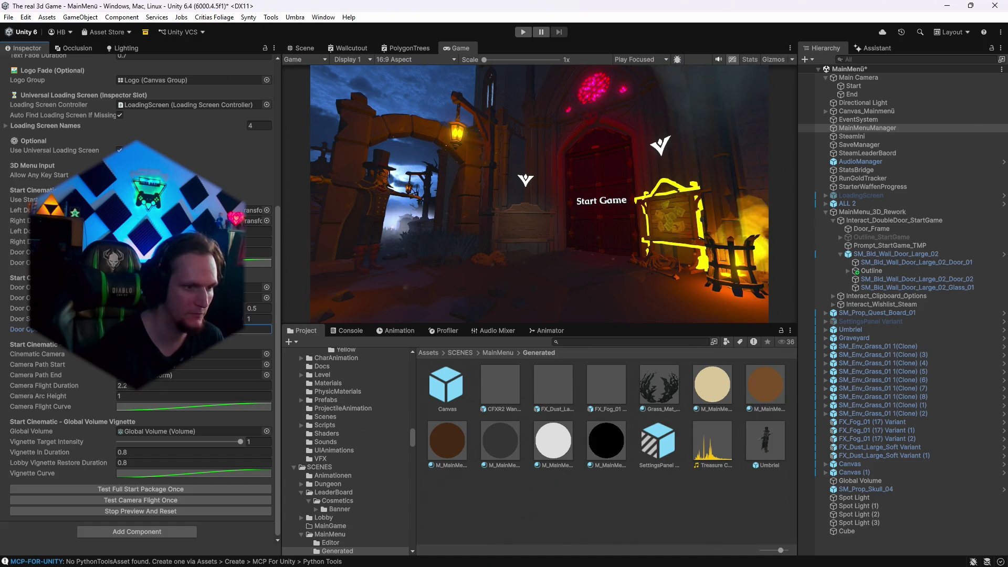
{"action": "left_click", "coordinate": [110, 489]}
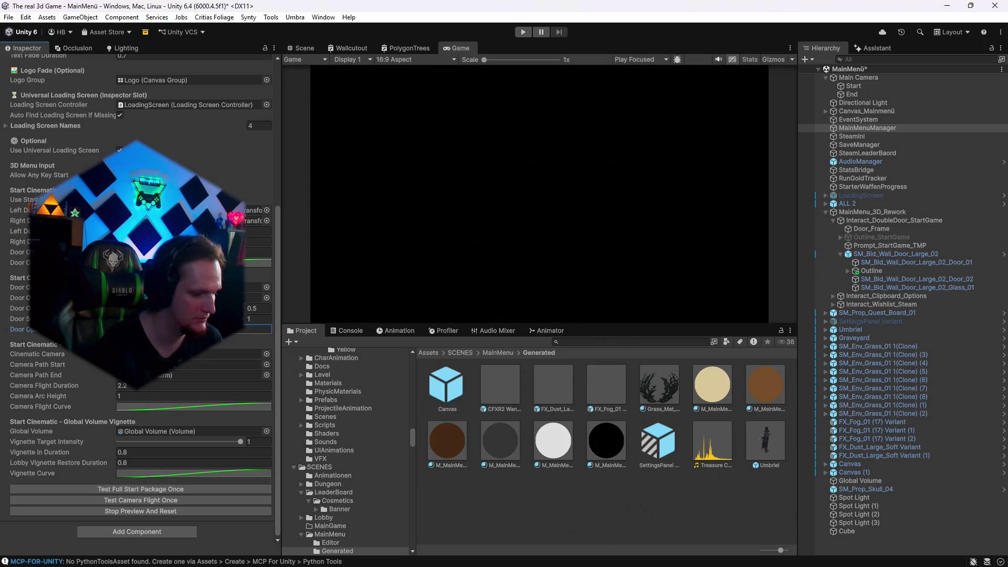
{"action": "left_click", "coordinate": [130, 490]}
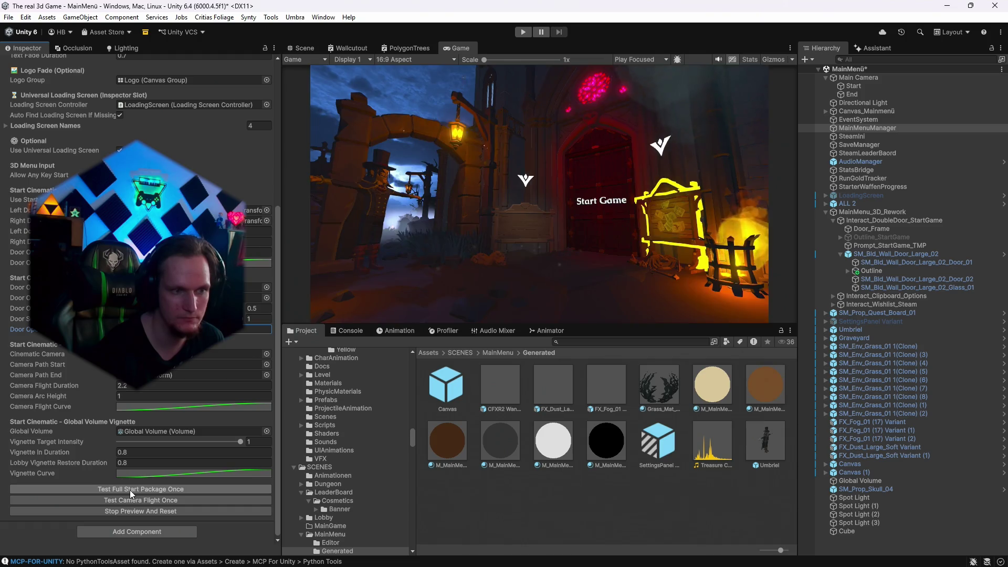
{"action": "left_click", "coordinate": [130, 489]}
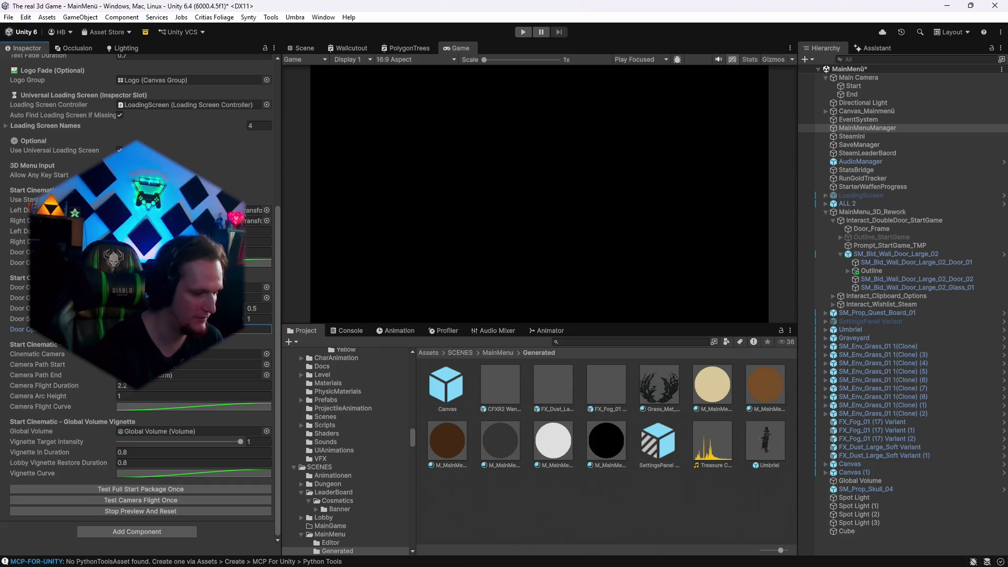
{"action": "left_click", "coordinate": [121, 493]}
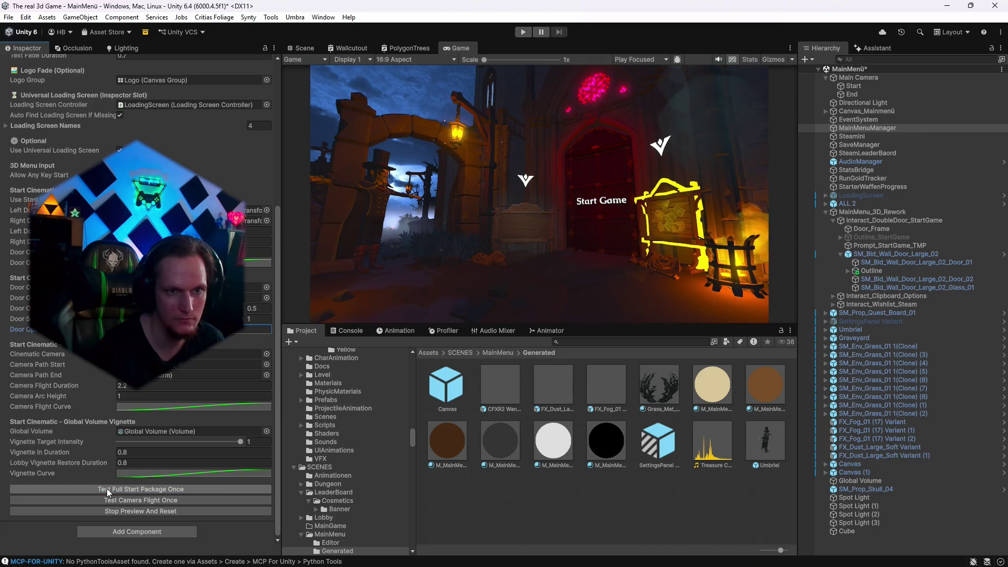
{"action": "left_click", "coordinate": [106, 488]}
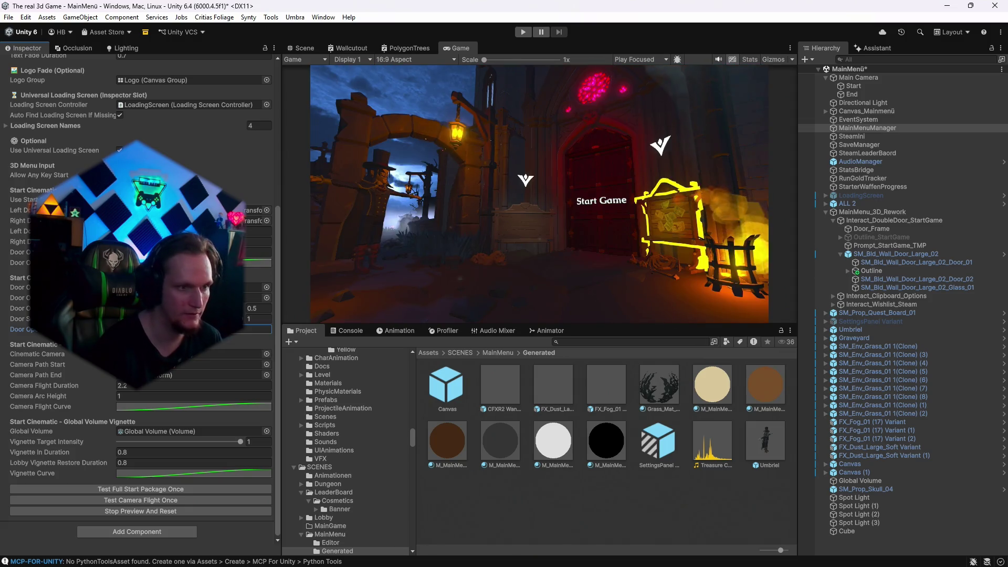
{"action": "left_click", "coordinate": [125, 490]}
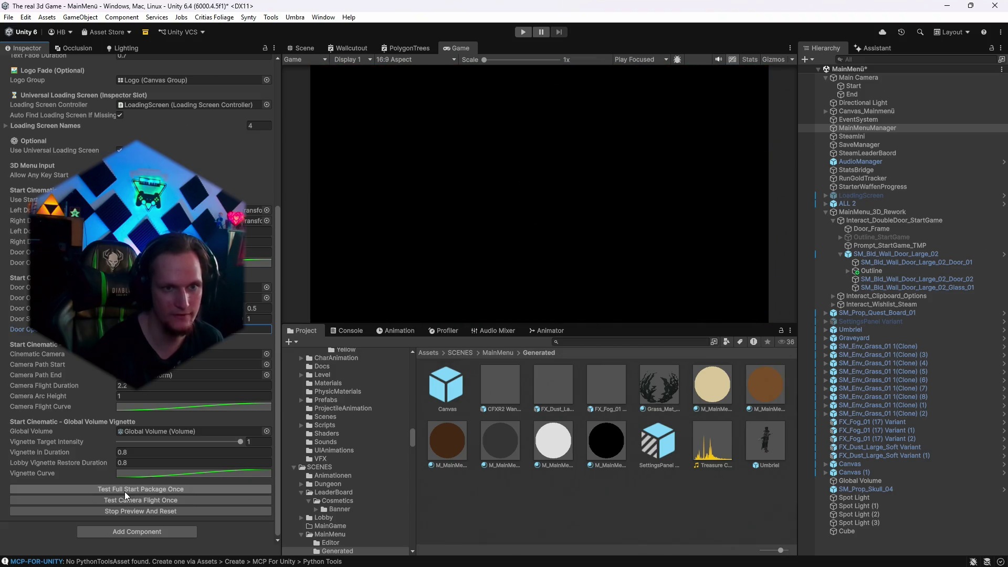
{"action": "left_click", "coordinate": [124, 492]}
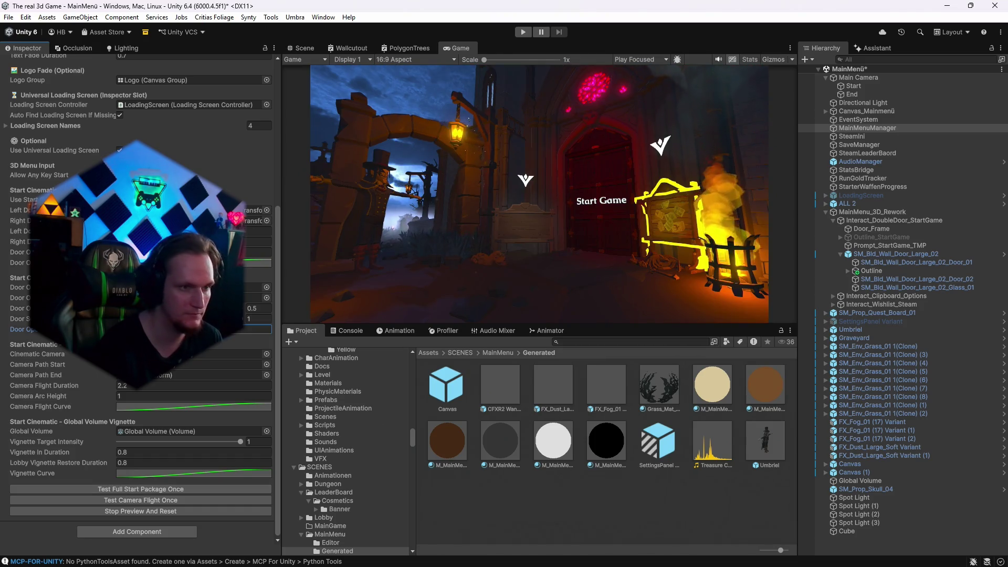
{"action": "left_click", "coordinate": [121, 487]}
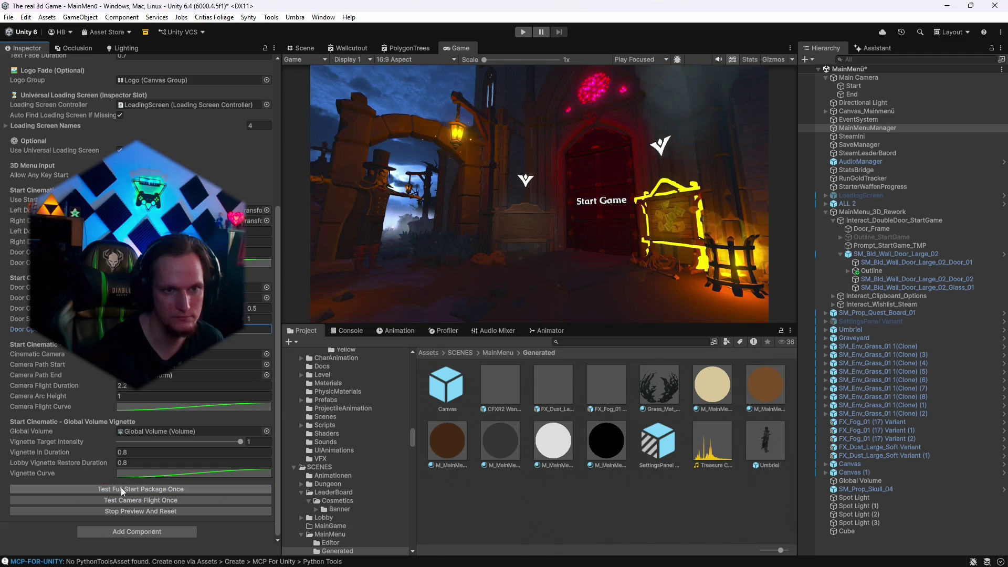
{"action": "left_click", "coordinate": [121, 487]}
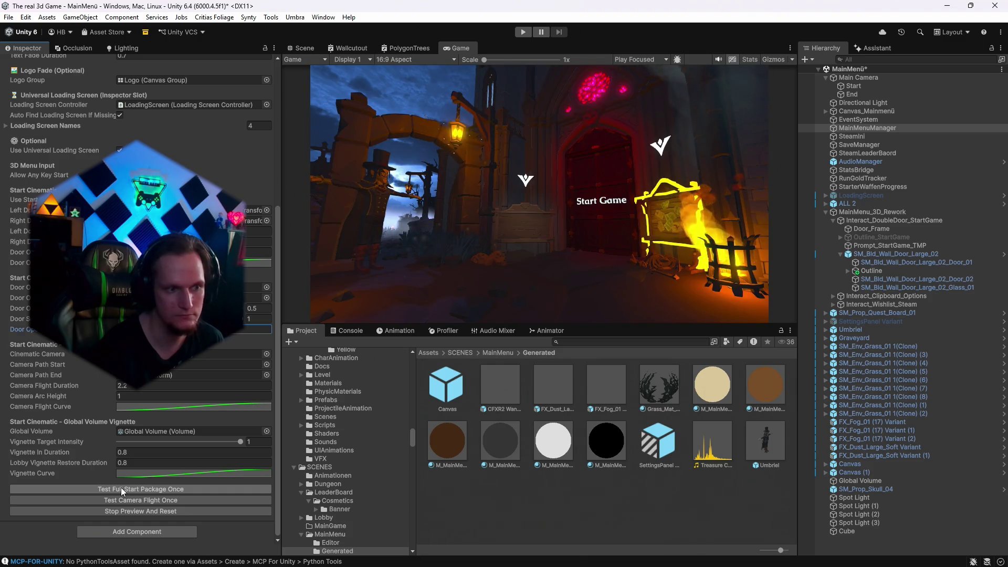
{"action": "left_click", "coordinate": [121, 487]}
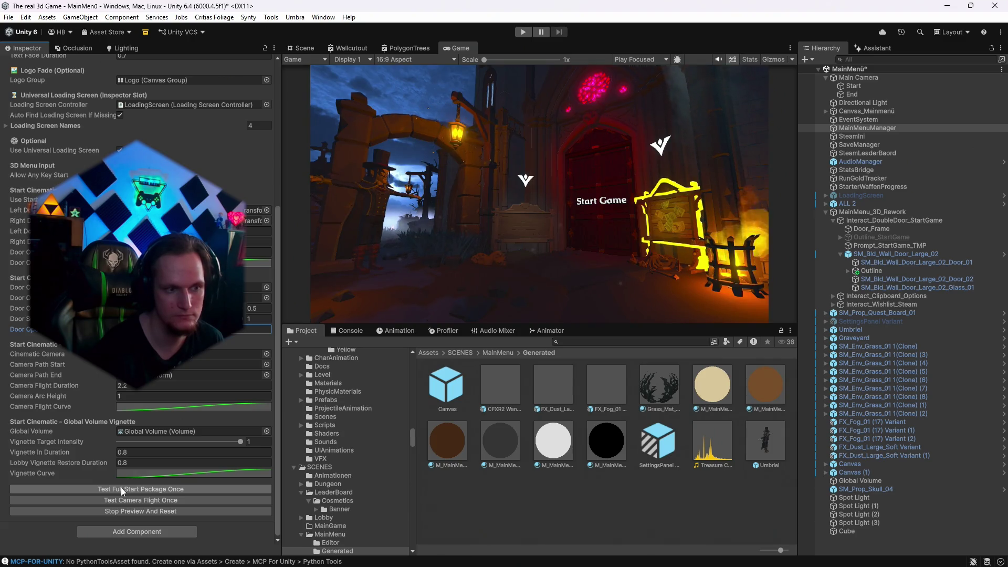
{"action": "left_click", "coordinate": [121, 487]}
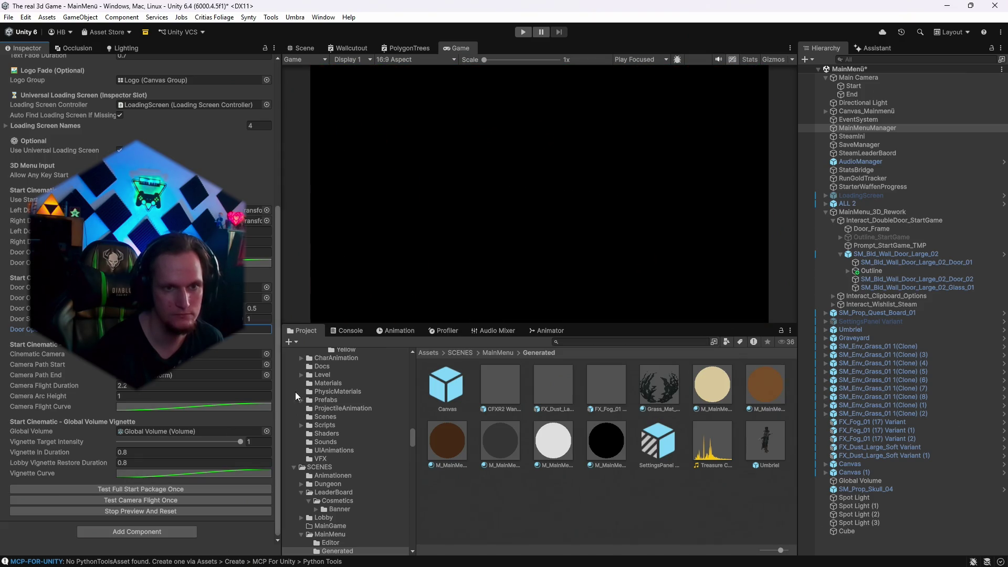
{"action": "left_click", "coordinate": [302, 48]}
Duplicate the Cube as Cube (1), raise it to Y 6.77 and shift it slightly along Z.
{"action": "mouse_move", "coordinate": [604, 207]}
{"action": "left_mouse_down"}
{"action": "mouse_move", "coordinate": [405, 157]}
{"action": "mouse_move", "coordinate": [459, 175]}
{"action": "mouse_move", "coordinate": [533, 173]}
{"action": "left_mouse_up"}
{"action": "left_click", "coordinate": [543, 209]}
{"action": "key", "text": "f"}
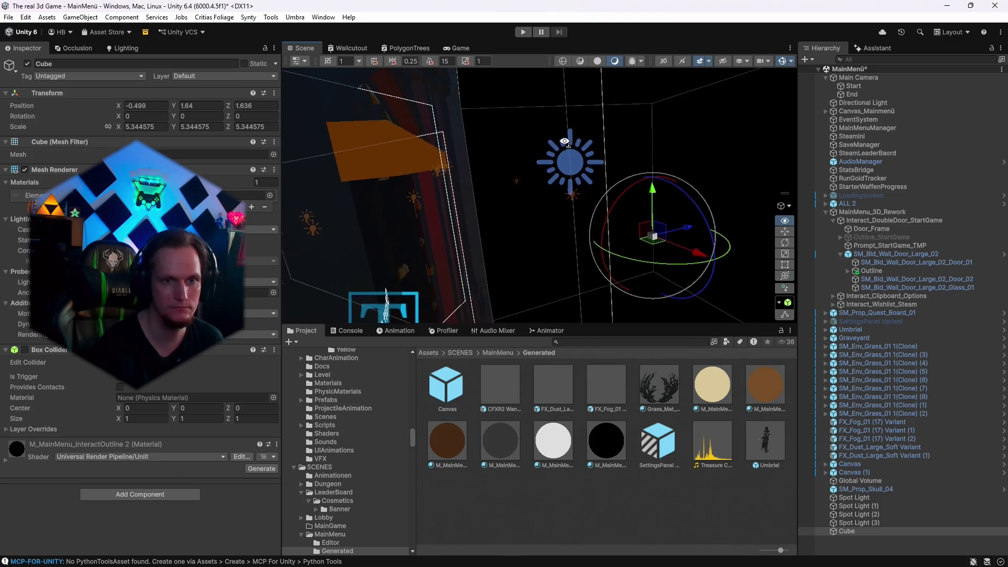
{"action": "key", "text": "ctrl+d"}
{"action": "left_click_drag", "start_coordinate": [645, 209], "coordinate": [614, 62]}
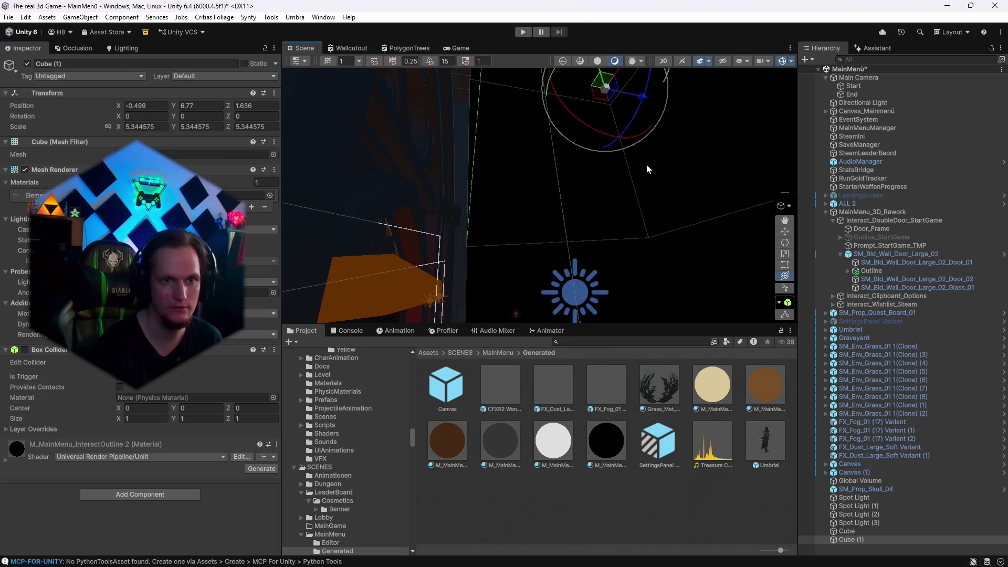
{"action": "left_click_drag", "start_coordinate": [645, 124], "coordinate": [620, 127]}
{"action": "key", "text": "f"}
{"action": "left_click_drag", "start_coordinate": [632, 257], "coordinate": [590, 191]}
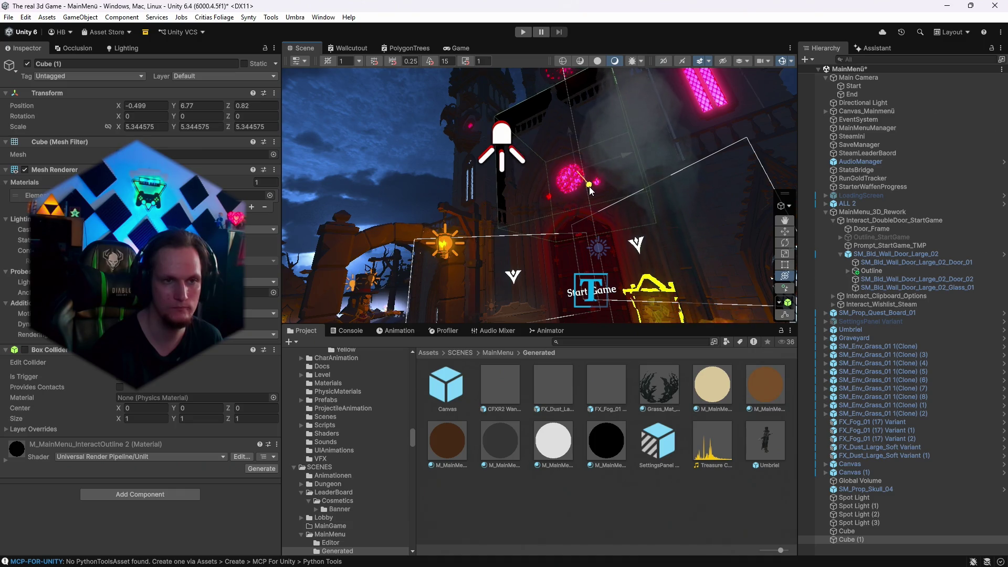
Narrow Cube (1) to about 4.79 on X with the Rect tool, checking it through the game camera.
{"action": "left_click", "coordinate": [464, 50]}
{"action": "key", "text": "ctrl+1"}
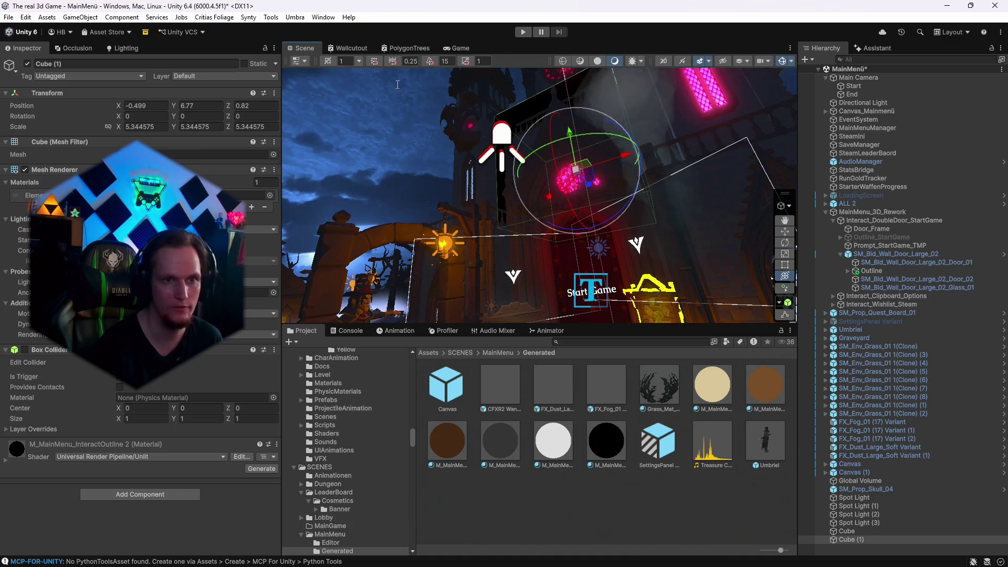
{"action": "left_click", "coordinate": [786, 265]}
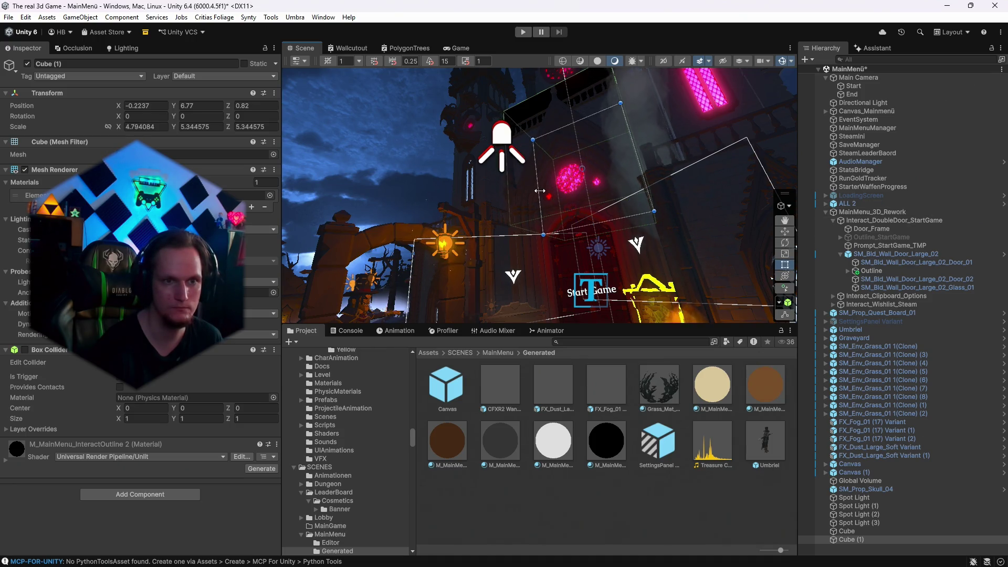
{"action": "left_click", "coordinate": [459, 48]}
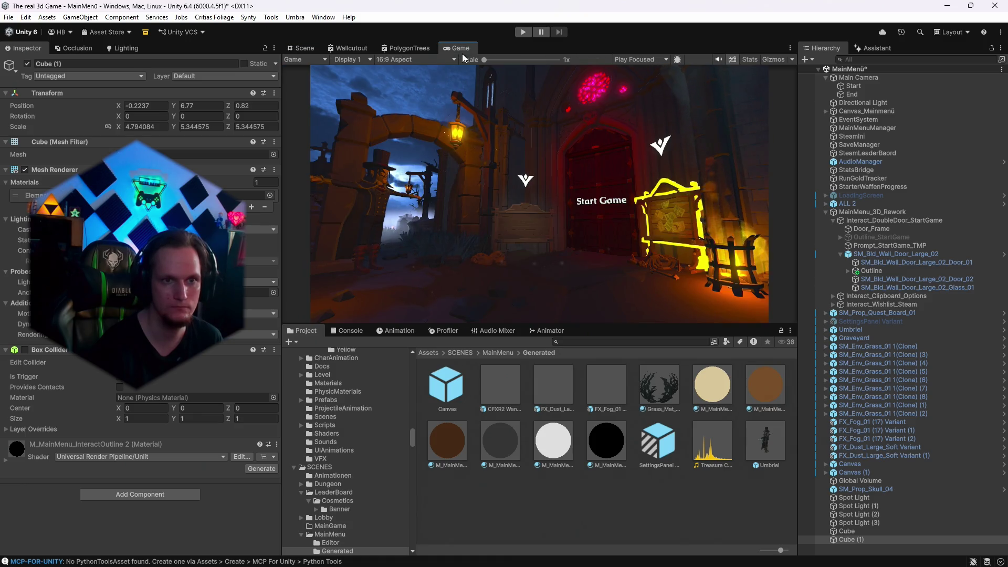
{"action": "left_click", "coordinate": [302, 48]}
{"action": "mouse_move", "coordinate": [646, 241]}
{"action": "left_mouse_down"}
{"action": "mouse_move", "coordinate": [602, 252]}
{"action": "mouse_move", "coordinate": [522, 312]}
{"action": "mouse_move", "coordinate": [720, 303]}
{"action": "left_mouse_up"}
{"action": "key", "text": "f"}
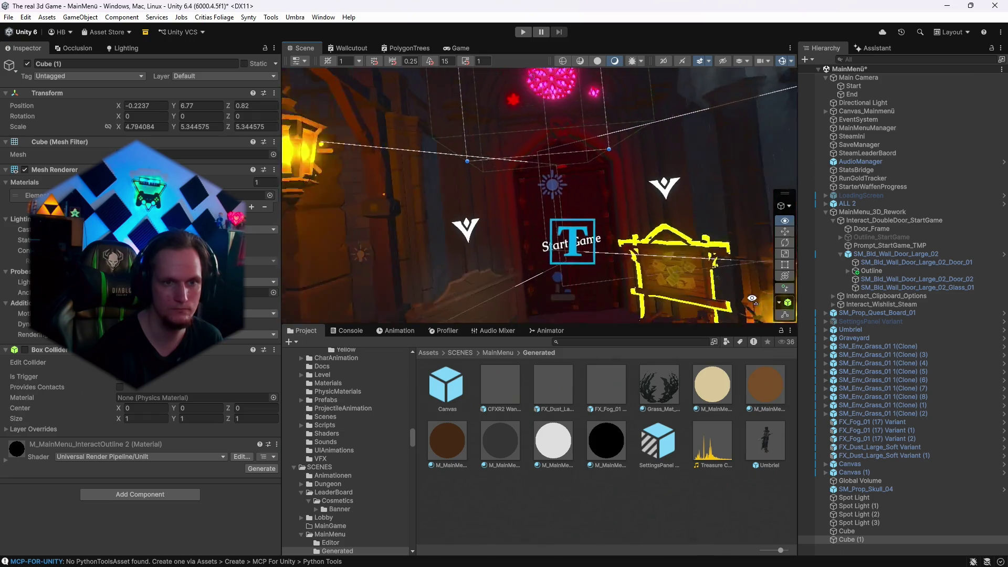
{"action": "left_click", "coordinate": [858, 127]}
{"action": "left_click", "coordinate": [456, 48]}
{"action": "scroll", "coordinate": [196, 429], "scroll_direction": "down", "scroll_amount": 10}
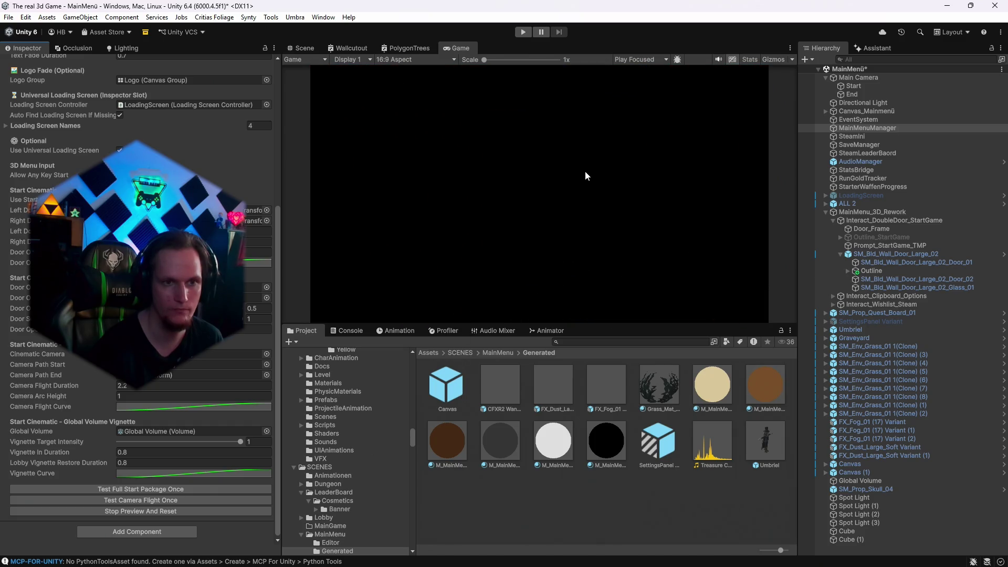
Delete the orange Door_Frame from the start door in the Scene view.
{"action": "left_click", "coordinate": [301, 48]}
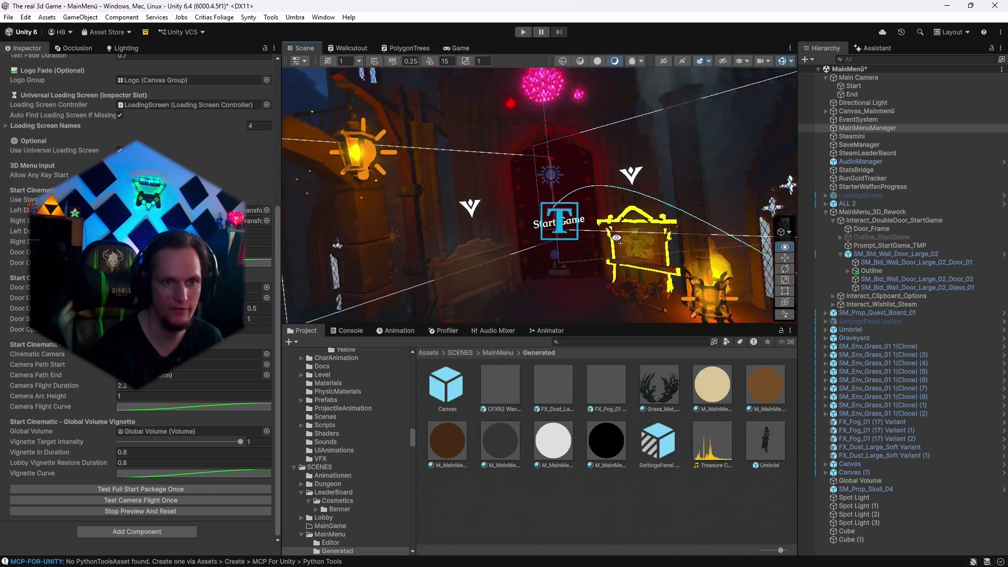
{"action": "scroll", "coordinate": [623, 239], "scroll_direction": "up", "scroll_amount": 10}
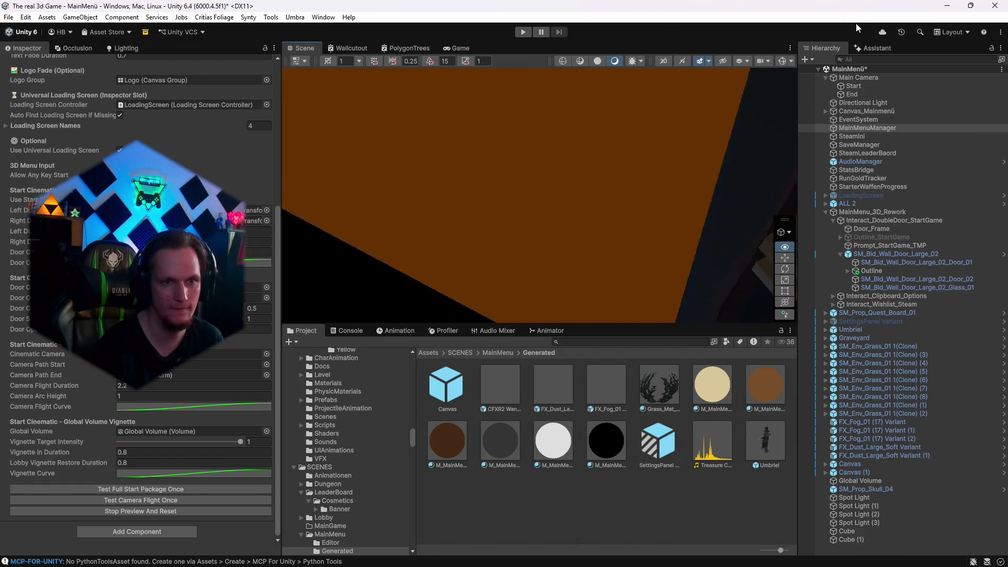
{"action": "left_click", "coordinate": [554, 178]}
{"action": "key", "text": "Delete"}
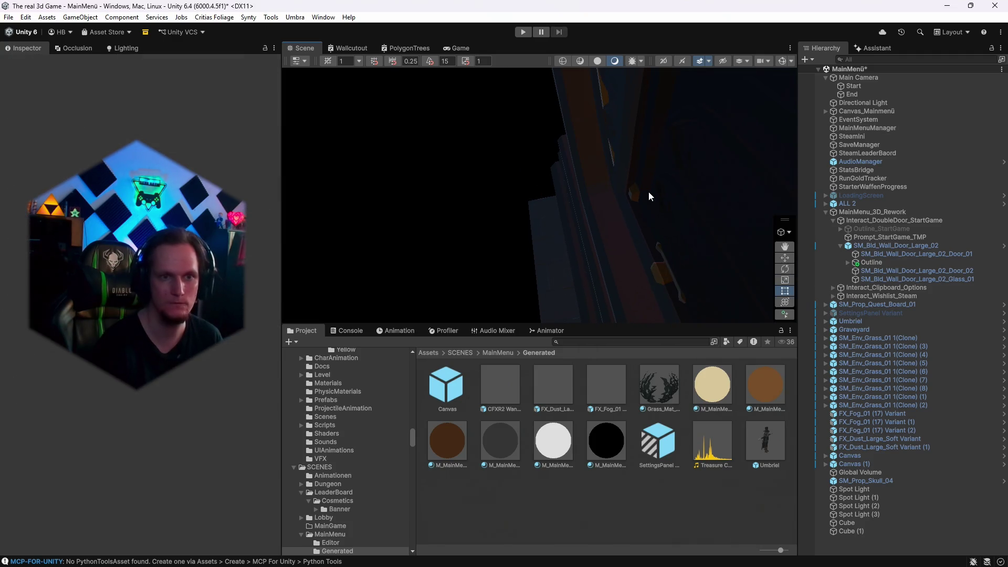
{"action": "key", "text": "s"}
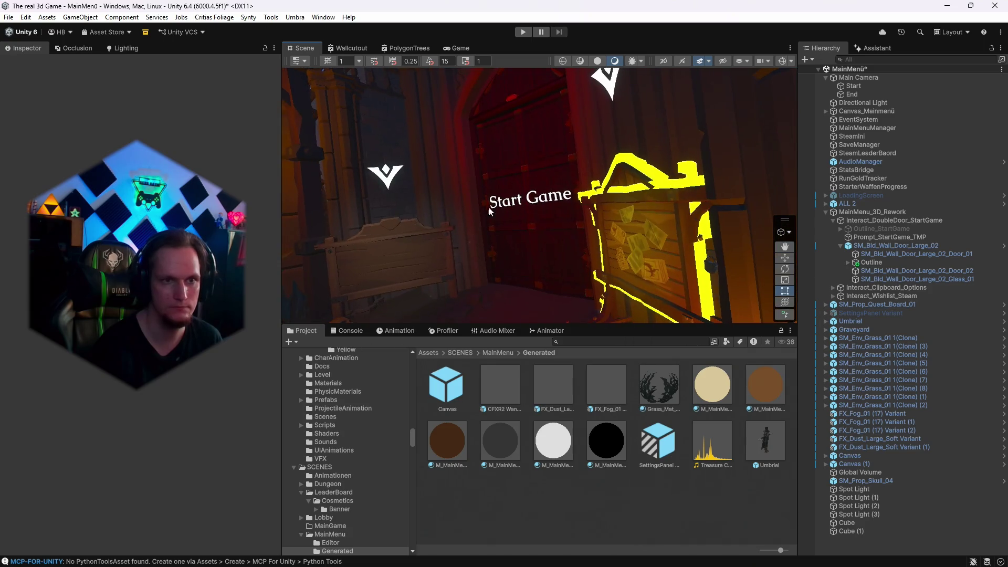
Play Test Full Start Package Once twice in the Game view, then return to the Scene view.
{"action": "left_click", "coordinate": [462, 49]}
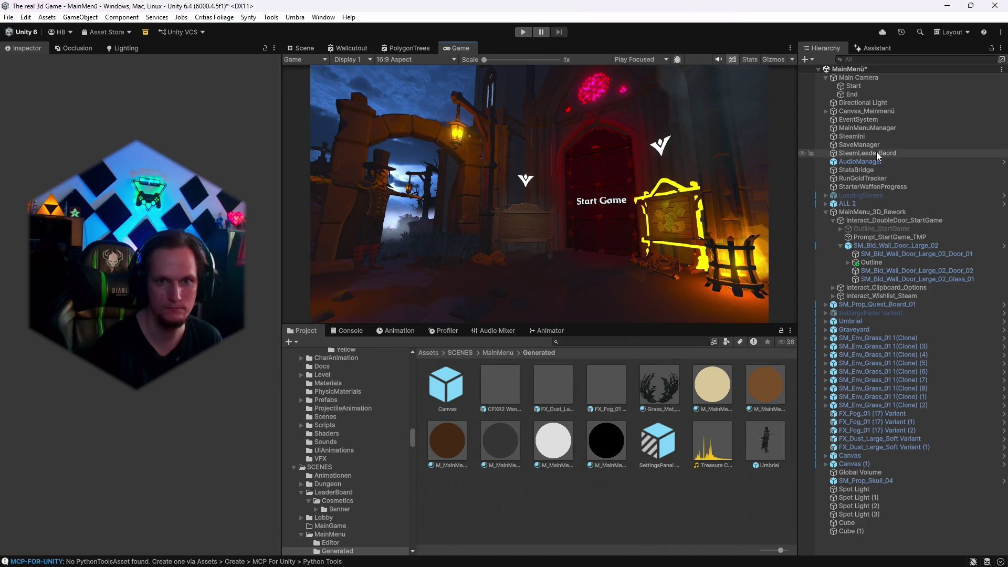
{"action": "left_click", "coordinate": [867, 129]}
{"action": "scroll", "coordinate": [183, 445], "scroll_direction": "down", "scroll_amount": 10}
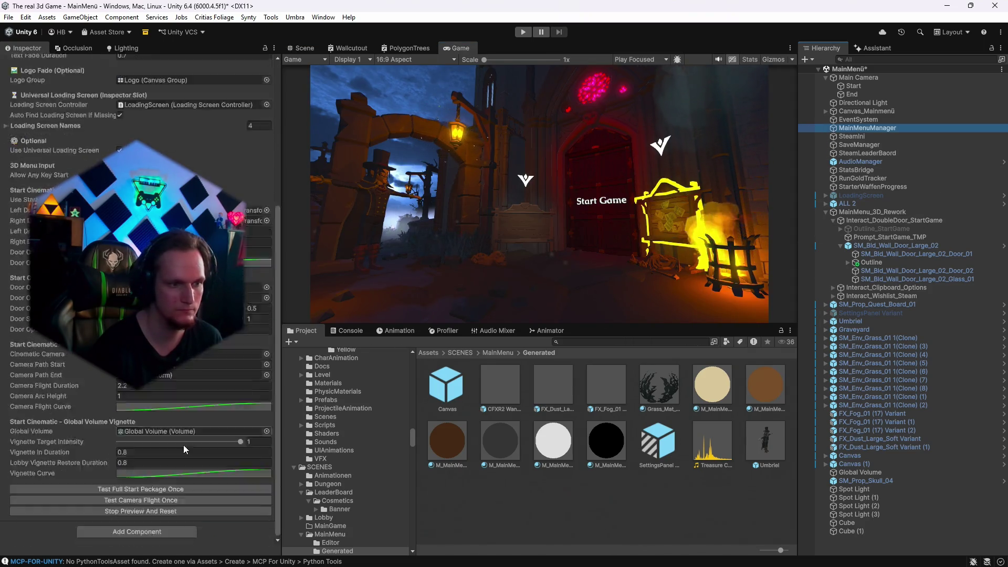
{"action": "left_click", "coordinate": [153, 490]}
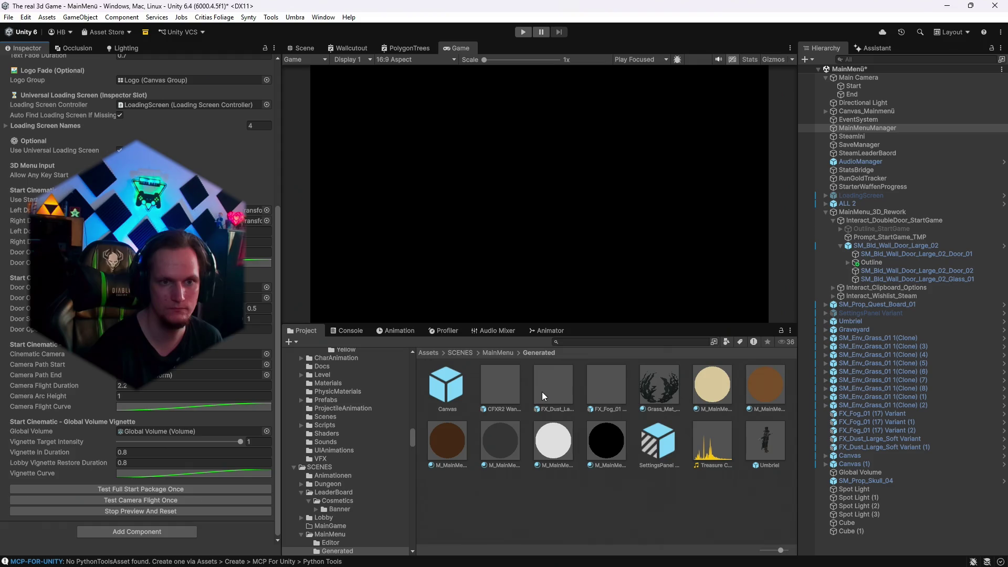
{"action": "left_click", "coordinate": [148, 489]}
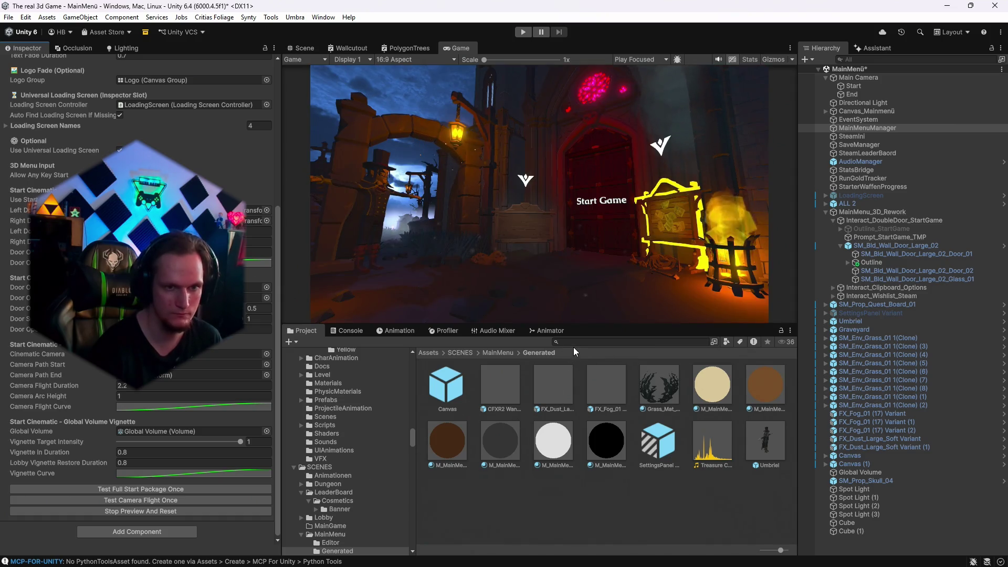
{"action": "left_click", "coordinate": [301, 48]}
{"action": "mouse_move", "coordinate": [392, 99]}
{"action": "left_mouse_down"}
{"action": "mouse_move", "coordinate": [594, 307]}
{"action": "mouse_move", "coordinate": [558, 342]}
{"action": "mouse_move", "coordinate": [383, 358]}
{"action": "left_mouse_up"}
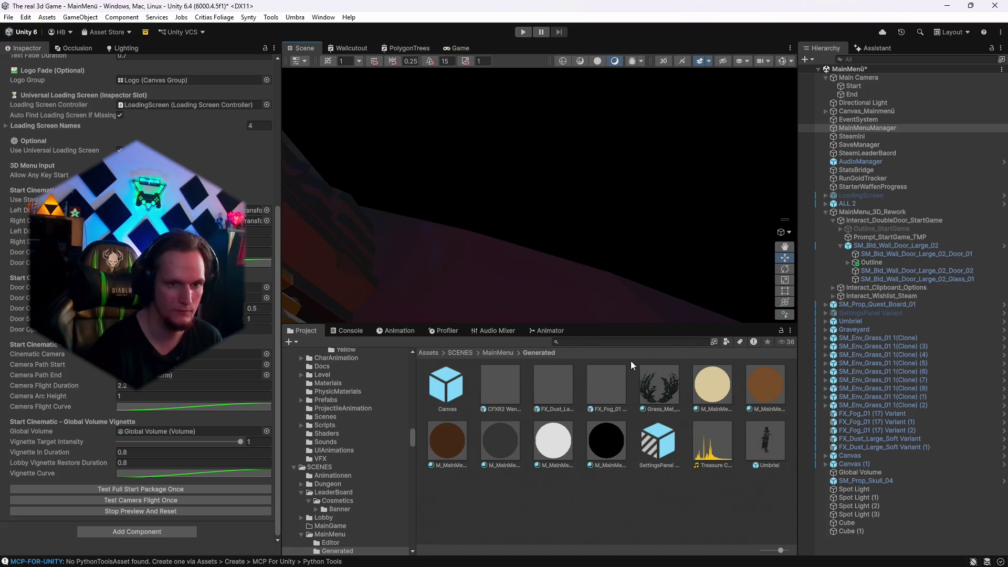
Search the Project window for 'gothic'.
{"action": "type", "text": "go"}
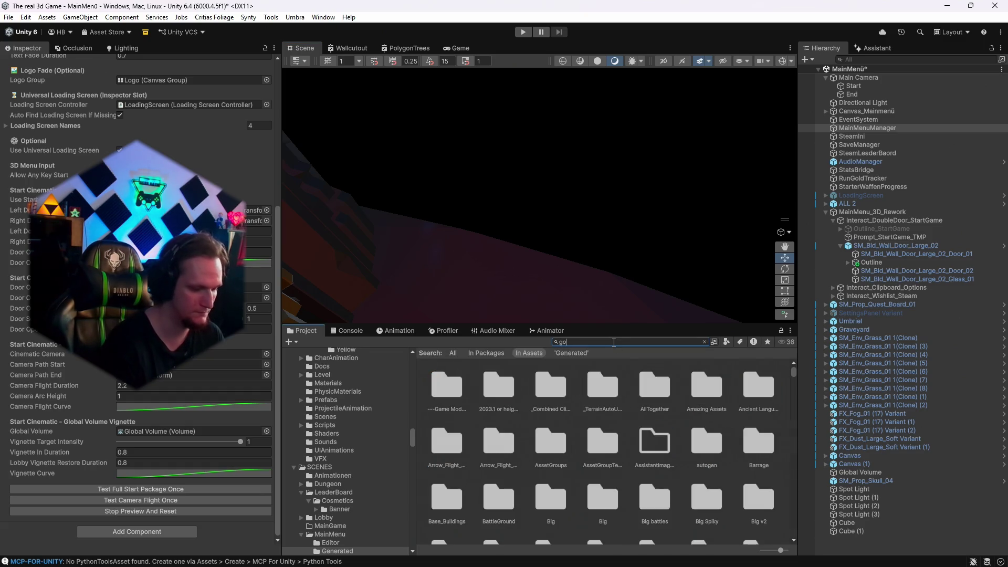
{"action": "key", "text": "BackSpace"}
{"action": "key", "text": "BackSpace"}
{"action": "key", "text": "BackSpace"}
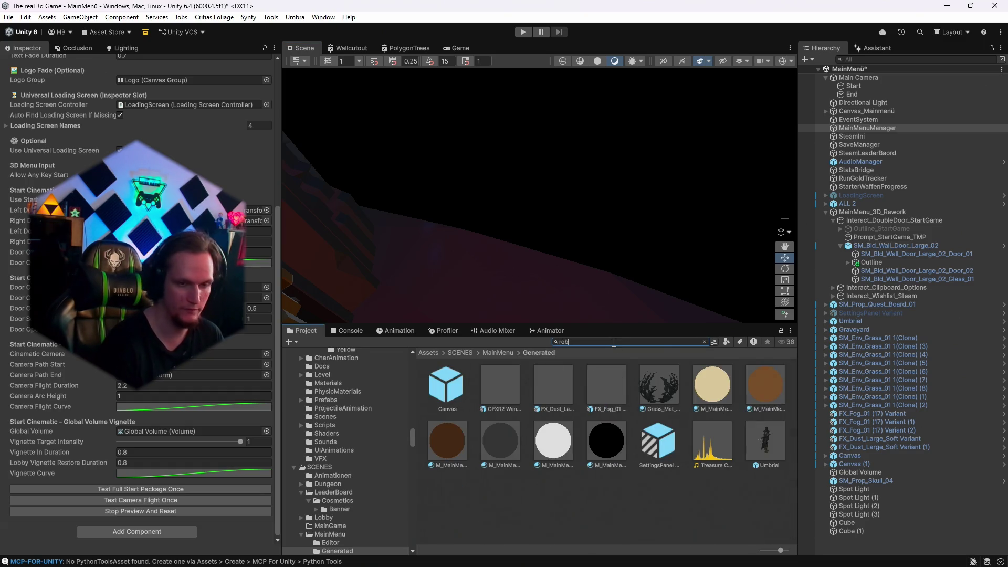
{"action": "scroll", "coordinate": [606, 414], "scroll_direction": "down", "scroll_amount": 10}
{"action": "scroll", "coordinate": [607, 413], "scroll_direction": "up", "scroll_amount": 5}
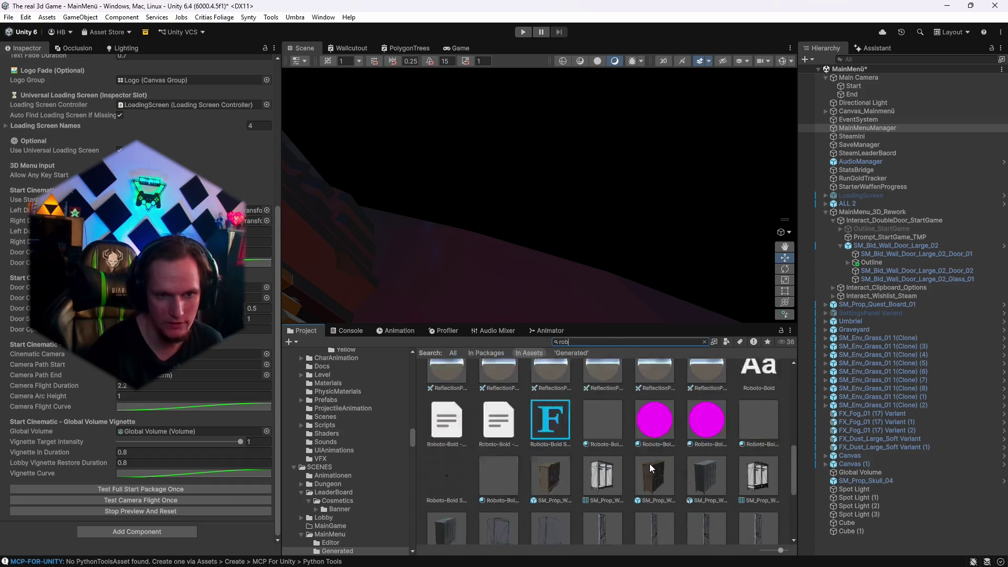
{"action": "scroll", "coordinate": [650, 467], "scroll_direction": "down", "scroll_amount": 2}
{"action": "key", "text": "BackSpace"}
{"action": "type", "text": "p"}
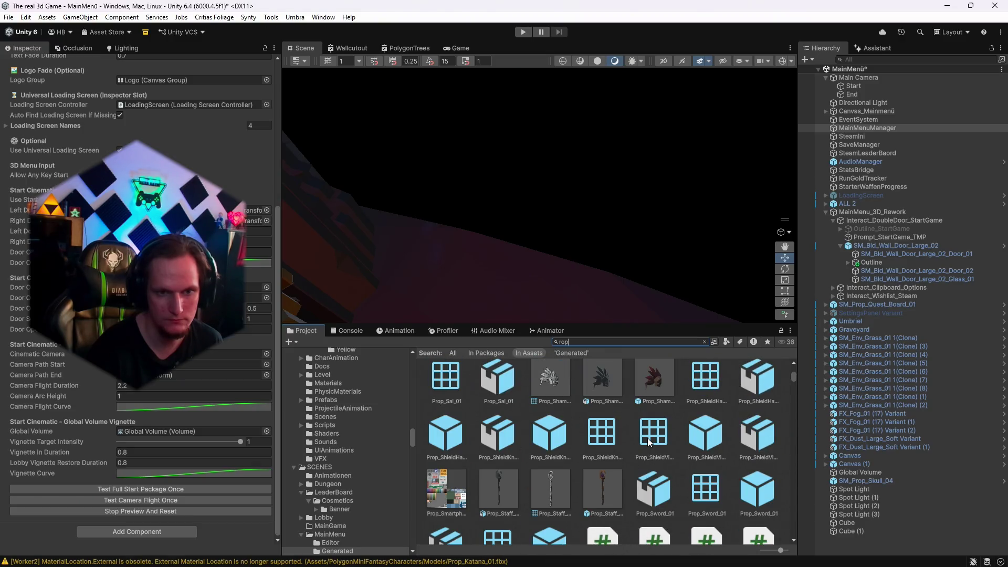
{"action": "scroll", "coordinate": [647, 438], "scroll_direction": "down", "scroll_amount": 3}
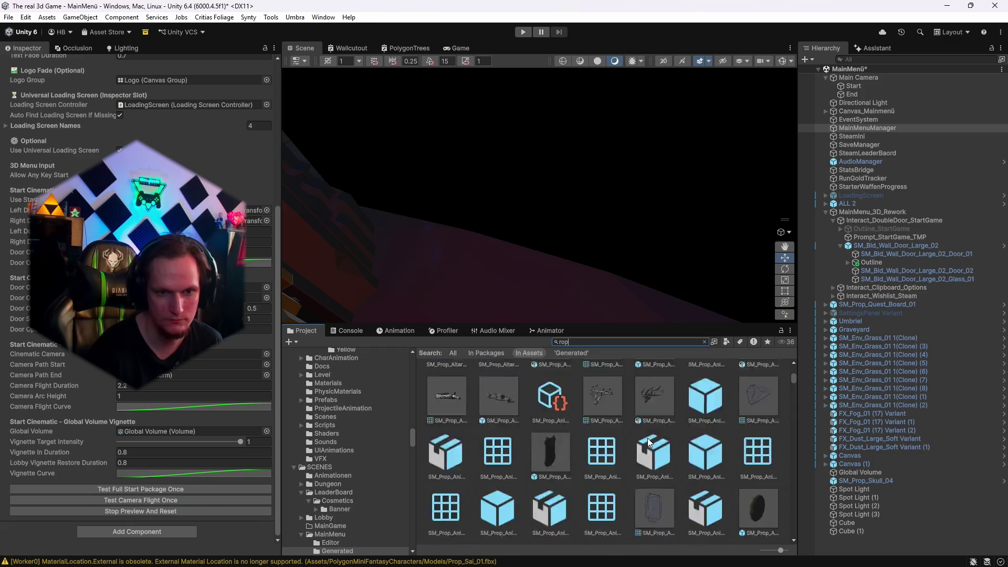
{"action": "scroll", "coordinate": [648, 438], "scroll_direction": "down", "scroll_amount": 3}
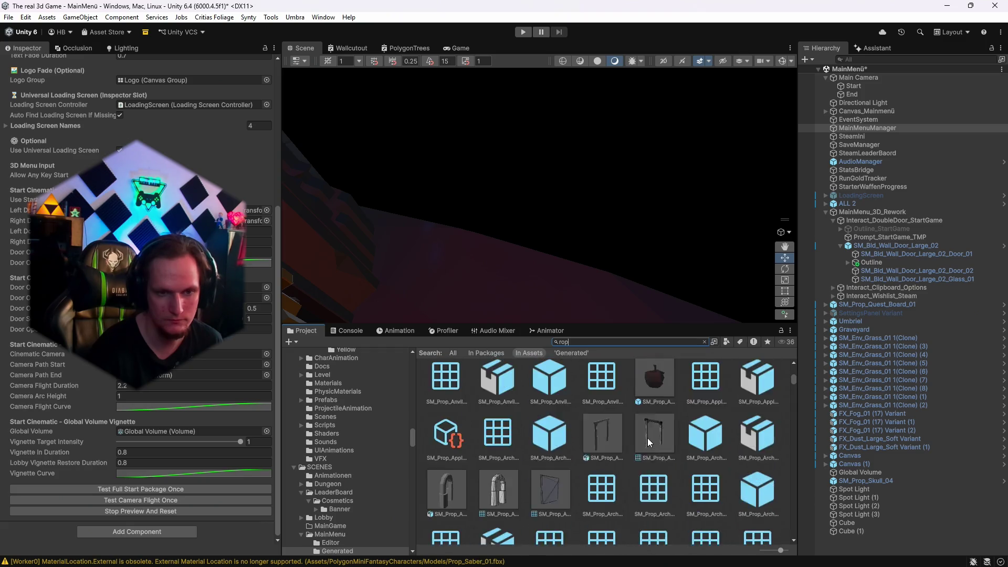
{"action": "scroll", "coordinate": [647, 438], "scroll_direction": "down", "scroll_amount": 3}
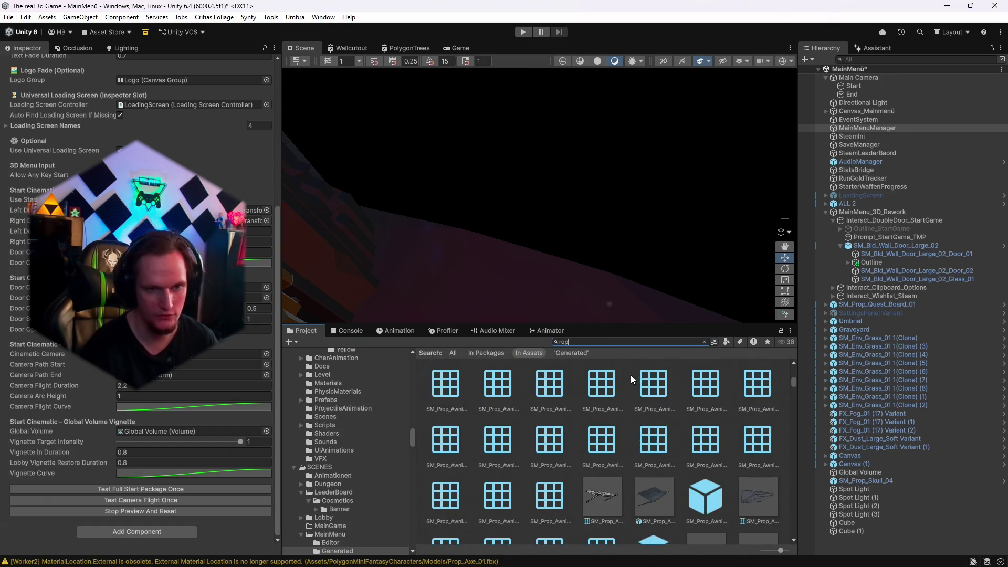
{"action": "left_click", "coordinate": [583, 342]}
{"action": "type", "text": "gothic"}
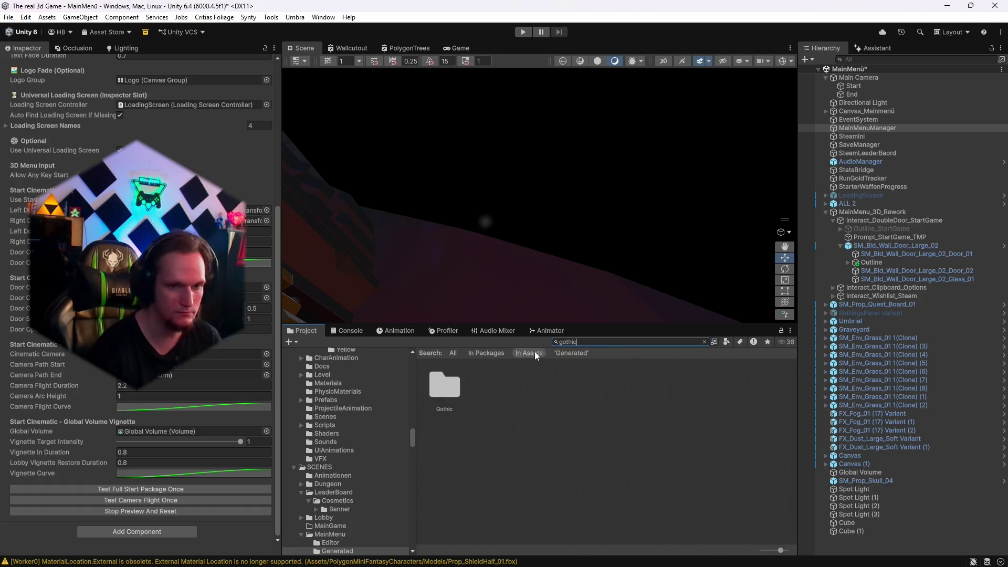
Open Gothic > Prefabs > Props and drag SM_Prop_Rug_01 into the Scene view.
{"action": "double_click", "coordinate": [456, 382]}
{"action": "double_click", "coordinate": [624, 396]}
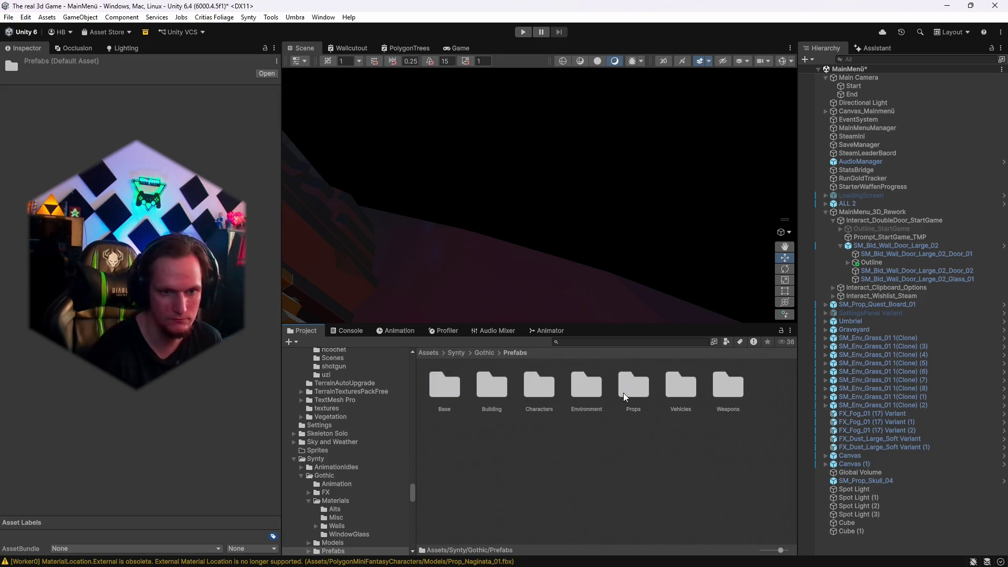
{"action": "double_click", "coordinate": [628, 394]}
{"action": "scroll", "coordinate": [629, 452], "scroll_direction": "down", "scroll_amount": 2}
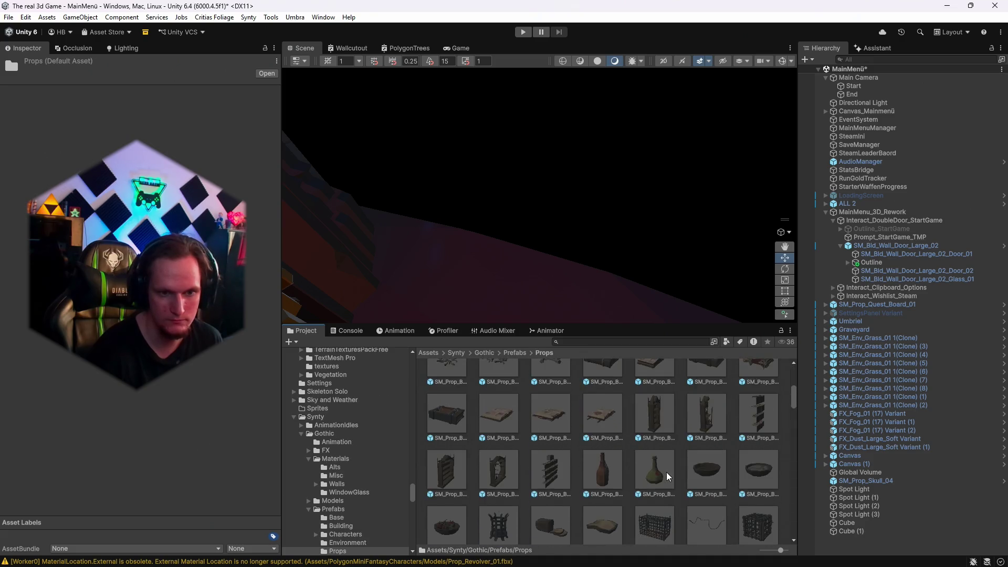
{"action": "scroll", "coordinate": [669, 472], "scroll_direction": "down", "scroll_amount": 10}
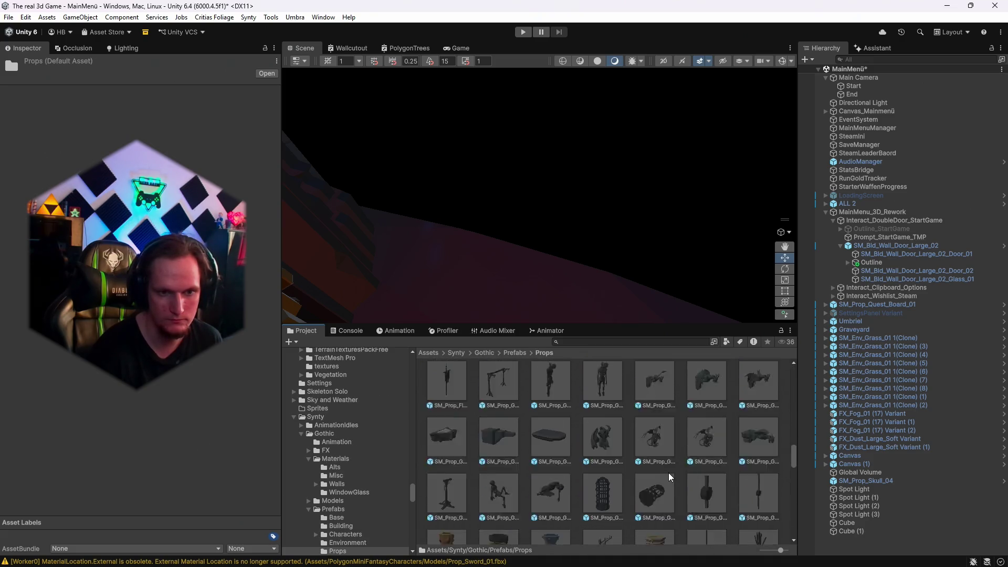
{"action": "scroll", "coordinate": [669, 472], "scroll_direction": "down", "scroll_amount": 6}
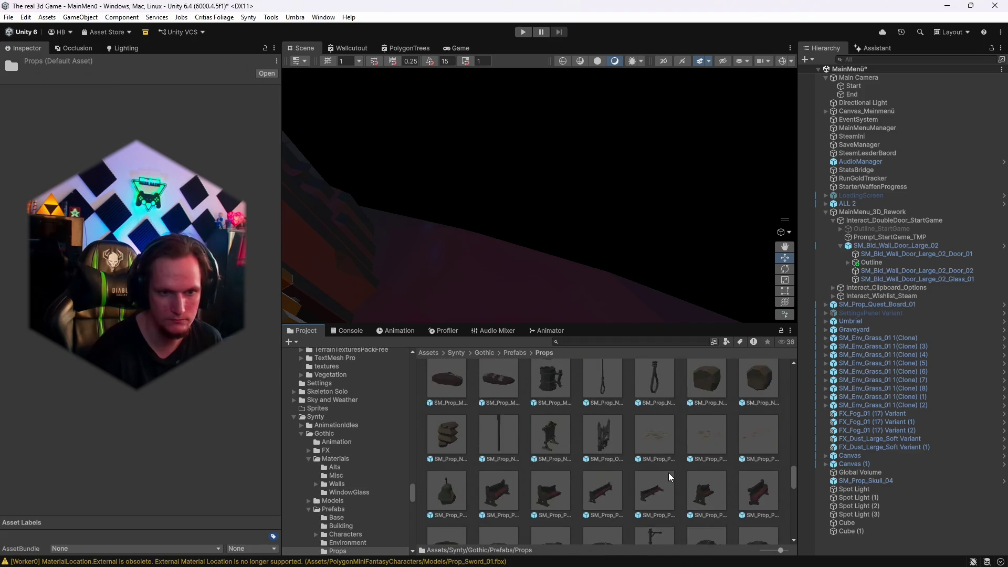
{"action": "scroll", "coordinate": [669, 473], "scroll_direction": "down", "scroll_amount": 1}
{"action": "mouse_move", "coordinate": [652, 260]}
{"action": "left_mouse_down"}
{"action": "mouse_move", "coordinate": [589, 274]}
{"action": "mouse_move", "coordinate": [531, 310]}
{"action": "mouse_move", "coordinate": [547, 306]}
{"action": "left_mouse_up"}
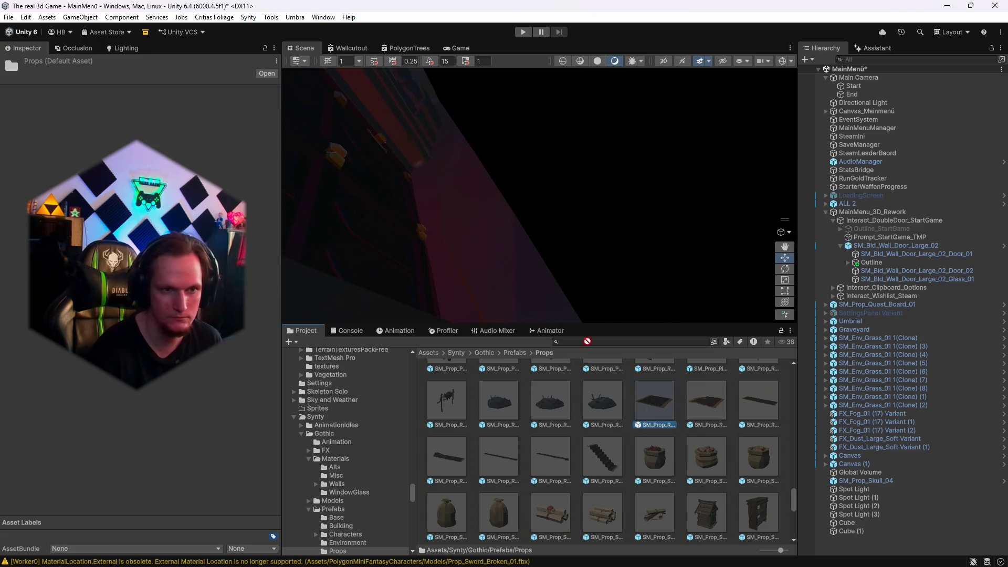
{"action": "mouse_move", "coordinate": [500, 222]}
{"action": "left_mouse_down"}
{"action": "mouse_move", "coordinate": [498, 210]}
{"action": "mouse_move", "coordinate": [495, 227]}
{"action": "mouse_move", "coordinate": [580, 243]}
{"action": "mouse_move", "coordinate": [516, 87]}
{"action": "mouse_move", "coordinate": [442, 52]}
{"action": "left_mouse_up"}
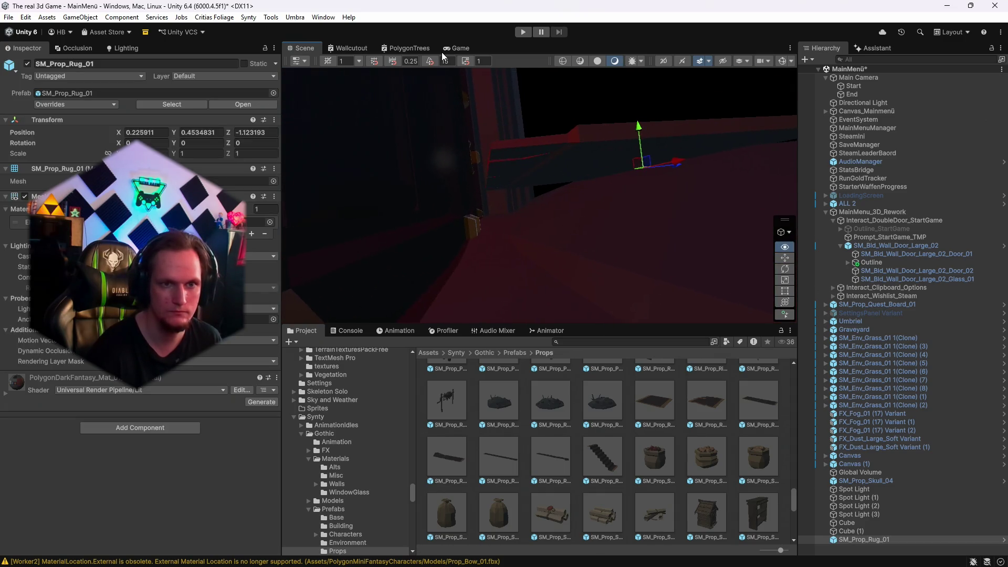
Stretch the rug to 4.8 on Y and lower it to Y 0.329.
{"action": "left_click", "coordinate": [776, 291]}
{"action": "left_click_drag", "start_coordinate": [661, 220], "coordinate": [625, 221]}
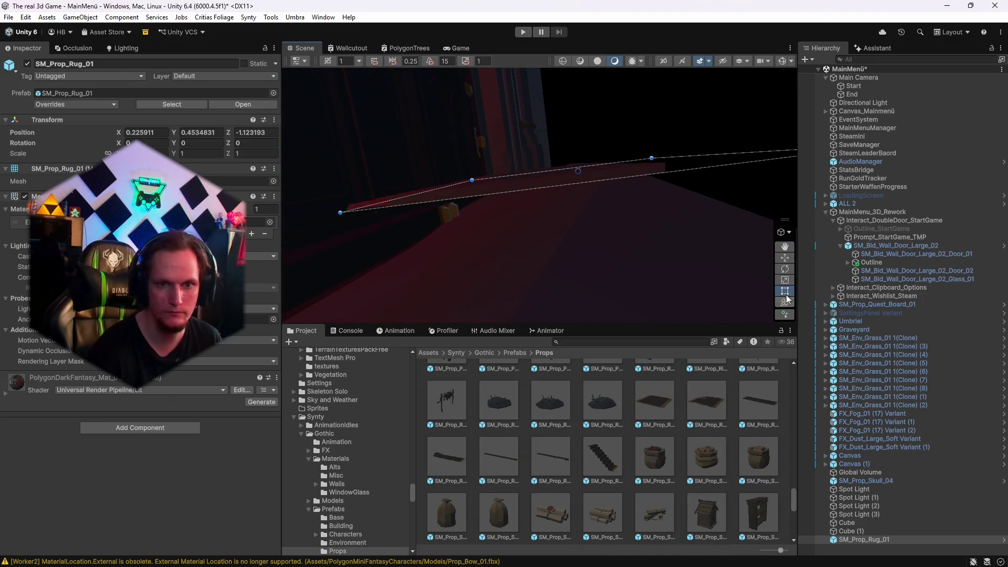
{"action": "left_click", "coordinate": [784, 268]}
{"action": "left_click", "coordinate": [785, 281]}
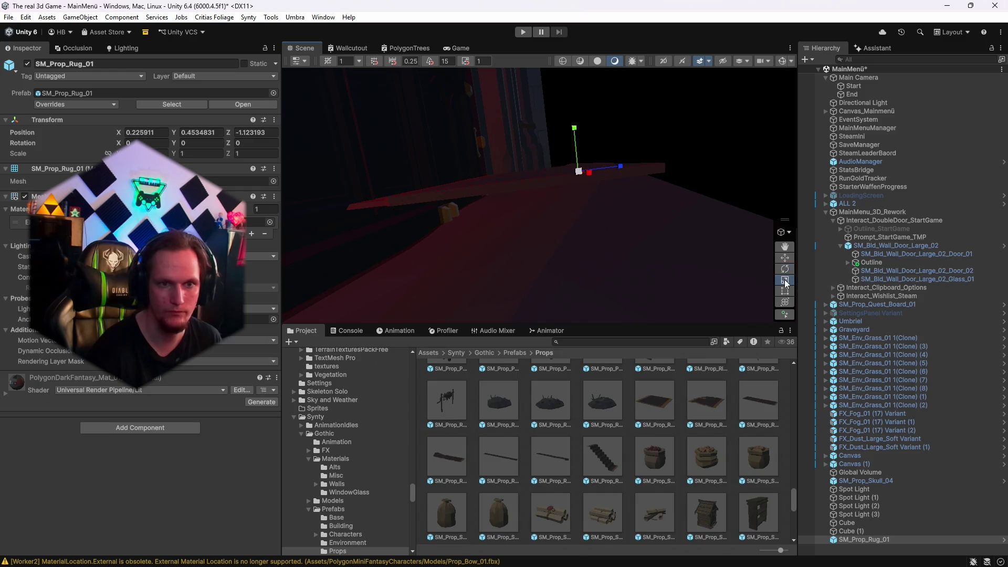
{"action": "mouse_move", "coordinate": [574, 130]}
{"action": "left_mouse_down"}
{"action": "mouse_move", "coordinate": [575, 71]}
{"action": "mouse_move", "coordinate": [556, 541]}
{"action": "left_mouse_up"}
{"action": "left_click_drag", "start_coordinate": [587, 256], "coordinate": [572, 291]}
{"action": "left_click", "coordinate": [784, 257]}
{"action": "mouse_move", "coordinate": [608, 206]}
{"action": "left_mouse_down"}
{"action": "mouse_move", "coordinate": [609, 225]}
{"action": "mouse_move", "coordinate": [604, 187]}
{"action": "mouse_move", "coordinate": [601, 205]}
{"action": "mouse_move", "coordinate": [822, 192]}
{"action": "left_mouse_up"}
{"action": "mouse_move", "coordinate": [631, 163]}
{"action": "left_mouse_down"}
{"action": "mouse_move", "coordinate": [652, 162]}
{"action": "mouse_move", "coordinate": [513, 173]}
{"action": "left_mouse_up"}
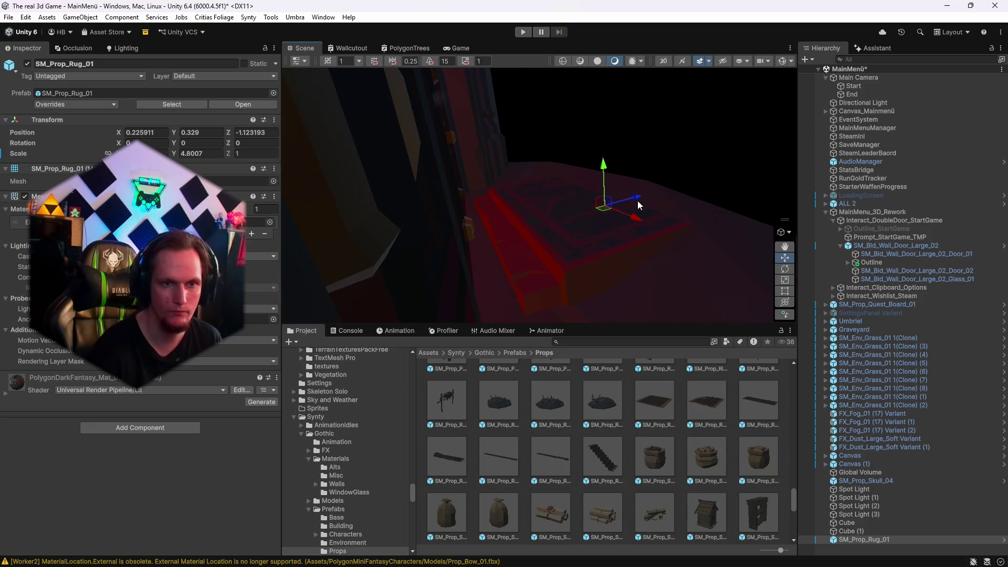
Push the cliff rock SM_Env_Rock_Cliff_04 (3) down to Y -7.48.
{"action": "left_click", "coordinate": [680, 267]}
{"action": "mouse_move", "coordinate": [680, 266]}
{"action": "left_mouse_down"}
{"action": "mouse_move", "coordinate": [551, 273]}
{"action": "mouse_move", "coordinate": [571, 282]}
{"action": "mouse_move", "coordinate": [603, 262]}
{"action": "left_mouse_up"}
{"action": "left_click", "coordinate": [529, 263]}
{"action": "mouse_move", "coordinate": [620, 221]}
{"action": "left_mouse_down"}
{"action": "mouse_move", "coordinate": [624, 253]}
{"action": "mouse_move", "coordinate": [675, 120]}
{"action": "mouse_move", "coordinate": [647, 153]}
{"action": "mouse_move", "coordinate": [598, 137]}
{"action": "mouse_move", "coordinate": [596, 154]}
{"action": "mouse_move", "coordinate": [573, 153]}
{"action": "left_mouse_up"}
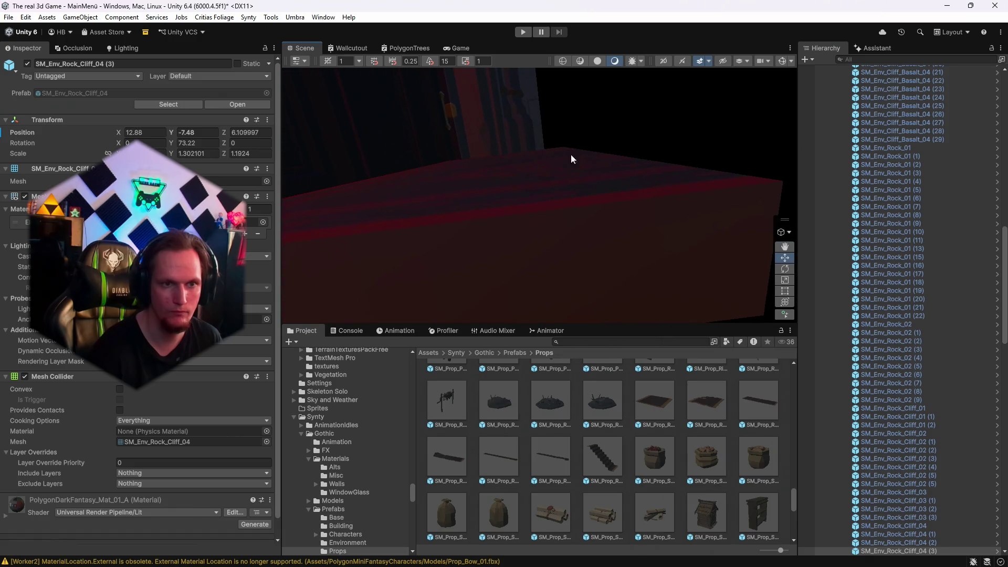
Slide the rug SM_Prop_Rug_01 across the floor and turn it to about 3.3 degrees on Y.
{"action": "key", "text": "ctrl+v"}
{"action": "mouse_move", "coordinate": [555, 203]}
{"action": "left_mouse_down"}
{"action": "mouse_move", "coordinate": [573, 207]}
{"action": "mouse_move", "coordinate": [558, 193]}
{"action": "mouse_move", "coordinate": [560, 223]}
{"action": "mouse_move", "coordinate": [585, 243]}
{"action": "mouse_move", "coordinate": [584, 275]}
{"action": "mouse_move", "coordinate": [733, 317]}
{"action": "mouse_move", "coordinate": [820, 325]}
{"action": "mouse_move", "coordinate": [592, 218]}
{"action": "left_mouse_up"}
{"action": "left_click_drag", "start_coordinate": [561, 180], "coordinate": [549, 185]}
{"action": "left_click", "coordinate": [784, 302]}
{"action": "left_click_drag", "start_coordinate": [578, 228], "coordinate": [571, 230]}
{"action": "mouse_move", "coordinate": [544, 158]}
{"action": "left_mouse_down"}
{"action": "mouse_move", "coordinate": [679, 243]}
{"action": "mouse_move", "coordinate": [553, 133]}
{"action": "mouse_move", "coordinate": [536, 131]}
{"action": "mouse_move", "coordinate": [562, 151]}
{"action": "mouse_move", "coordinate": [551, 207]}
{"action": "mouse_move", "coordinate": [300, 219]}
{"action": "mouse_move", "coordinate": [577, 288]}
{"action": "mouse_move", "coordinate": [657, 250]}
{"action": "left_mouse_up"}
Duplicate a floor tile next to the rug and position and rotate it into the gap.
{"action": "left_click", "coordinate": [608, 207]}
{"action": "left_click", "coordinate": [570, 274]}
{"action": "key", "text": "ctrl+d"}
{"action": "mouse_move", "coordinate": [691, 174]}
{"action": "left_mouse_down"}
{"action": "mouse_move", "coordinate": [576, 222]}
{"action": "mouse_move", "coordinate": [395, 274]}
{"action": "mouse_move", "coordinate": [402, 268]}
{"action": "left_mouse_up"}
{"action": "mouse_move", "coordinate": [585, 134]}
{"action": "left_mouse_down"}
{"action": "mouse_move", "coordinate": [584, 106]}
{"action": "mouse_move", "coordinate": [718, 155]}
{"action": "mouse_move", "coordinate": [709, 156]}
{"action": "left_mouse_up"}
{"action": "mouse_move", "coordinate": [713, 106]}
{"action": "left_mouse_down"}
{"action": "mouse_move", "coordinate": [748, 84]}
{"action": "mouse_move", "coordinate": [615, 98]}
{"action": "mouse_move", "coordinate": [441, 151]}
{"action": "mouse_move", "coordinate": [590, 252]}
{"action": "left_mouse_up"}
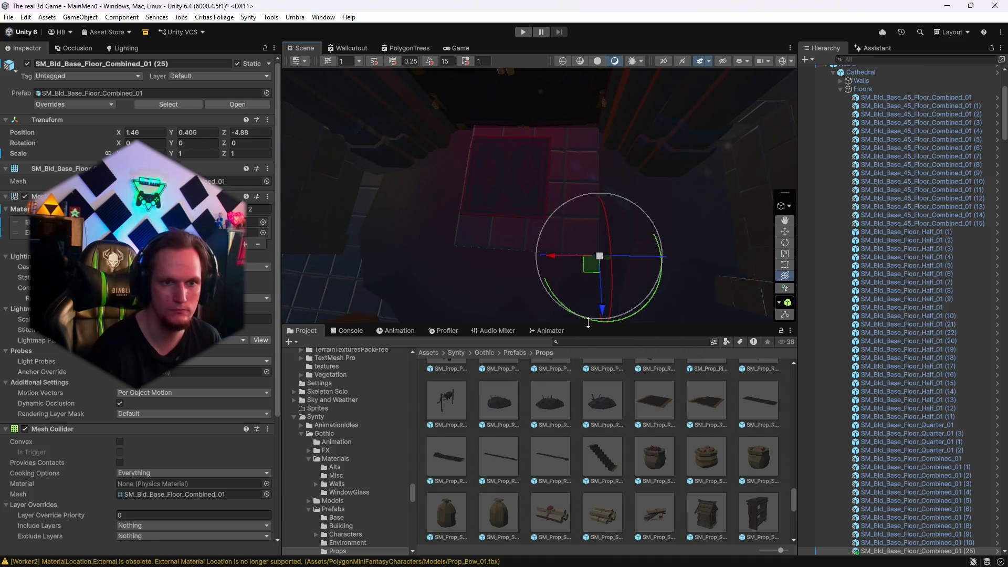
{"action": "mouse_move", "coordinate": [578, 311]}
{"action": "left_mouse_down"}
{"action": "mouse_move", "coordinate": [597, 270]}
{"action": "mouse_move", "coordinate": [606, 288]}
{"action": "mouse_move", "coordinate": [617, 278]}
{"action": "mouse_move", "coordinate": [677, 280]}
{"action": "left_mouse_up"}
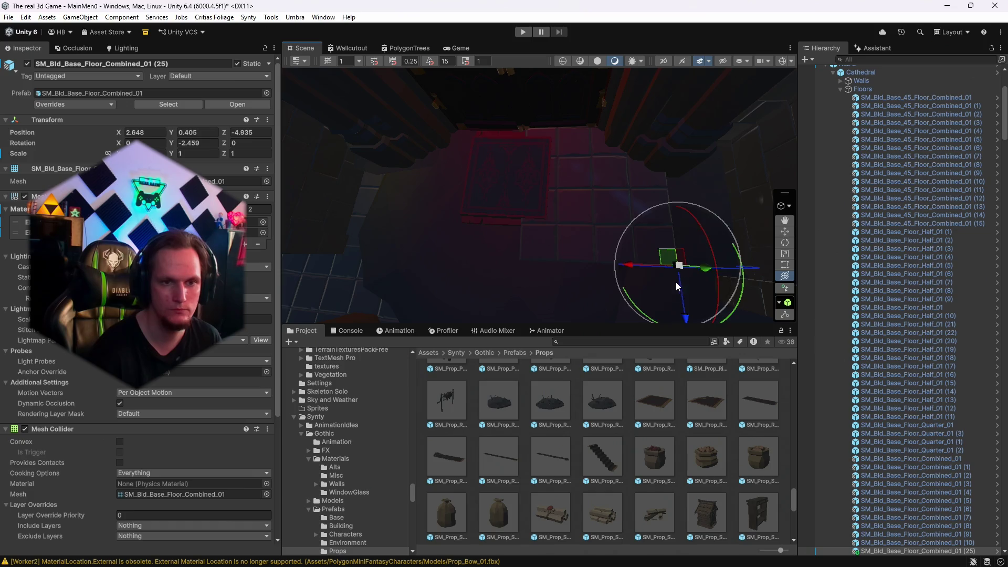
{"action": "mouse_move", "coordinate": [649, 312]}
{"action": "left_mouse_down"}
{"action": "mouse_move", "coordinate": [814, 119]}
{"action": "mouse_move", "coordinate": [922, 76]}
{"action": "mouse_move", "coordinate": [580, 117]}
{"action": "mouse_move", "coordinate": [622, 267]}
{"action": "mouse_move", "coordinate": [492, 270]}
{"action": "left_mouse_up"}
Add another duplicated floor tile, then raise the rug slightly above the floor.
{"action": "key", "text": "ctrl+d"}
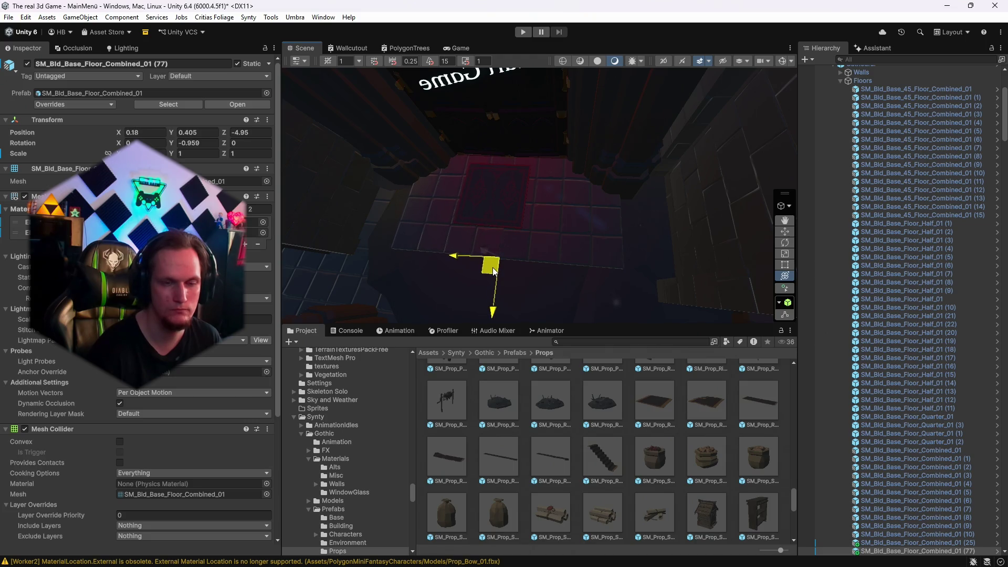
{"action": "key", "text": "e"}
{"action": "left_click_drag", "start_coordinate": [493, 270], "coordinate": [540, 268]}
{"action": "mouse_move", "coordinate": [601, 212]}
{"action": "left_mouse_down"}
{"action": "mouse_move", "coordinate": [637, 214]}
{"action": "mouse_move", "coordinate": [585, 213]}
{"action": "left_mouse_up"}
{"action": "mouse_move", "coordinate": [646, 193]}
{"action": "left_mouse_down"}
{"action": "mouse_move", "coordinate": [540, 134]}
{"action": "mouse_move", "coordinate": [466, 144]}
{"action": "left_mouse_up"}
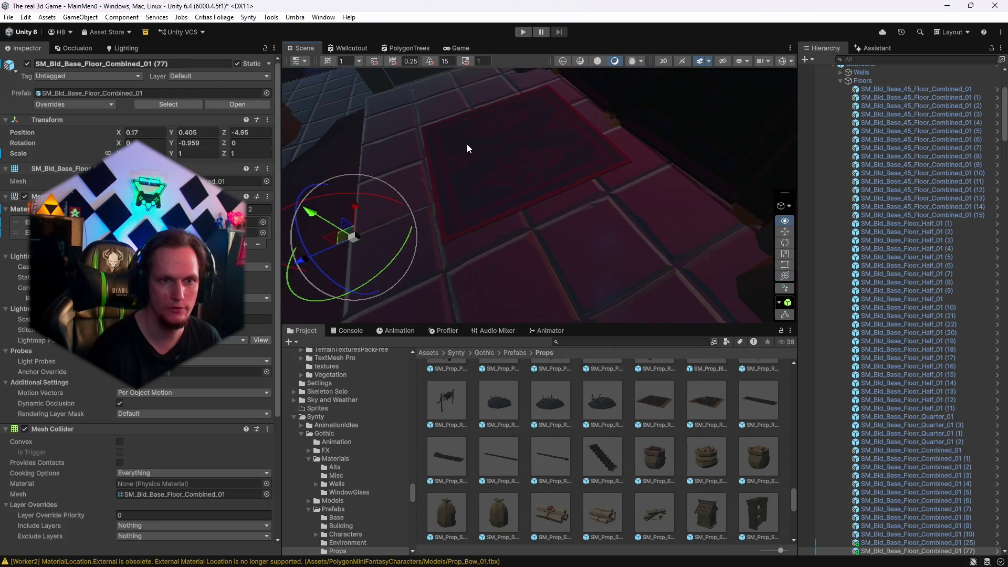
{"action": "left_click", "coordinate": [578, 156]}
{"action": "mouse_move", "coordinate": [502, 117]}
{"action": "left_mouse_down"}
{"action": "mouse_move", "coordinate": [496, 75]}
{"action": "mouse_move", "coordinate": [470, 36]}
{"action": "mouse_move", "coordinate": [534, 63]}
{"action": "left_mouse_up"}
Preview the start cinematic with MainMenuManager's Test Camera Flight Once in the Game view.
{"action": "left_click", "coordinate": [450, 46]}
{"action": "scroll", "coordinate": [911, 286], "scroll_direction": "up", "scroll_amount": 5}
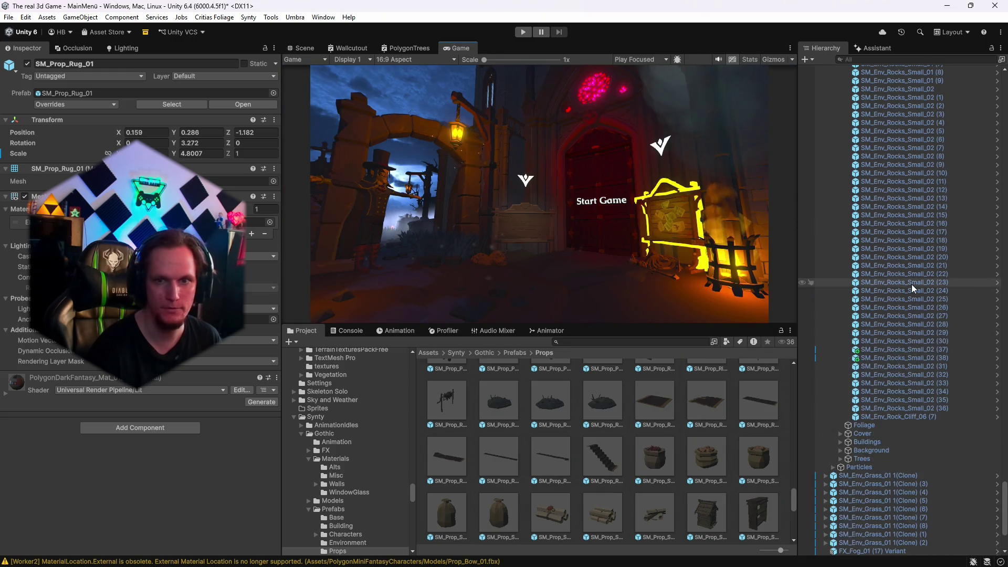
{"action": "left_click_drag", "start_coordinate": [1003, 523], "coordinate": [1000, 100]}
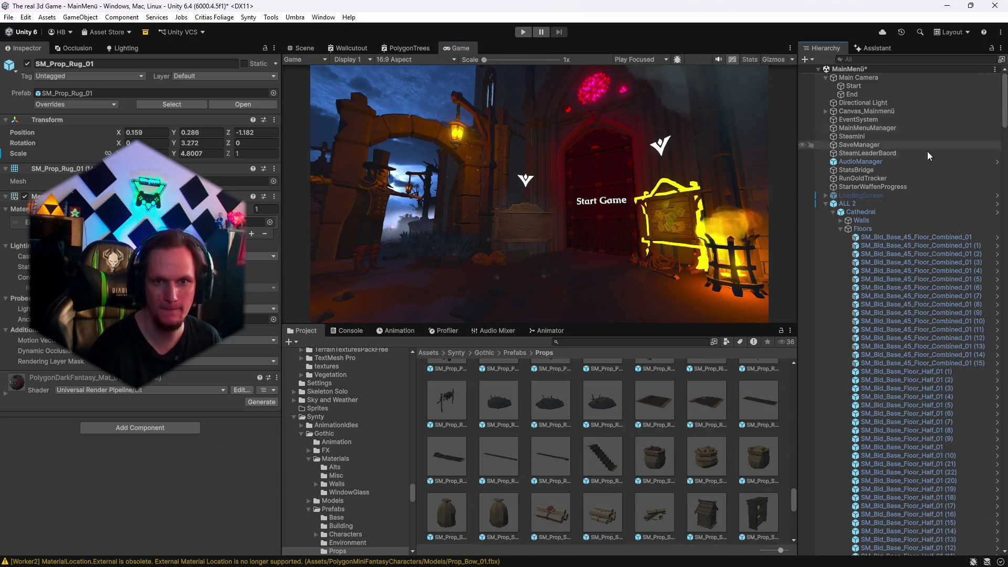
{"action": "left_click", "coordinate": [867, 128]}
{"action": "scroll", "coordinate": [148, 367], "scroll_direction": "down", "scroll_amount": 10}
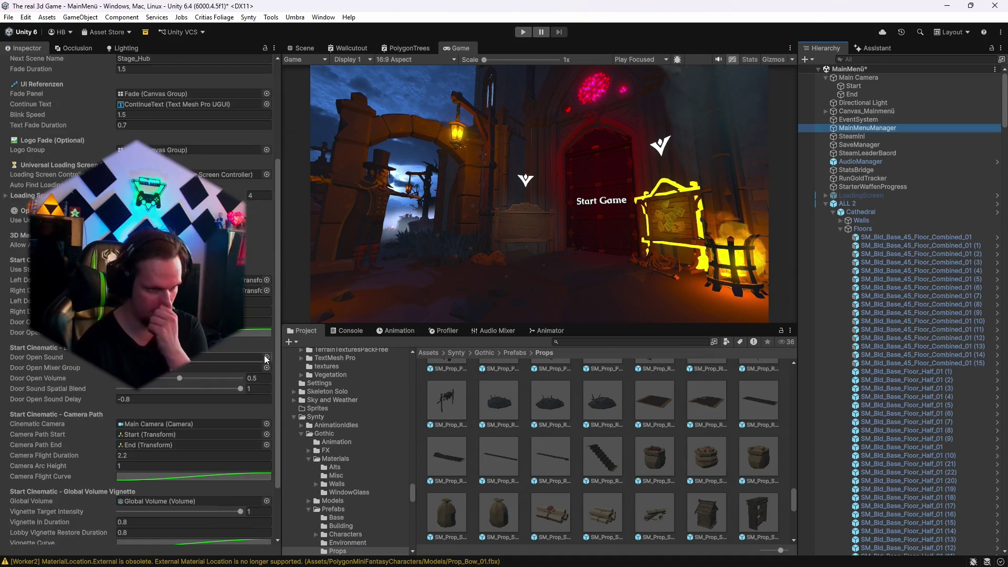
{"action": "left_click", "coordinate": [148, 490]}
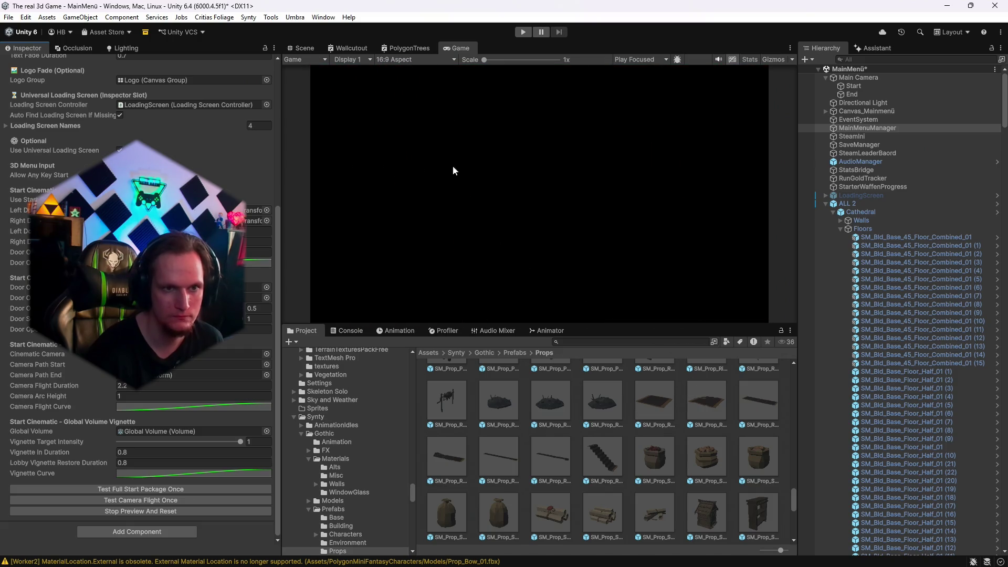
Set the rug's Scale Y to 1 and lift it slightly, to Y 0.317.
{"action": "key", "text": "ctrl+1"}
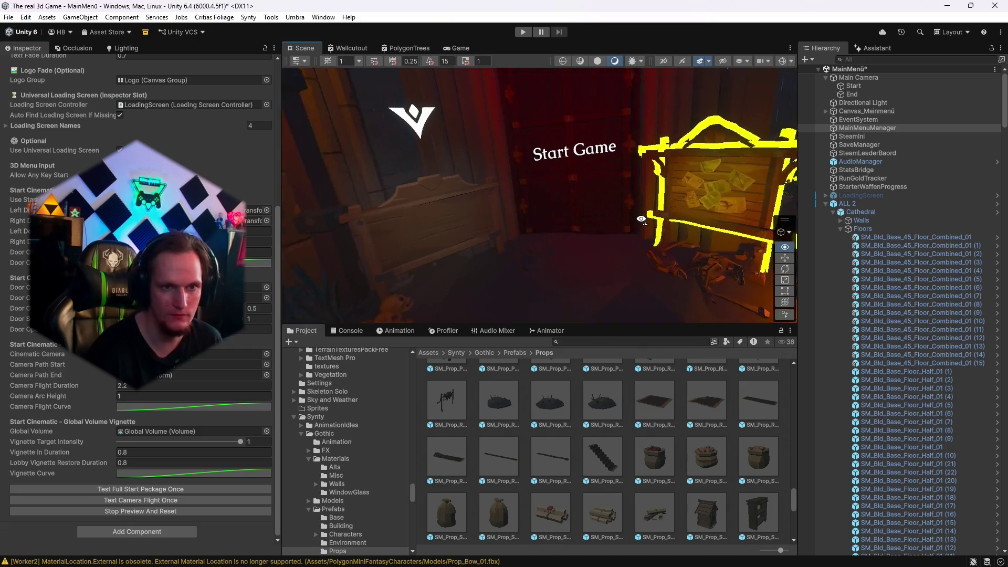
{"action": "mouse_move", "coordinate": [462, 225]}
{"action": "left_mouse_down"}
{"action": "mouse_move", "coordinate": [414, 243]}
{"action": "mouse_move", "coordinate": [581, 228]}
{"action": "left_mouse_up"}
{"action": "left_click", "coordinate": [579, 226]}
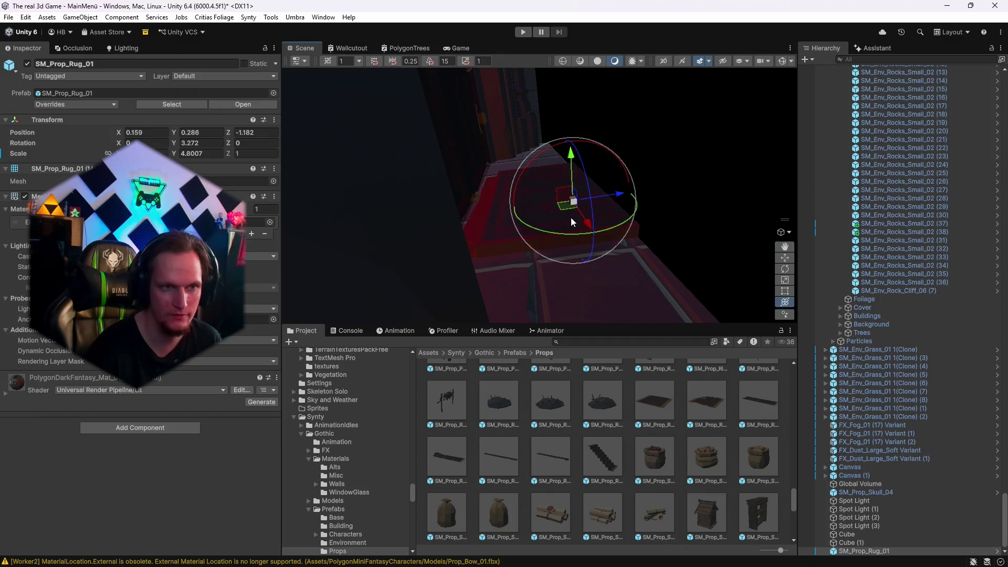
{"action": "left_click", "coordinate": [199, 153]}
{"action": "type", "text": "1"}
{"action": "key", "text": "Return"}
{"action": "left_click_drag", "start_coordinate": [573, 161], "coordinate": [572, 157]}
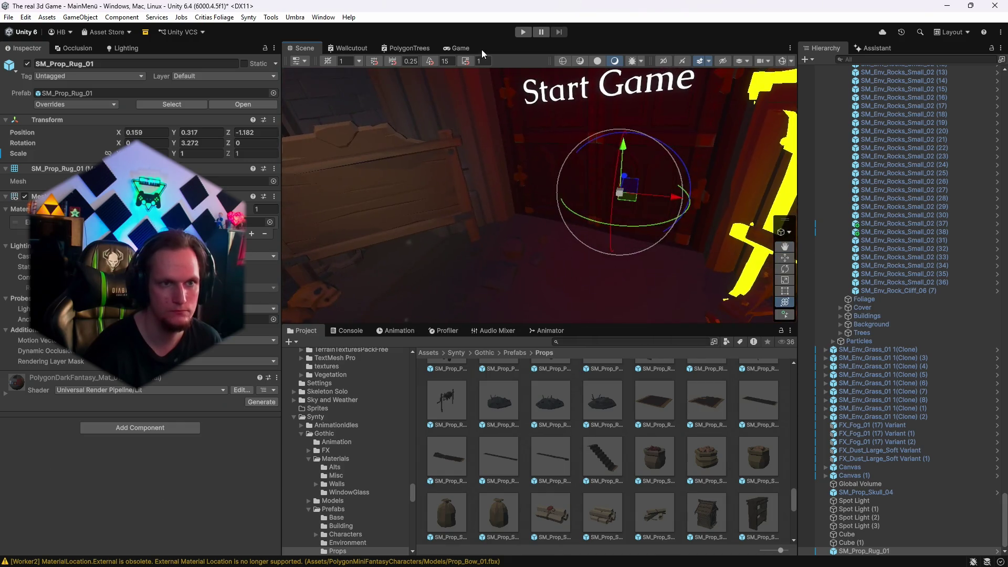
Reselect MainMenuManager in the Game view and bring up the Add Component search list.
{"action": "left_click", "coordinate": [460, 48]}
{"action": "scroll", "coordinate": [934, 308], "scroll_direction": "up", "scroll_amount": 15}
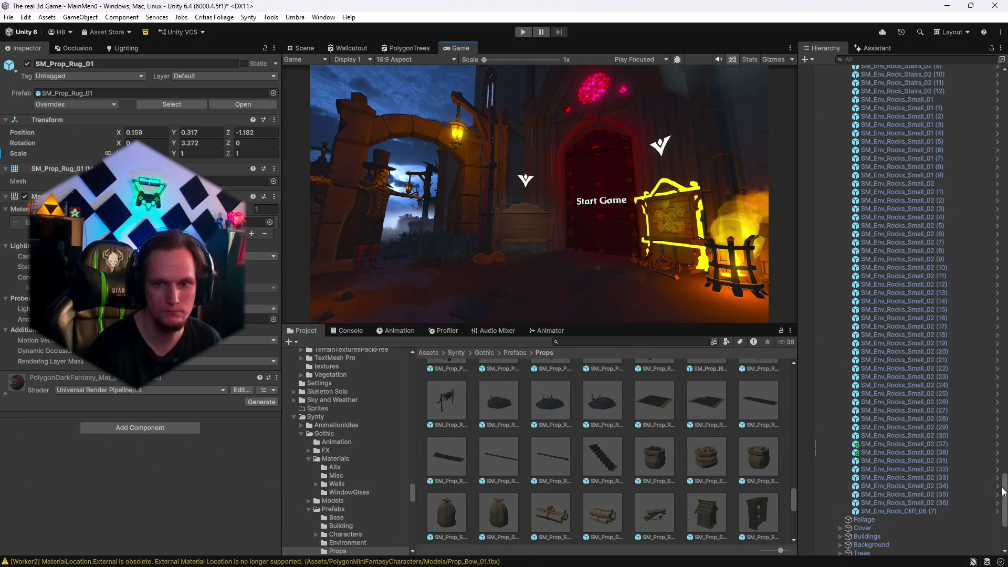
{"action": "scroll", "coordinate": [971, 174], "scroll_direction": "up", "scroll_amount": 10}
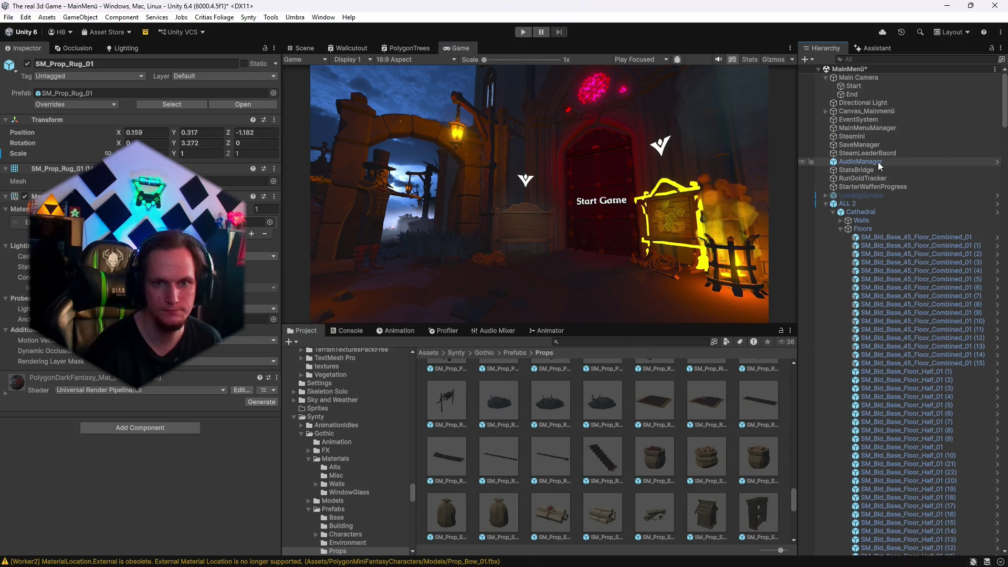
{"action": "left_click", "coordinate": [865, 128]}
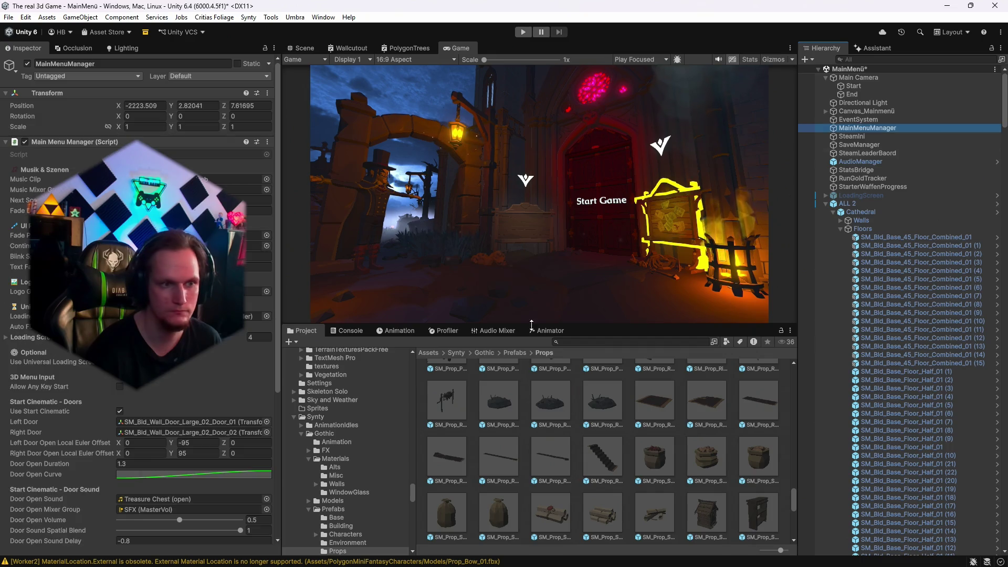
{"action": "scroll", "coordinate": [152, 436], "scroll_direction": "down", "scroll_amount": 5}
{"action": "scroll", "coordinate": [158, 462], "scroll_direction": "down", "scroll_amount": 4}
{"action": "left_click", "coordinate": [167, 531]}
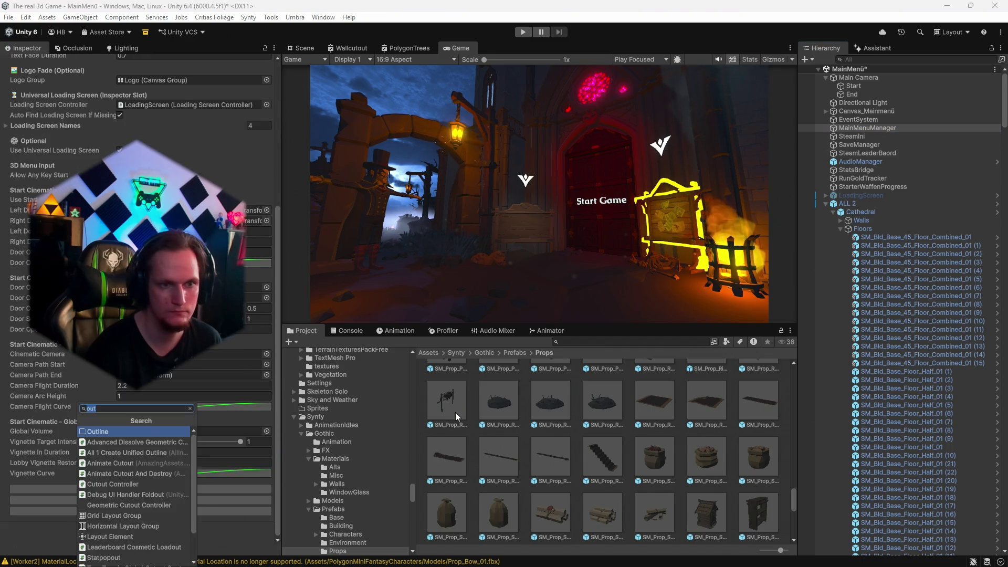
Close the Add Component list and save the MainMenü scene with File > Save.
{"action": "left_click", "coordinate": [265, 518]}
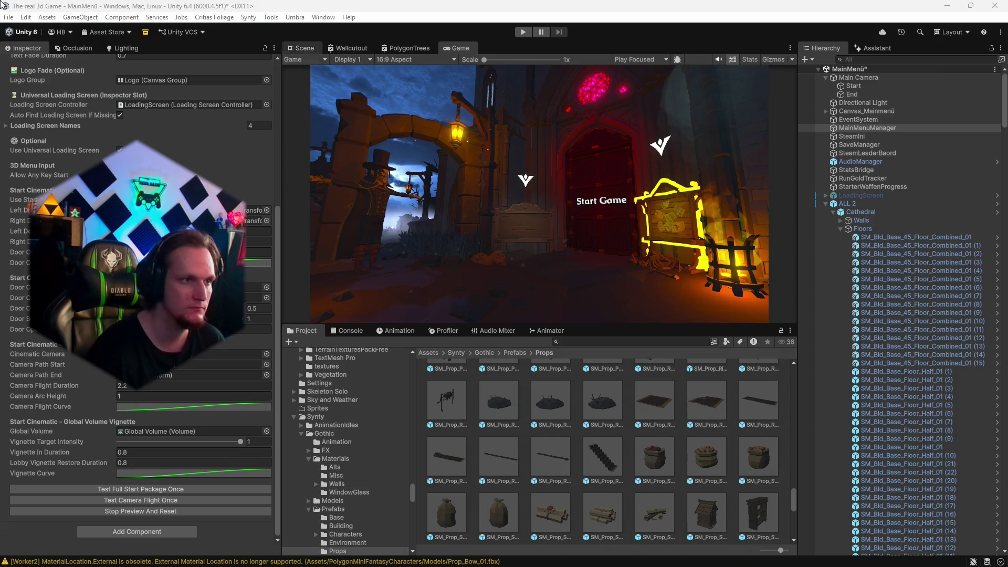
{"action": "left_click", "coordinate": [9, 18]}
{"action": "left_click", "coordinate": [26, 69]}
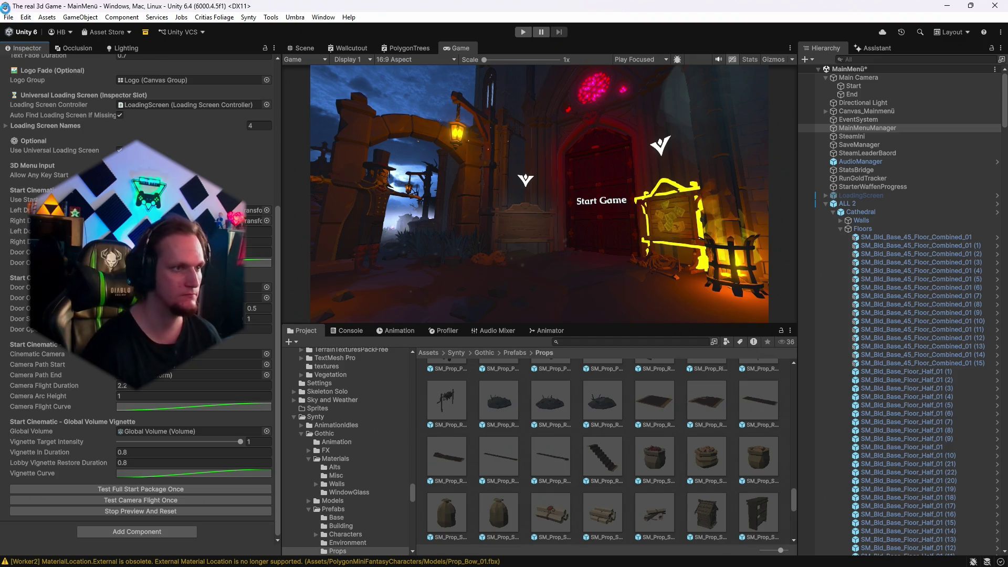
Save the whole project with File > Save Project.
{"action": "left_click", "coordinate": [9, 17]}
{"action": "left_click", "coordinate": [26, 145]}
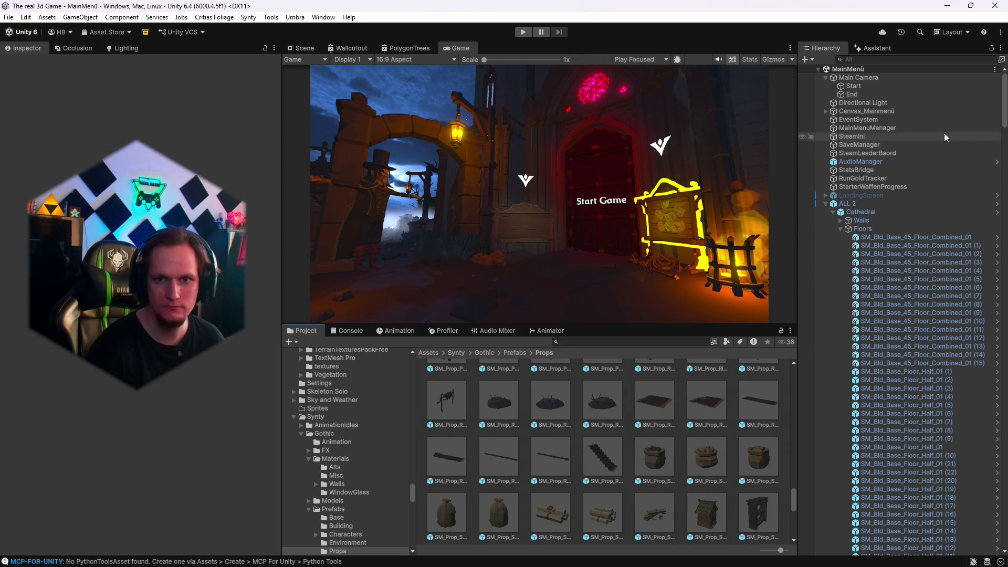
On MainMenuManager, try Vignette Delay values -1 and 3, testing the full start sequence each time.
{"action": "left_click_drag", "start_coordinate": [1004, 100], "coordinate": [1001, 551]}
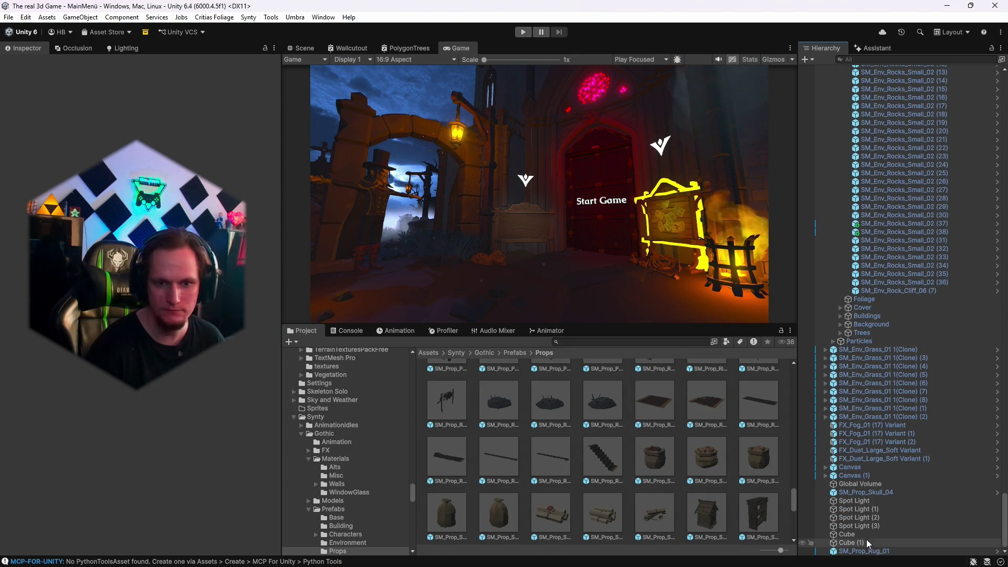
{"action": "scroll", "coordinate": [871, 381], "scroll_direction": "up", "scroll_amount": 2}
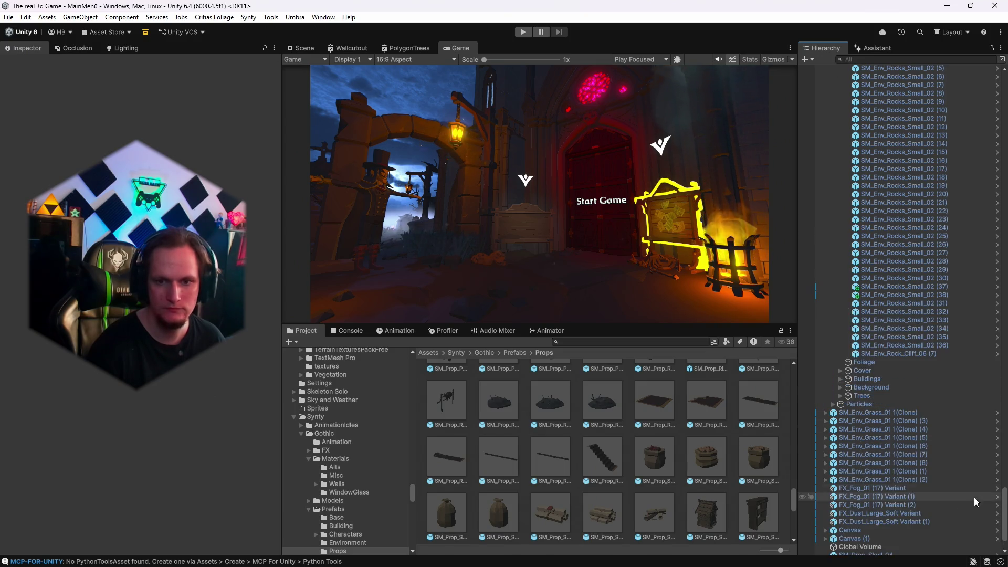
{"action": "left_click_drag", "start_coordinate": [1003, 517], "coordinate": [1003, 102]}
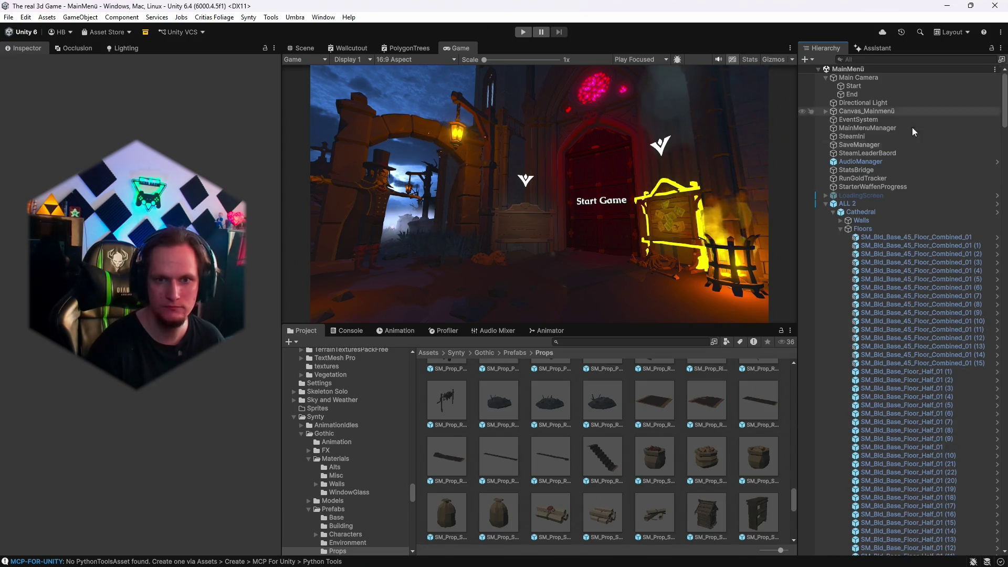
{"action": "left_click", "coordinate": [825, 203]}
{"action": "left_click", "coordinate": [856, 129]}
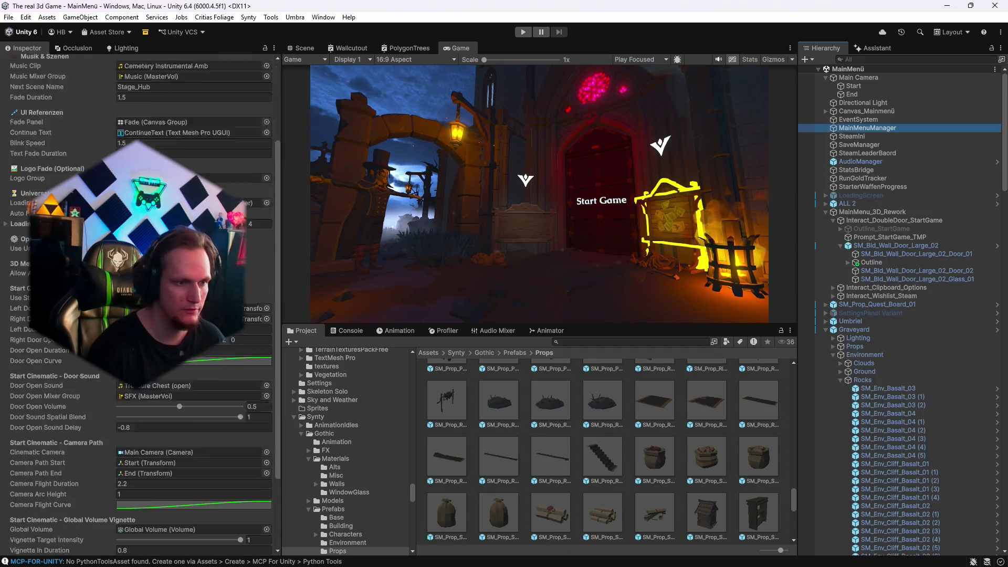
{"action": "left_click", "coordinate": [195, 461]}
{"action": "type", "text": "-1"}
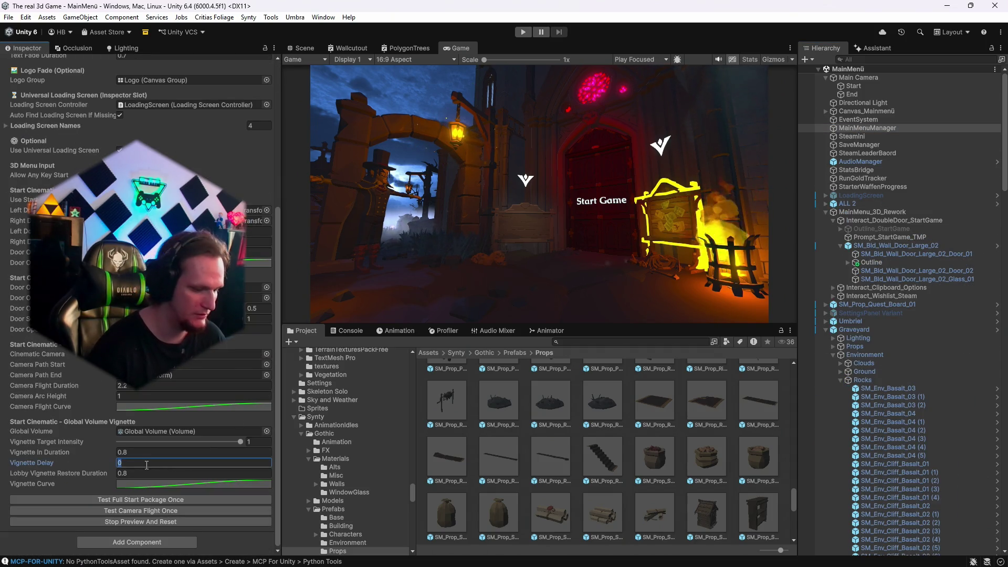
{"action": "left_click", "coordinate": [181, 502]}
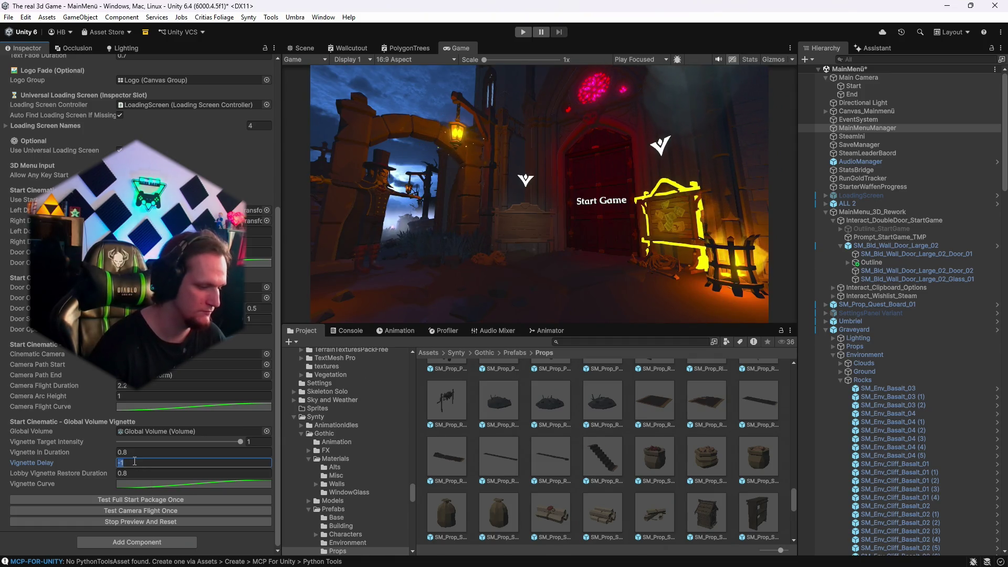
{"action": "type", "text": "3"}
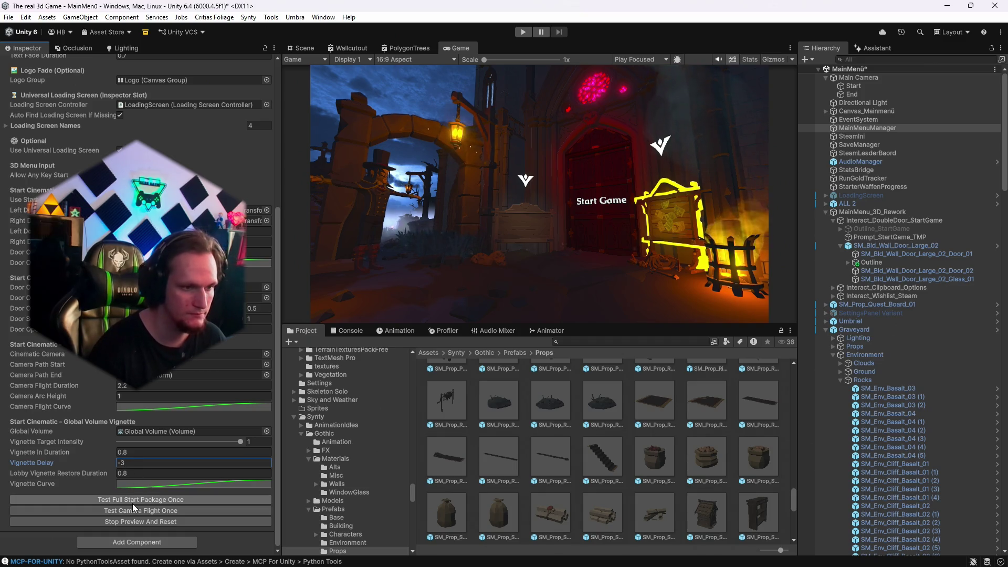
{"action": "left_click", "coordinate": [131, 501]}
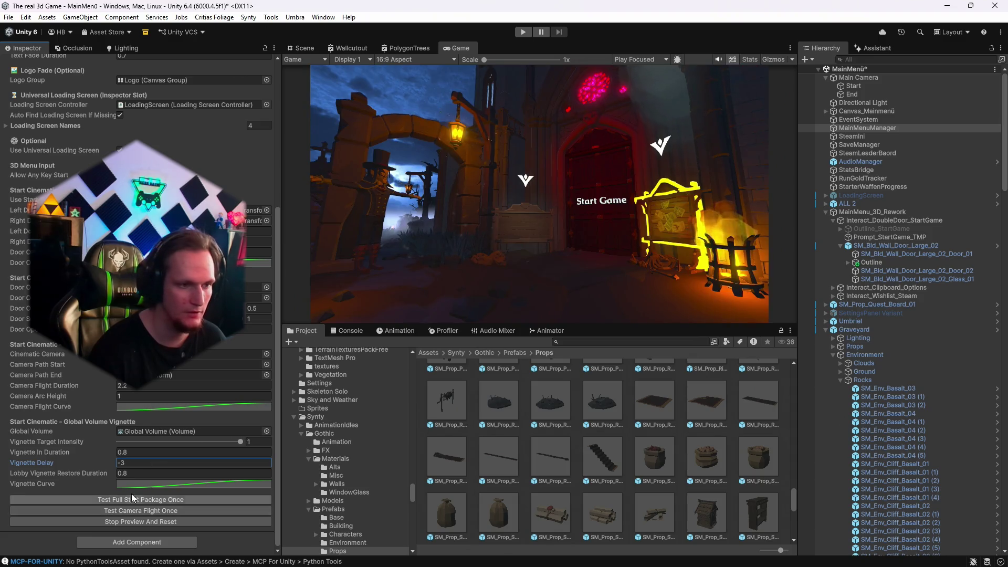
Set Vignette Delay to -5, then -10, retesting the full start sequence, and open the Vignette Curve.
{"action": "left_click", "coordinate": [144, 462]}
{"action": "type", "text": "-5"}
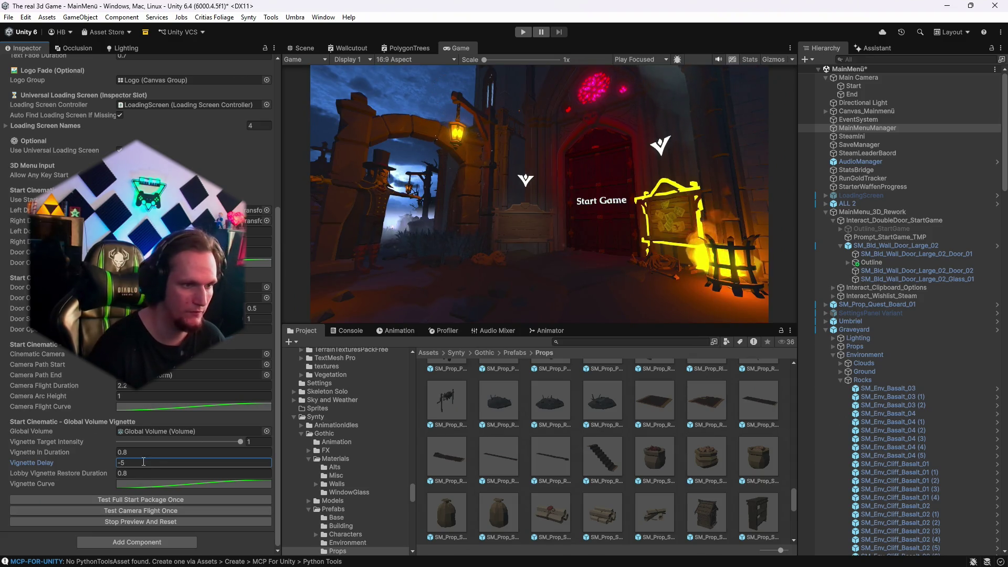
{"action": "left_click", "coordinate": [130, 500]}
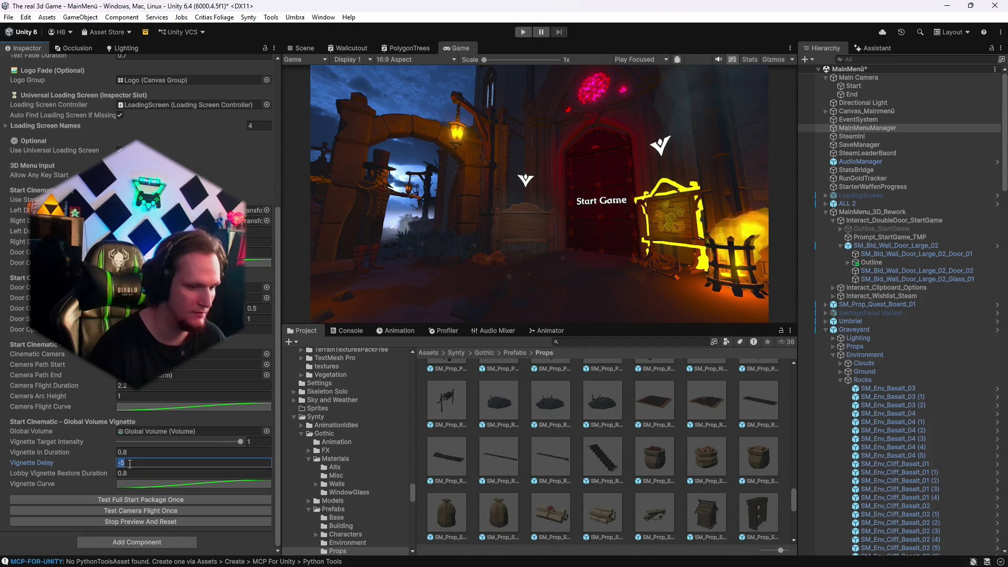
{"action": "type", "text": "-10"}
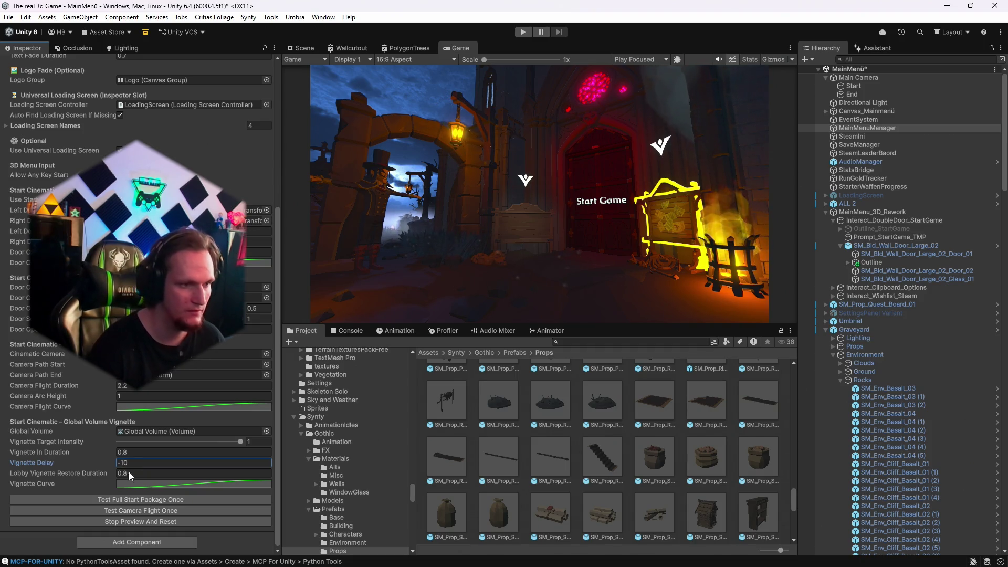
{"action": "left_click", "coordinate": [112, 499]}
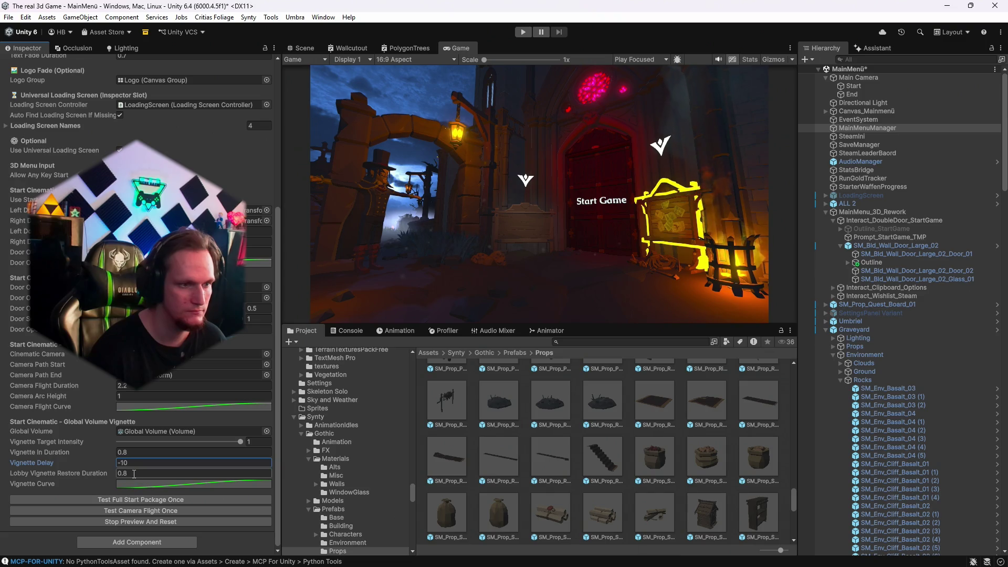
{"action": "left_click", "coordinate": [151, 482]}
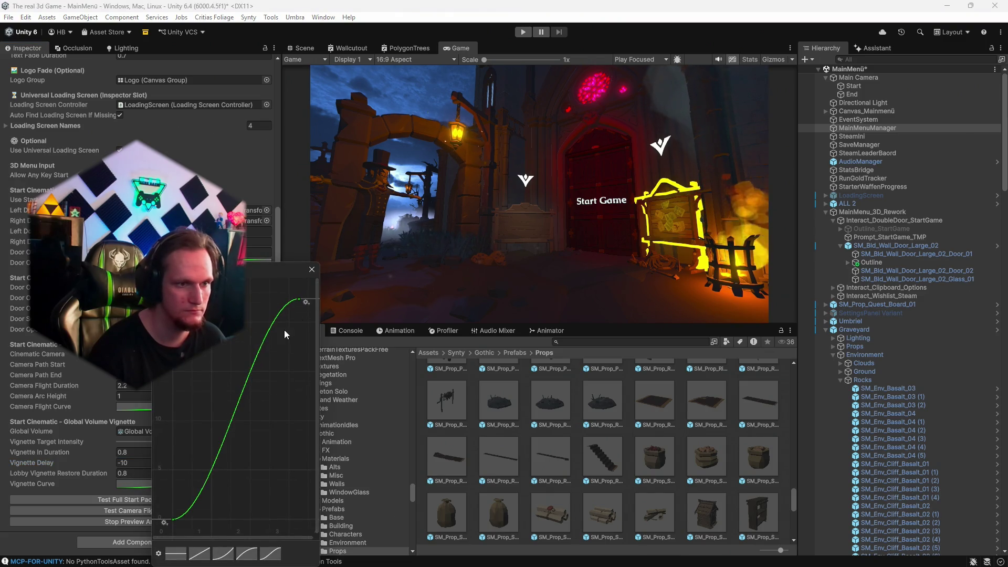
Drop the Vignette Curve's end key to about 4.42, close the editor, and filter the Hierarchy by 'glob'.
{"action": "mouse_move", "coordinate": [301, 300]}
{"action": "left_mouse_down"}
{"action": "mouse_move", "coordinate": [287, 505]}
{"action": "mouse_move", "coordinate": [288, 451]}
{"action": "left_mouse_up"}
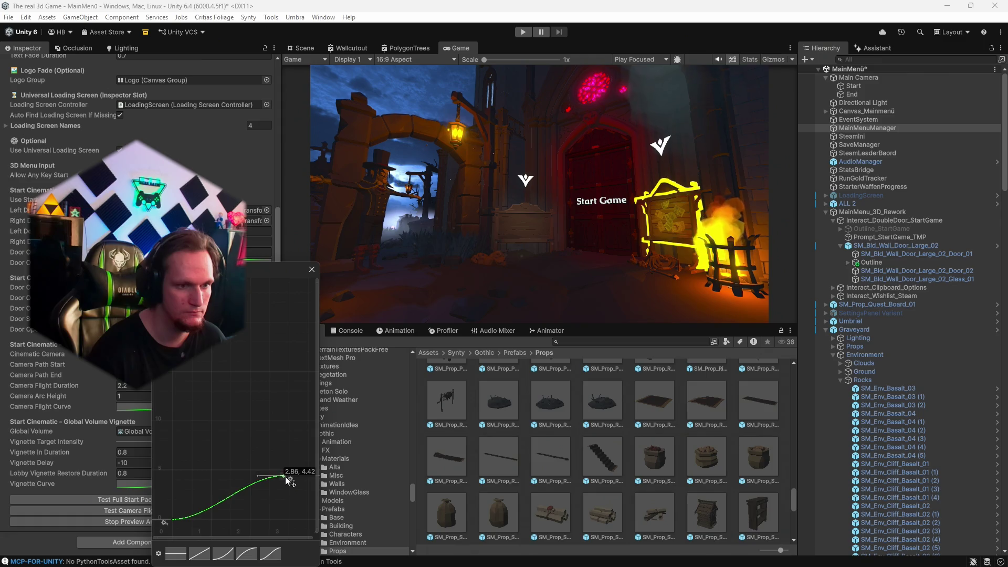
{"action": "left_click", "coordinate": [312, 269]}
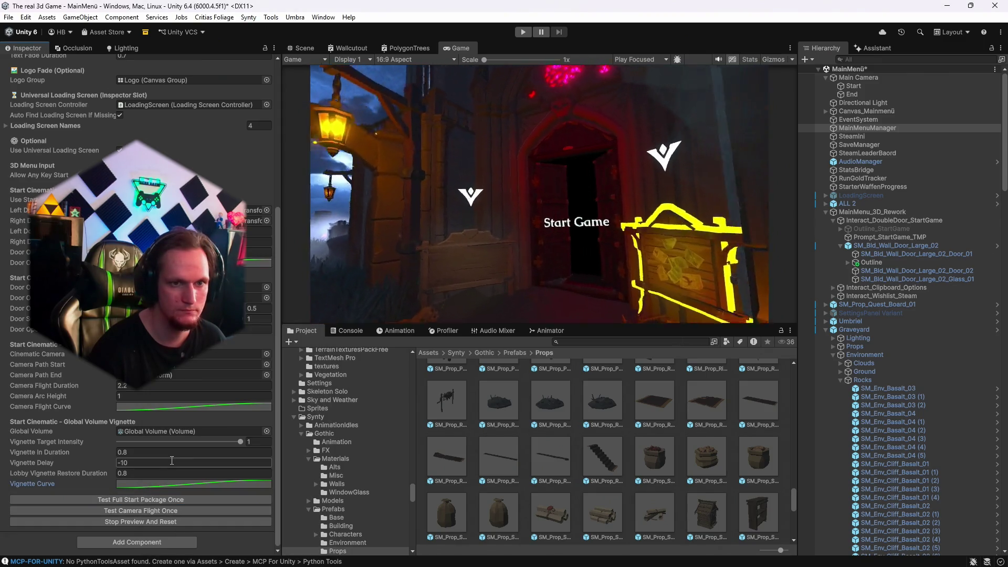
{"action": "left_click", "coordinate": [862, 59]}
{"action": "type", "text": "g"}
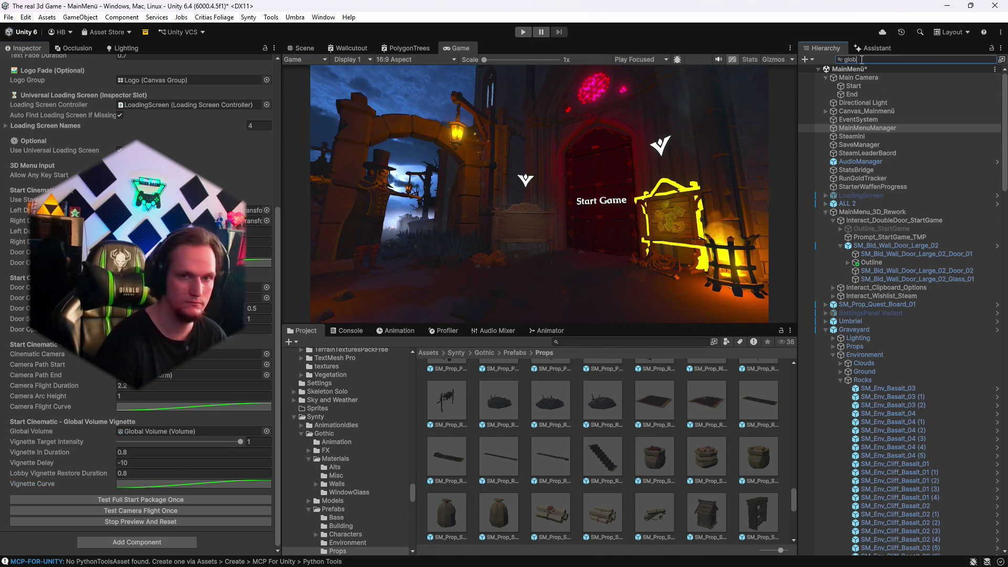
{"action": "type", "text": "lob"}
{"action": "left_click", "coordinate": [861, 78]}
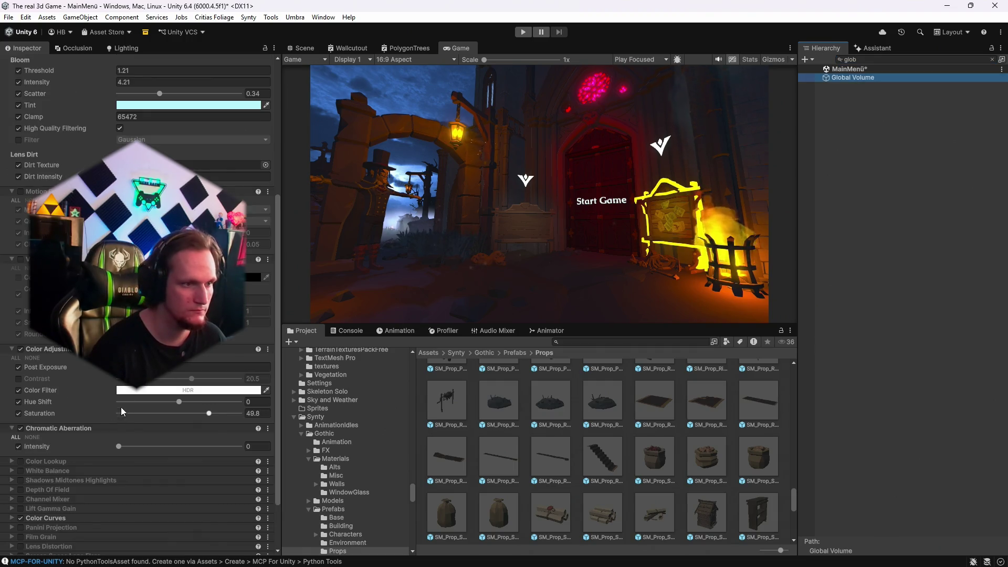
{"action": "left_click", "coordinate": [29, 261]}
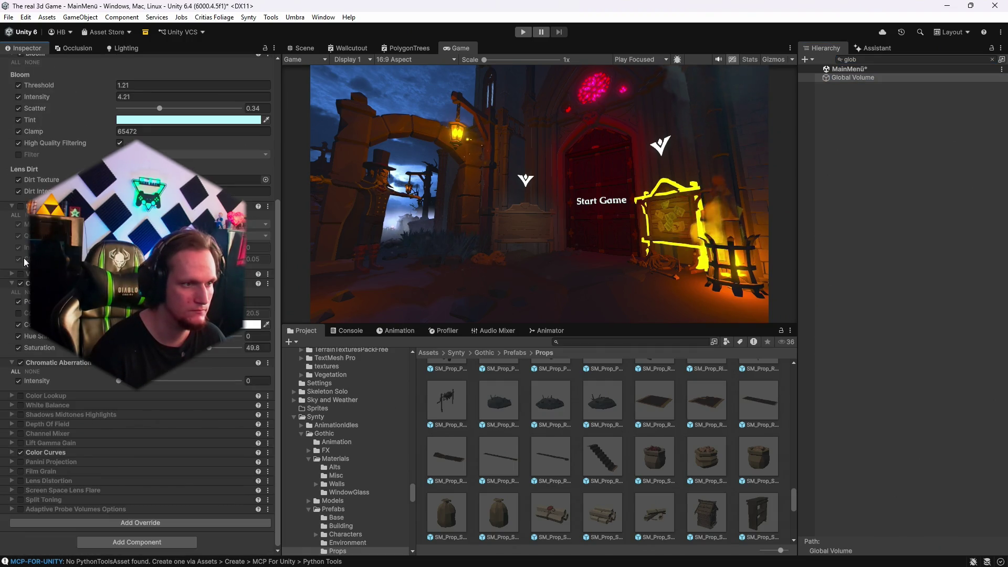
{"action": "left_click", "coordinate": [20, 274]}
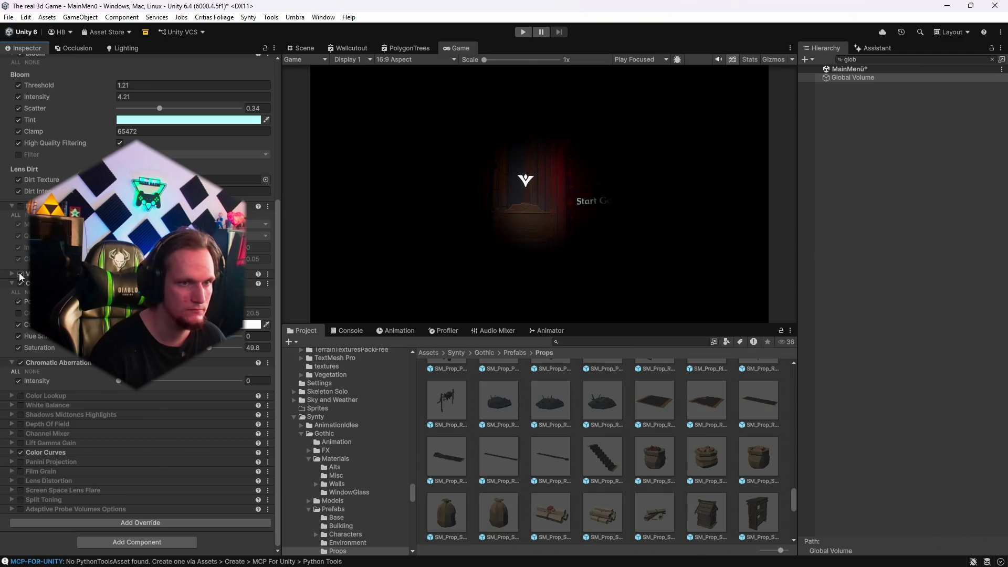
{"action": "left_click", "coordinate": [21, 274]}
{"action": "left_click", "coordinate": [26, 273]}
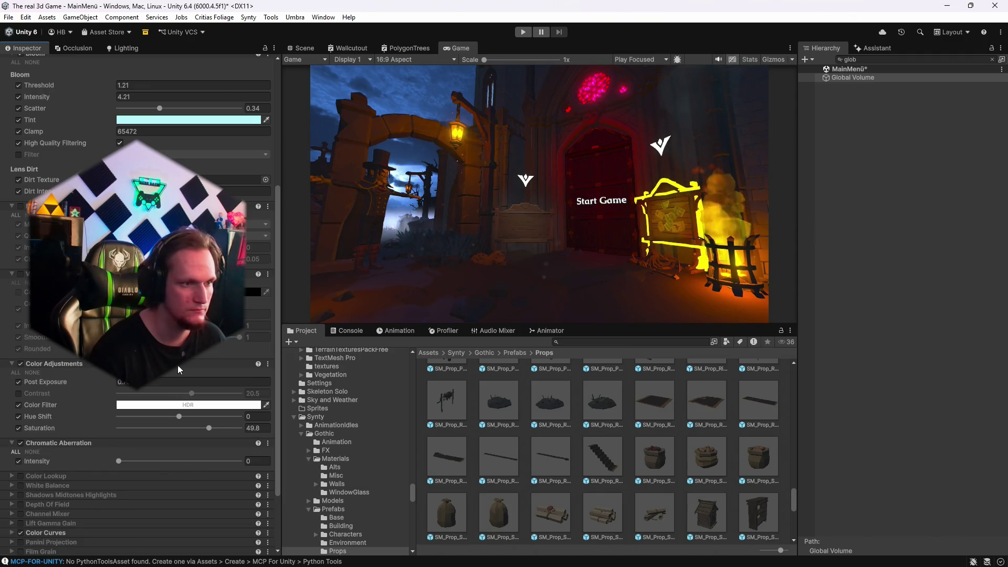
{"action": "left_click", "coordinate": [871, 60]}
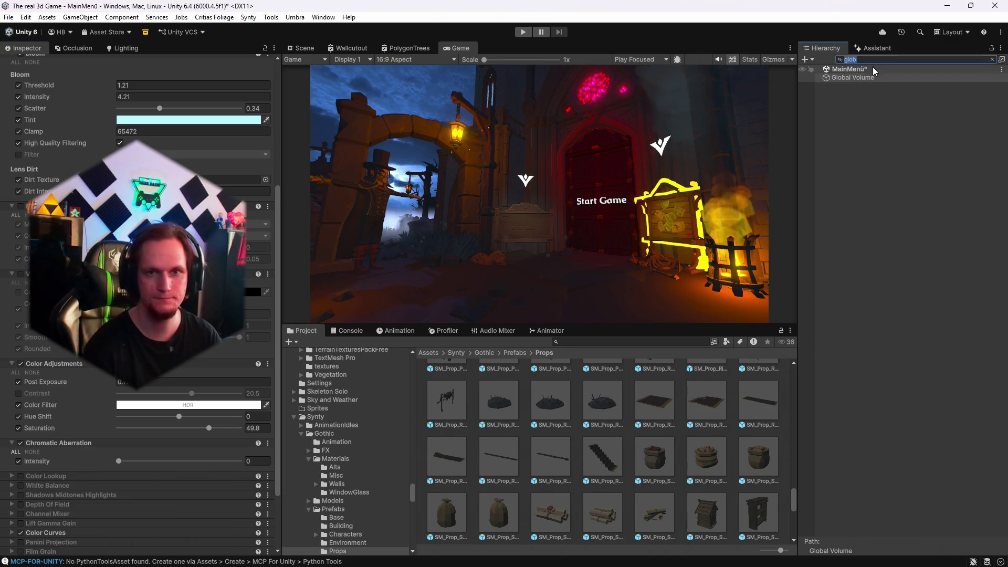
{"action": "key", "text": "BackSpace"}
{"action": "scroll", "coordinate": [913, 367], "scroll_direction": "down", "scroll_amount": 3}
{"action": "left_click_drag", "start_coordinate": [995, 439], "coordinate": [980, 91]}
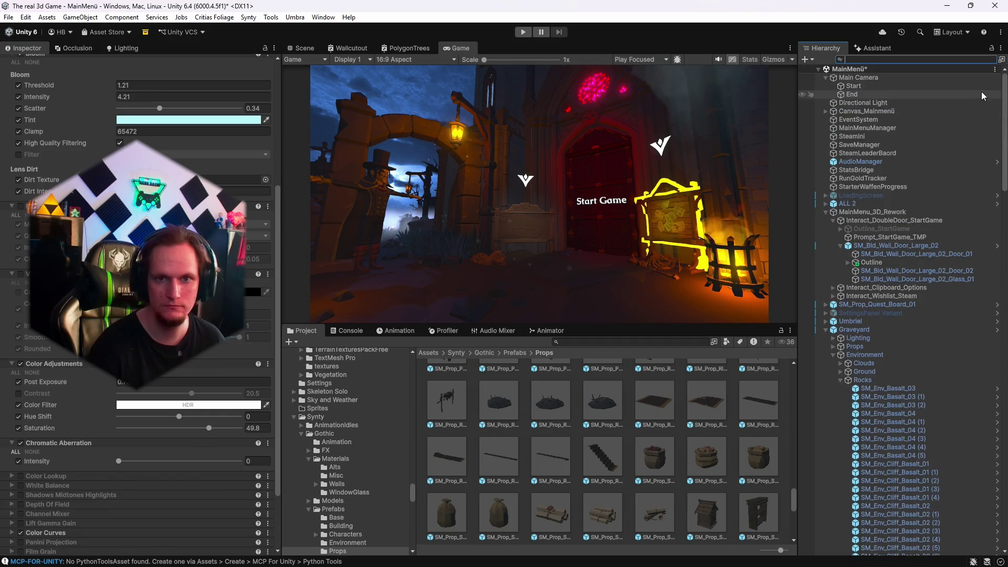
{"action": "left_click", "coordinate": [865, 153]}
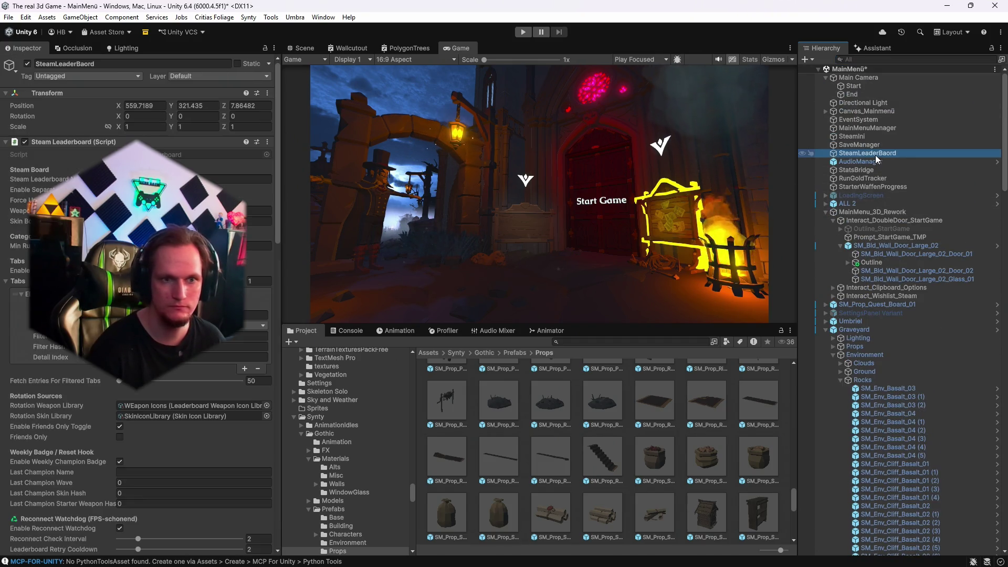
{"action": "scroll", "coordinate": [141, 315], "scroll_direction": "down", "scroll_amount": 15}
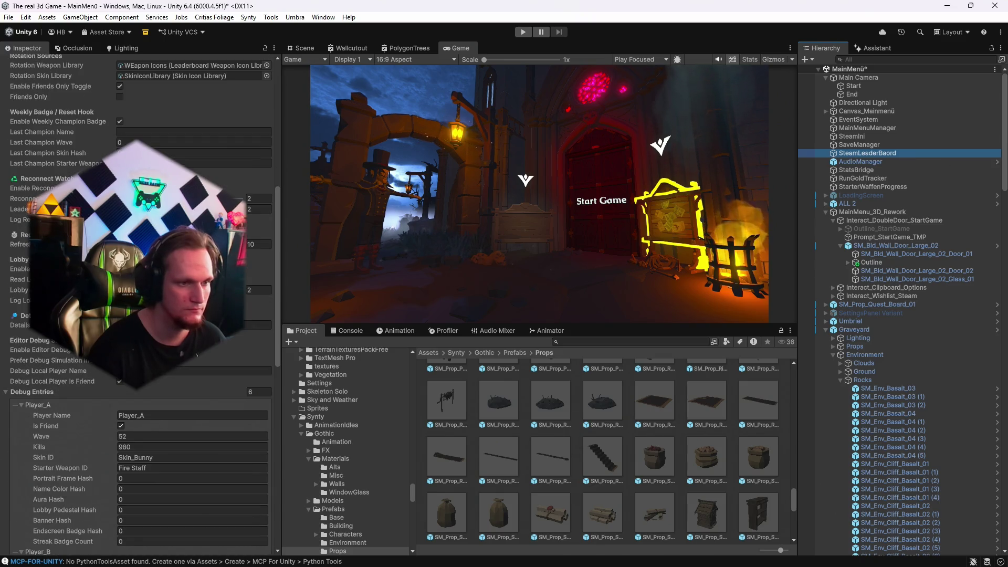
{"action": "left_click", "coordinate": [867, 128]}
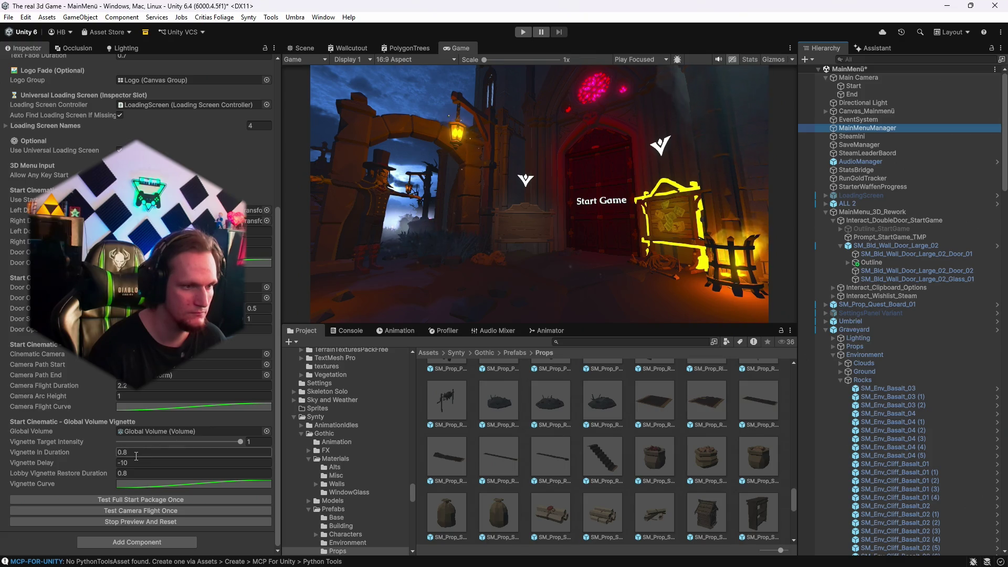
Set Vignette In Duration to 0.5 and test the full start sequence.
{"action": "left_click", "coordinate": [155, 451]}
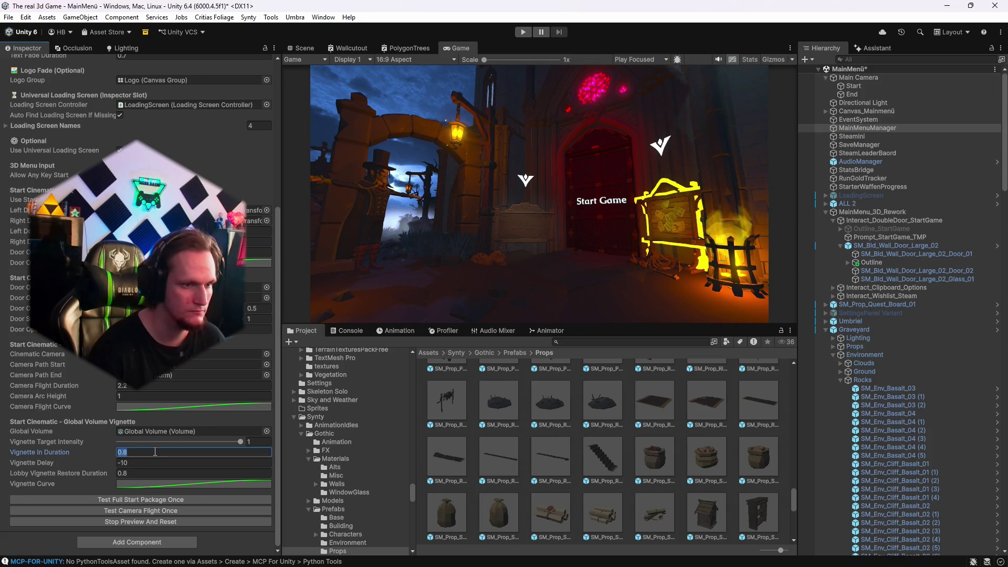
{"action": "type", "text": "0.5"}
{"action": "left_click", "coordinate": [127, 498]}
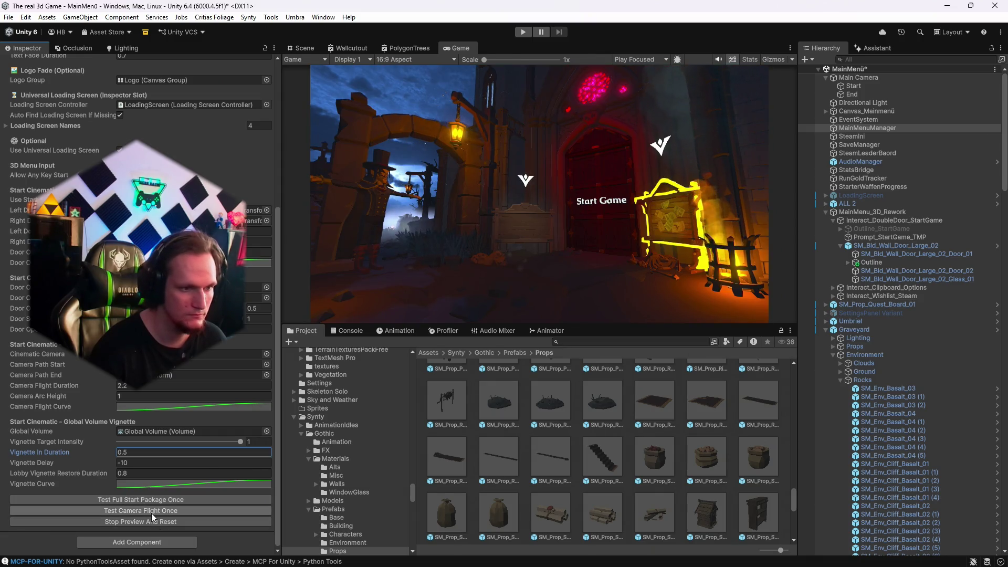
Retest with Vignette Delay 3, then set the Vignette Delay to 0.
{"action": "left_click", "coordinate": [135, 464]}
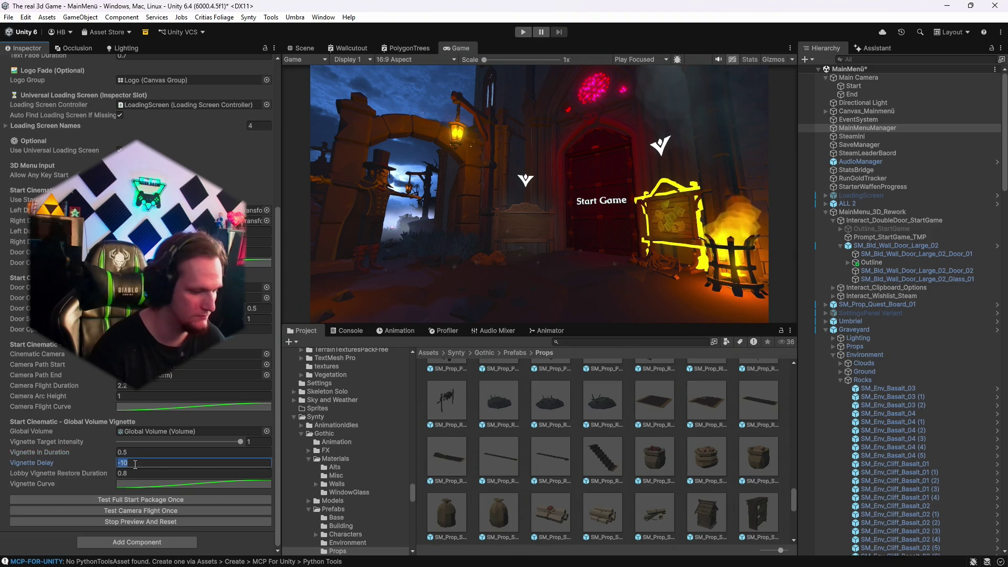
{"action": "type", "text": "3"}
{"action": "left_click", "coordinate": [130, 502]}
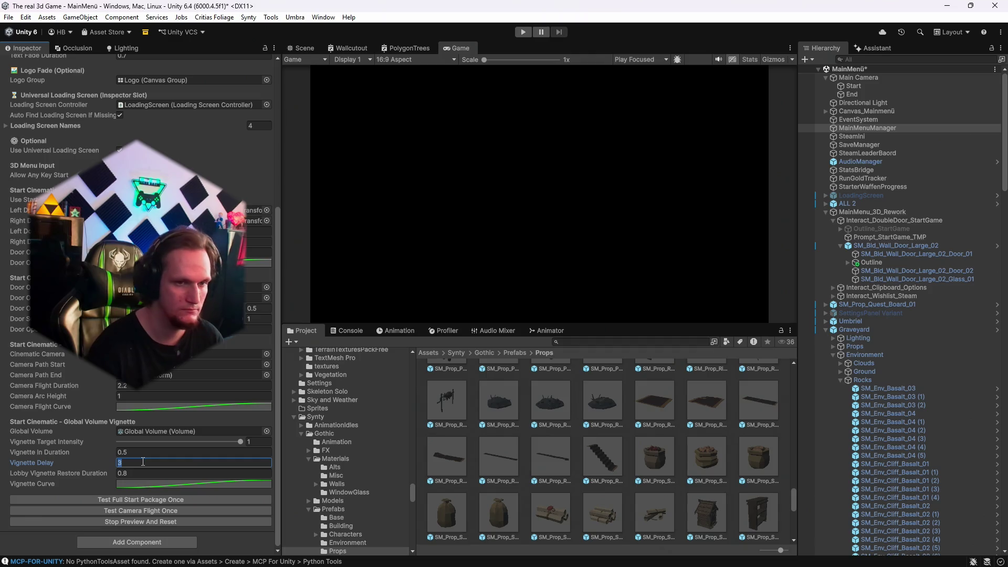
{"action": "type", "text": "0"}
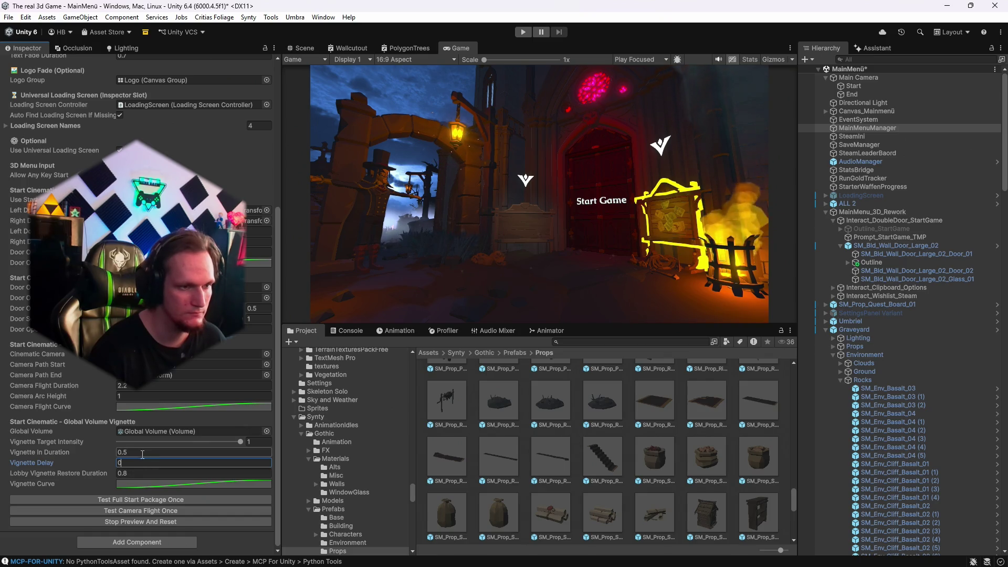
{"action": "left_click", "coordinate": [874, 58]}
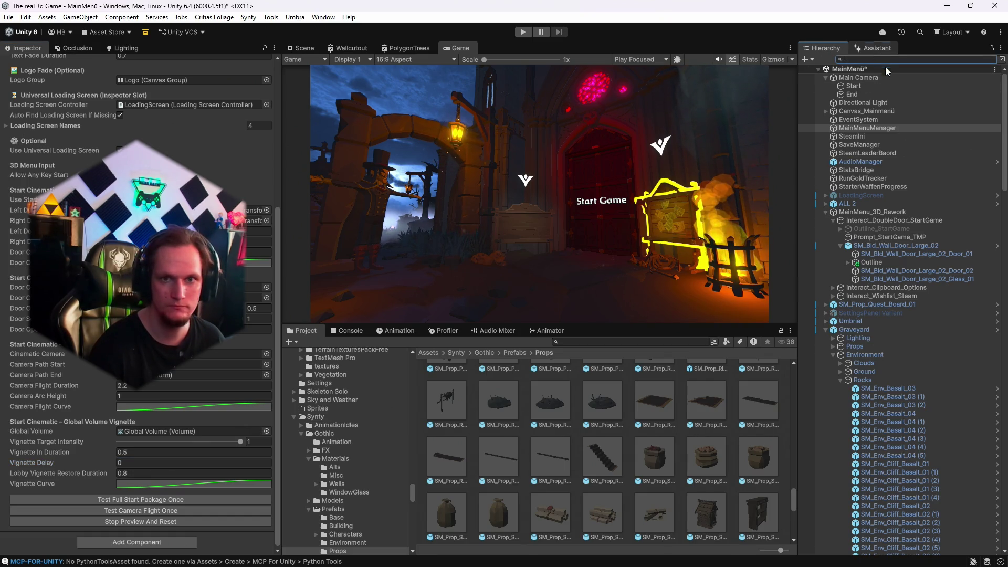
Ask the Codex assistant, in German, why the vignette fails or shows incorrectly in the cinematic test.
{"action": "left_click", "coordinate": [873, 48]}
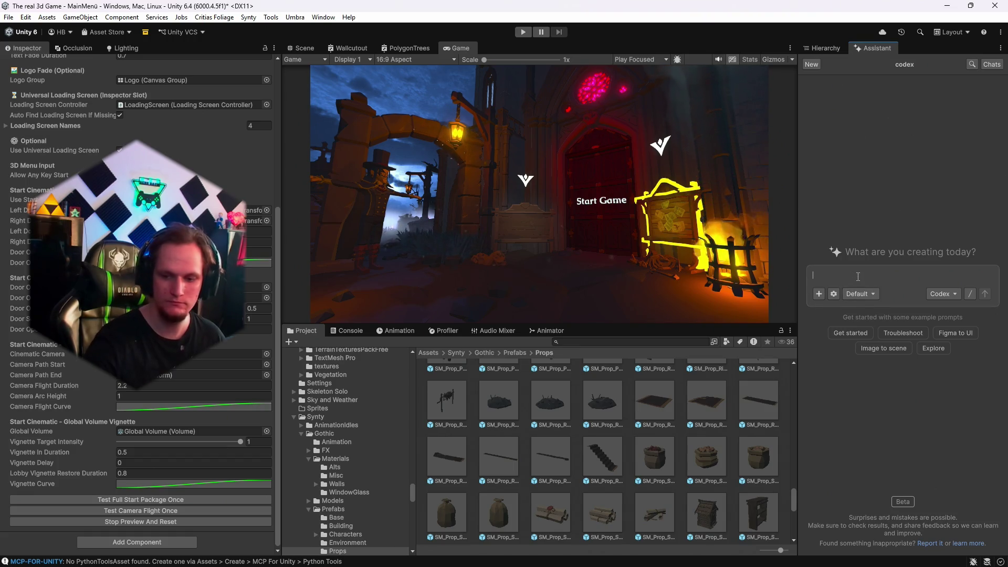
{"action": "type", "text": "prüfe warum die vignete beim "}
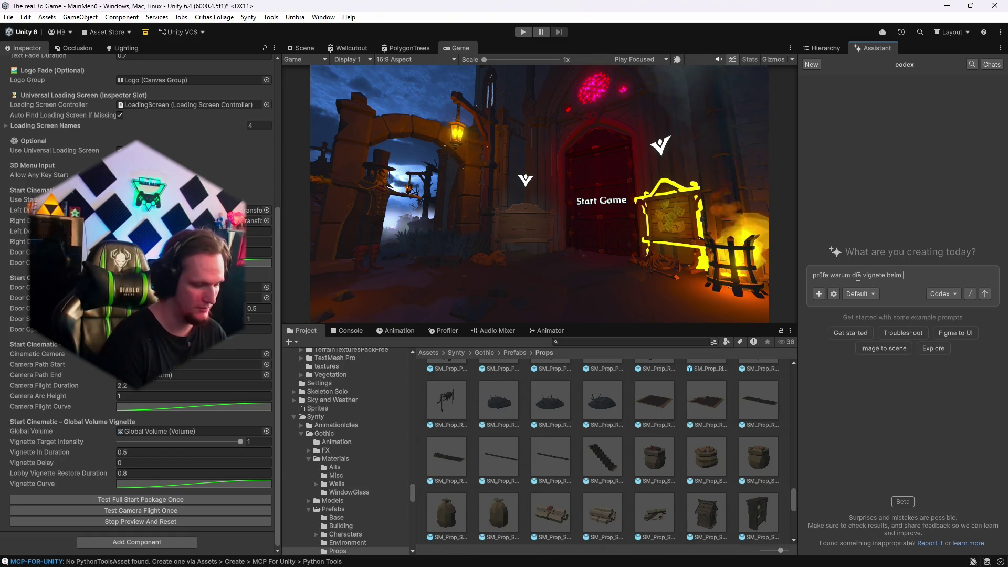
{"action": "type", "text": "cstart cimeatc"}
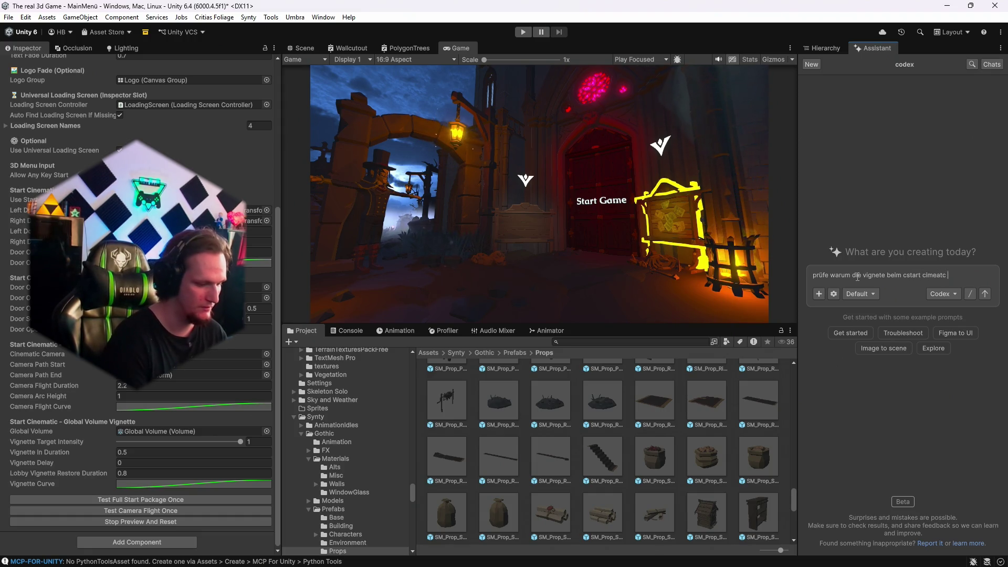
{"action": "type", "text": " test buttom nciht funktioniert"}
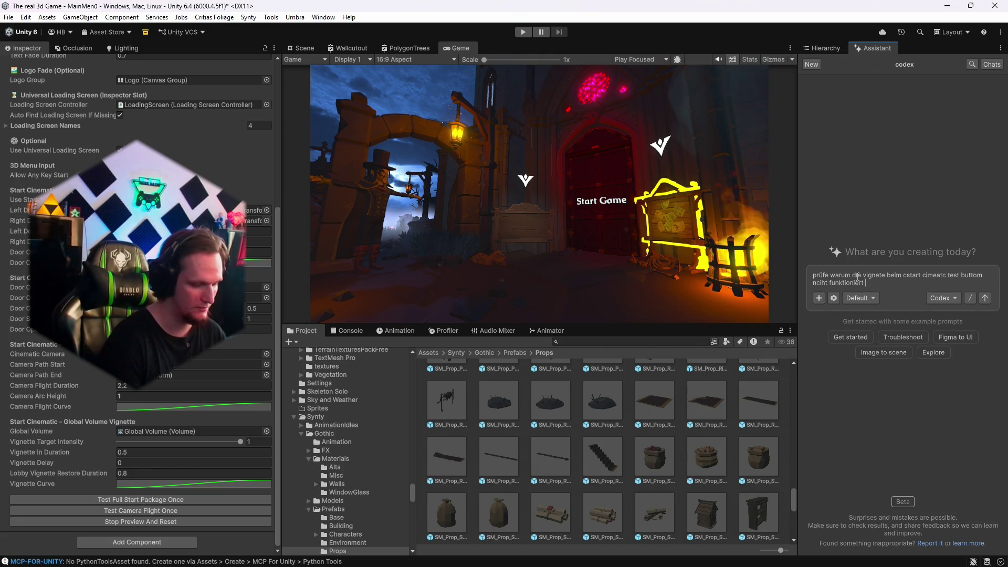
{"action": "type", "text": " oder nciht korrekt "}
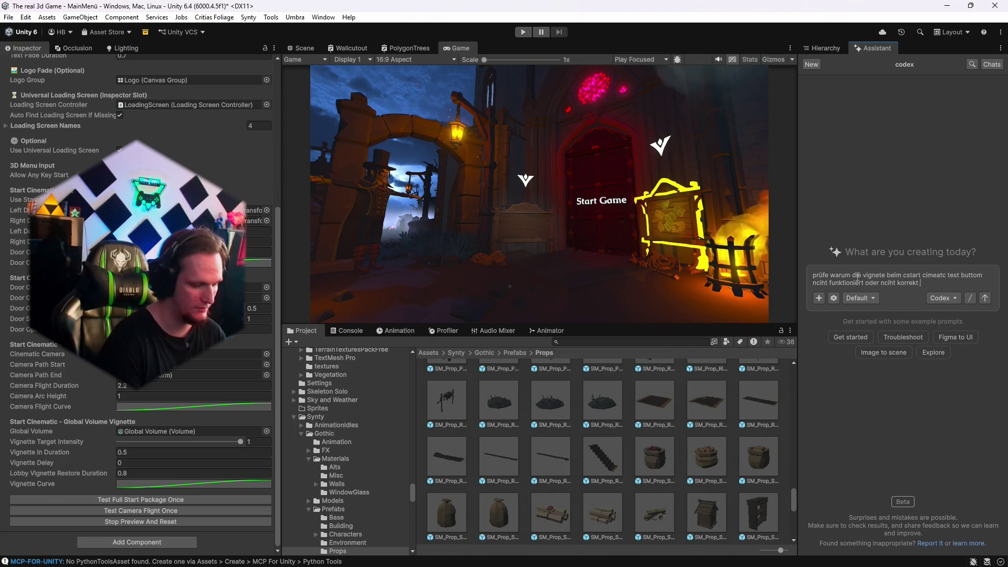
{"action": "type", "text": "gezeogt wird"}
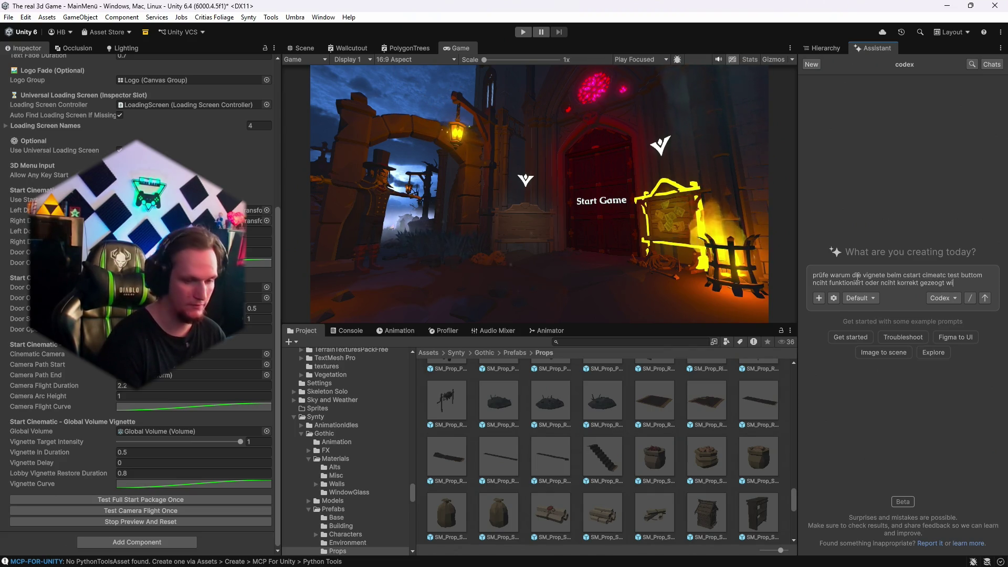
{"action": "key", "text": "Return"}
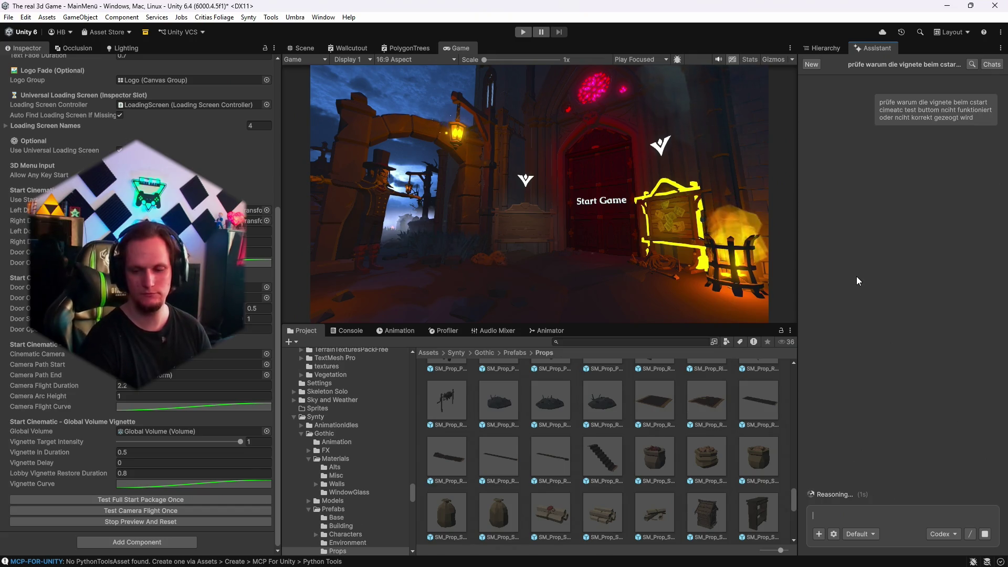
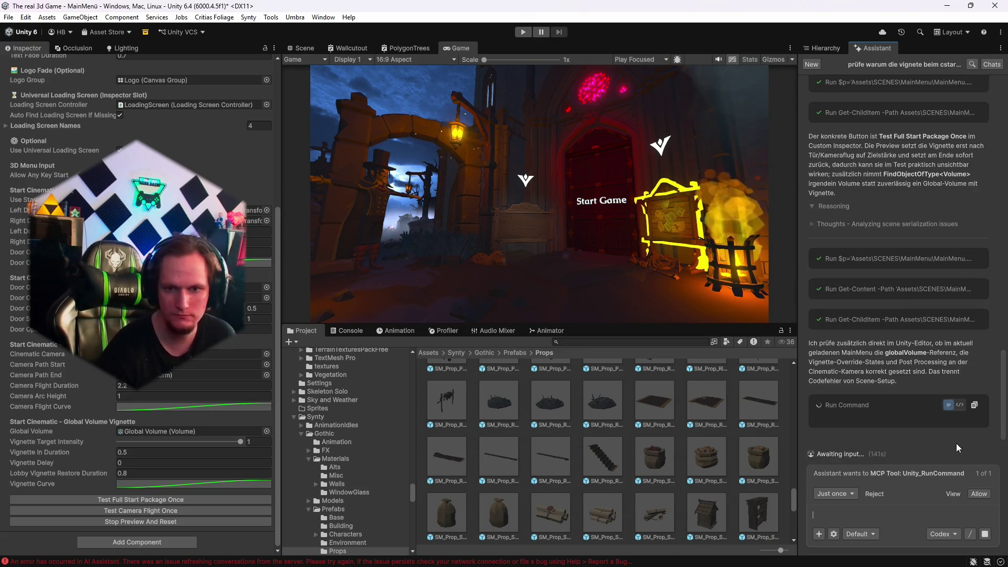
Grant the Assistant permission for the whole conversation and approve its commands, including reading console logs.
{"action": "left_click", "coordinate": [842, 495]}
{"action": "left_click", "coordinate": [850, 476]}
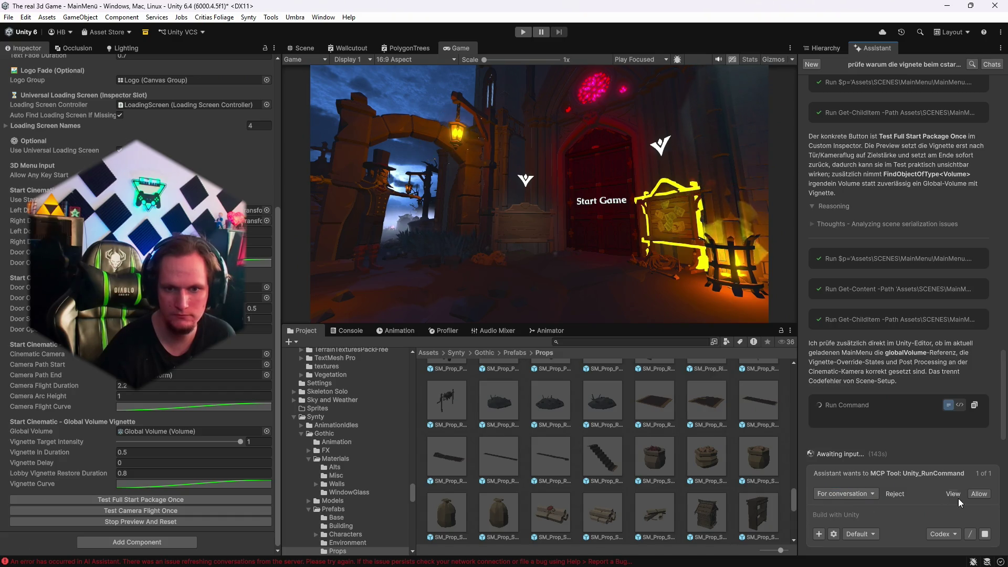
{"action": "left_click", "coordinate": [978, 494]}
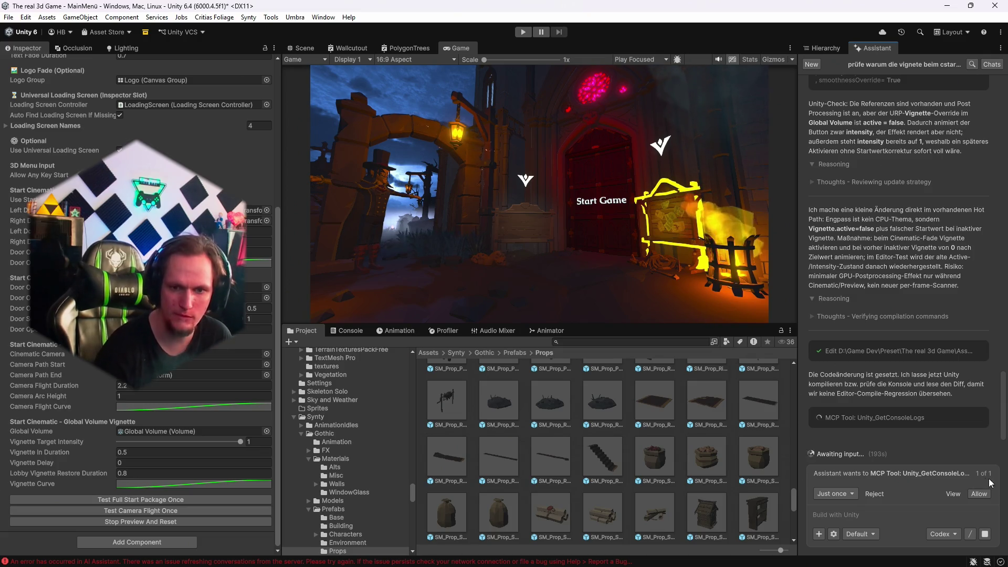
{"action": "left_click", "coordinate": [977, 494]}
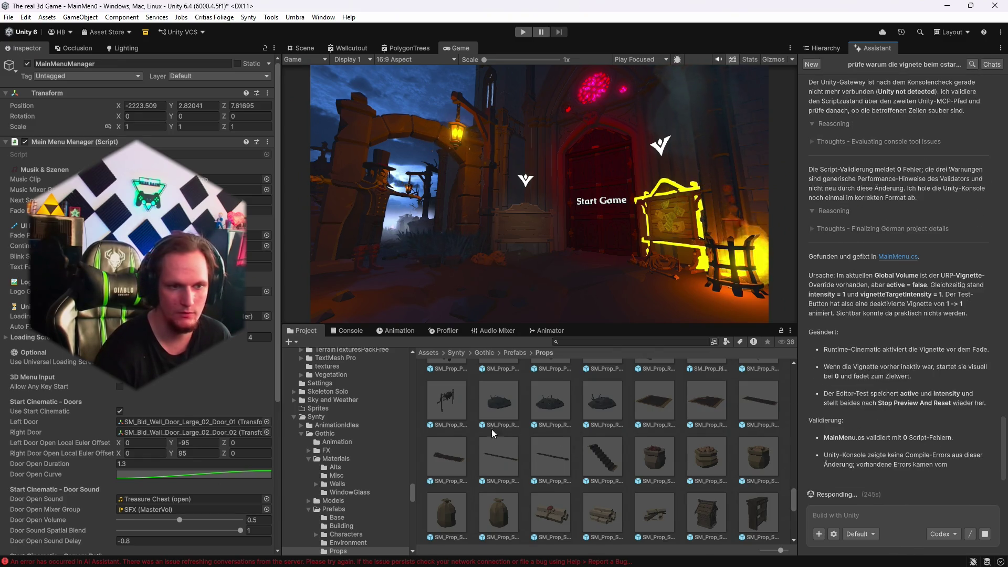
Clear the selection and show the MainMenü scene hierarchy after the assistant's vignette-fix summary.
{"action": "left_click", "coordinate": [784, 493]}
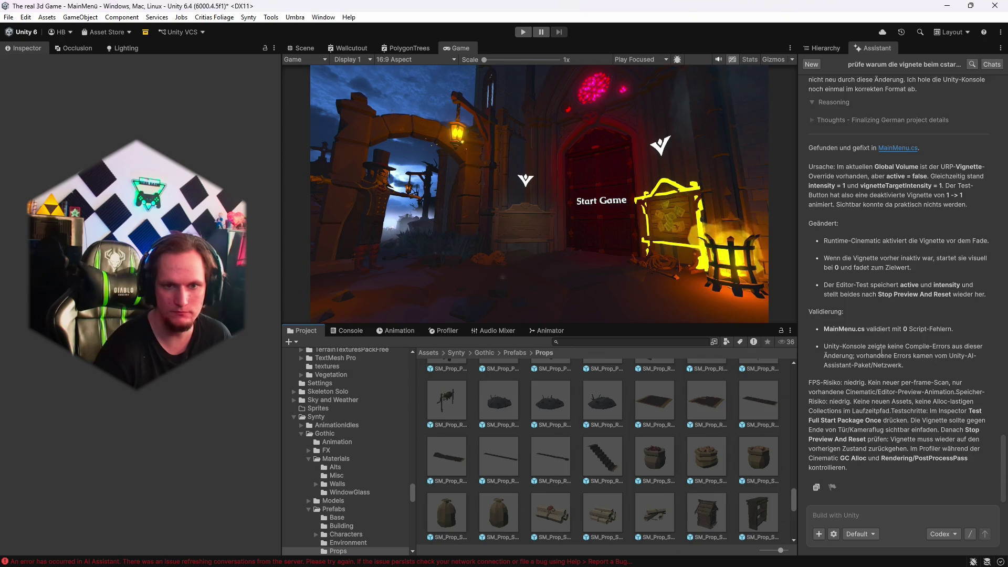
{"action": "left_click", "coordinate": [831, 49]}
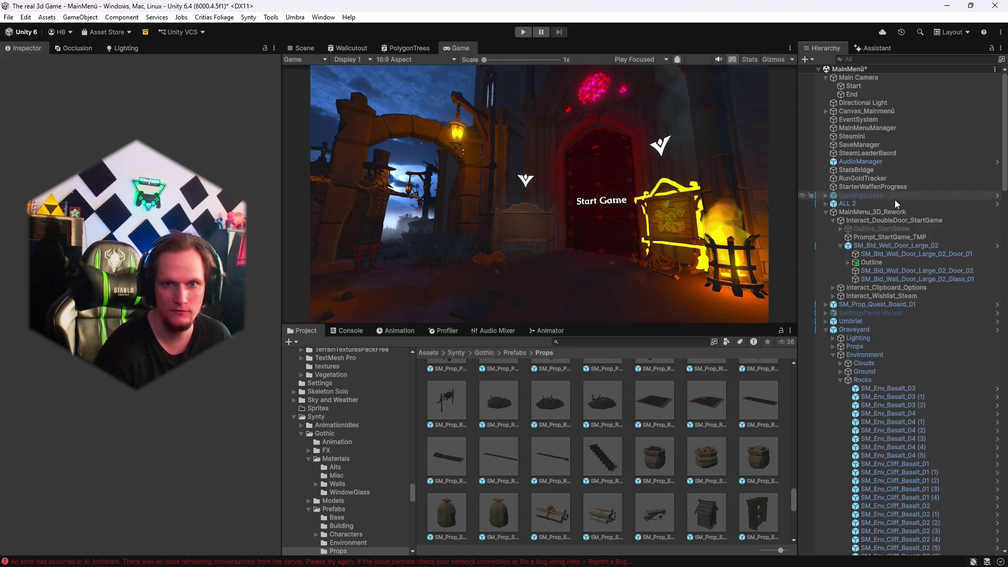
Select MainMenuManager, test-play the full start package, then retest with Vignette Delay -3.
{"action": "left_click", "coordinate": [867, 129]}
{"action": "scroll", "coordinate": [166, 426], "scroll_direction": "down", "scroll_amount": 1}
{"action": "scroll", "coordinate": [173, 430], "scroll_direction": "down", "scroll_amount": 5}
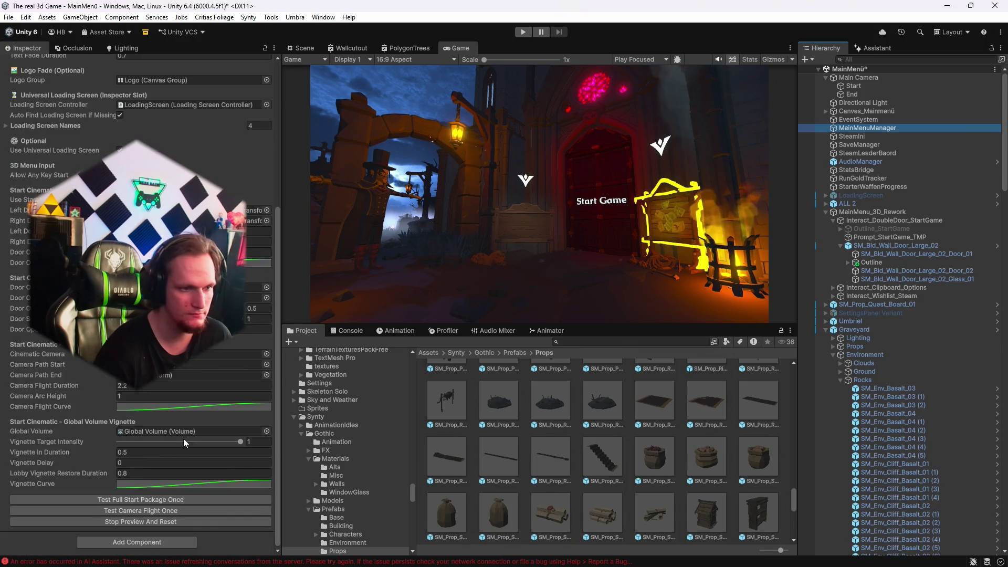
{"action": "left_click", "coordinate": [131, 499]}
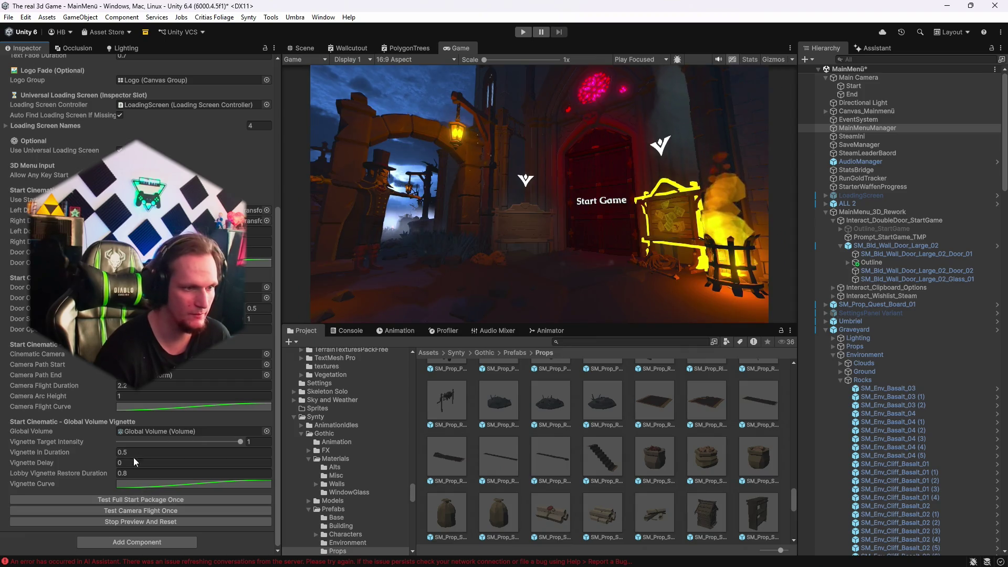
{"action": "left_click", "coordinate": [133, 462]}
{"action": "type", "text": "-3"}
{"action": "left_click", "coordinate": [128, 500]}
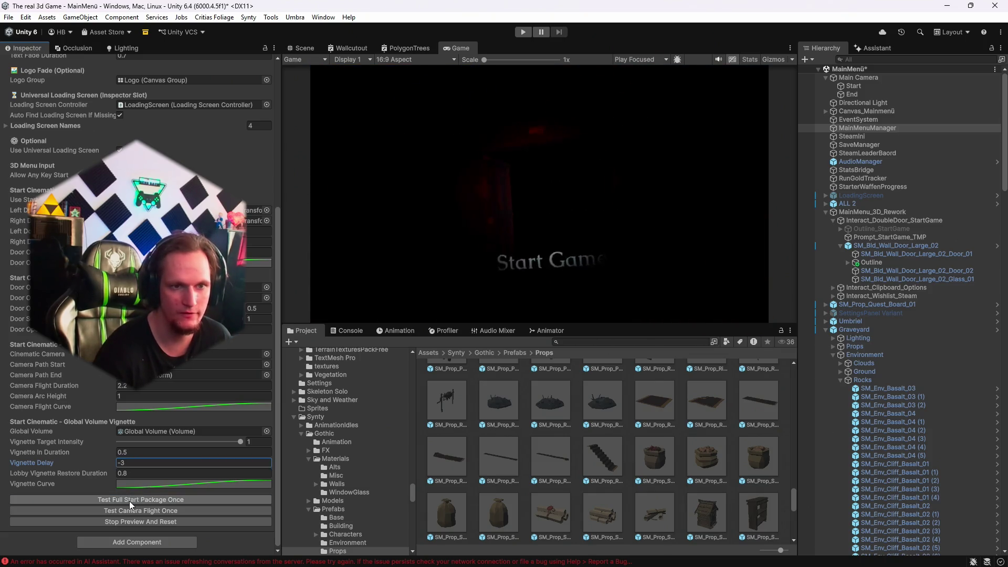
Retest the start package with Vignette Delay -1, then settle on -1.3 and test again.
{"action": "left_click", "coordinate": [130, 463]}
{"action": "type", "text": "-1"}
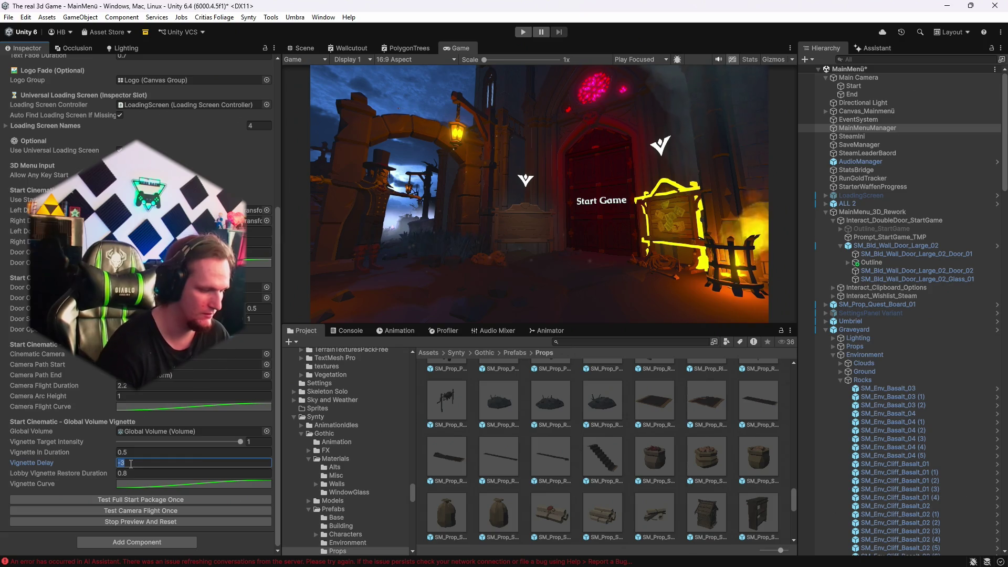
{"action": "left_click", "coordinate": [155, 500]}
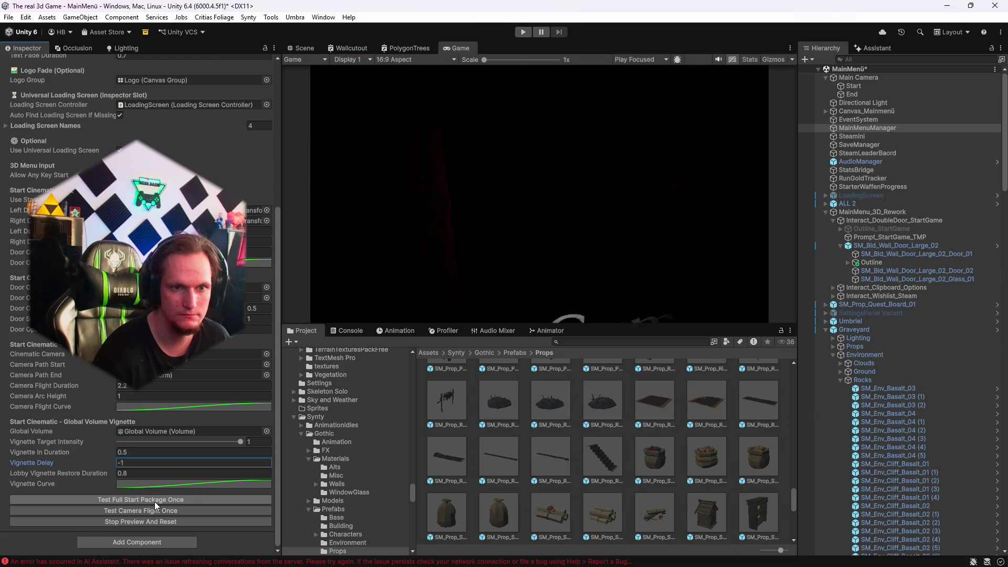
{"action": "left_click", "coordinate": [134, 463]}
{"action": "type", "text": "-2"}
{"action": "left_click", "coordinate": [126, 500]}
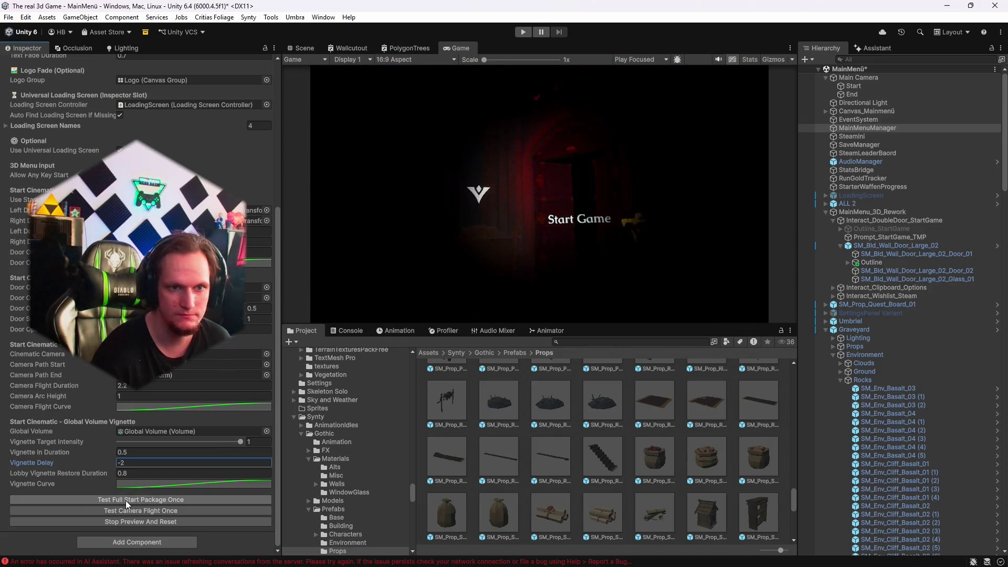
{"action": "type", "text": "-1.3"}
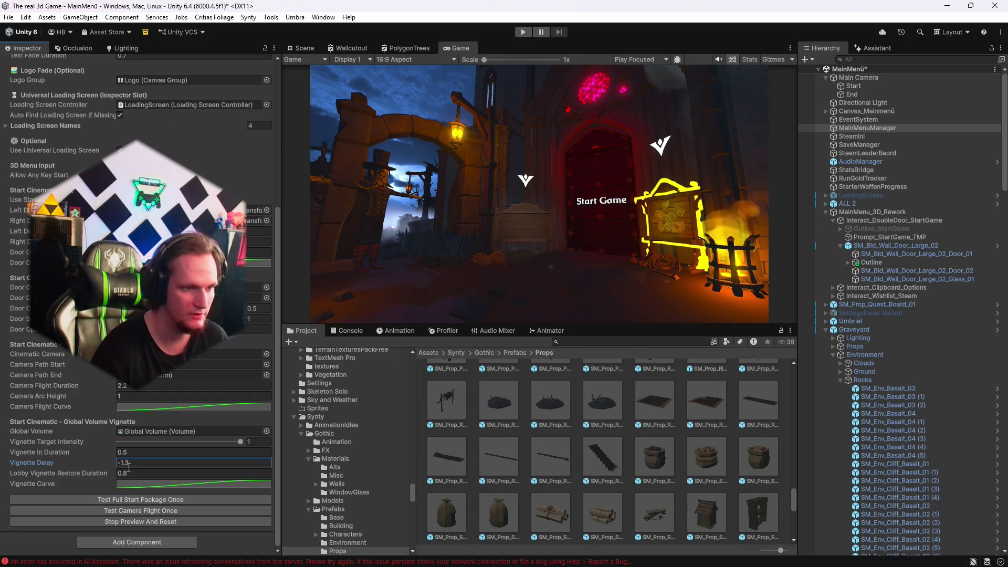
{"action": "left_click", "coordinate": [117, 500]}
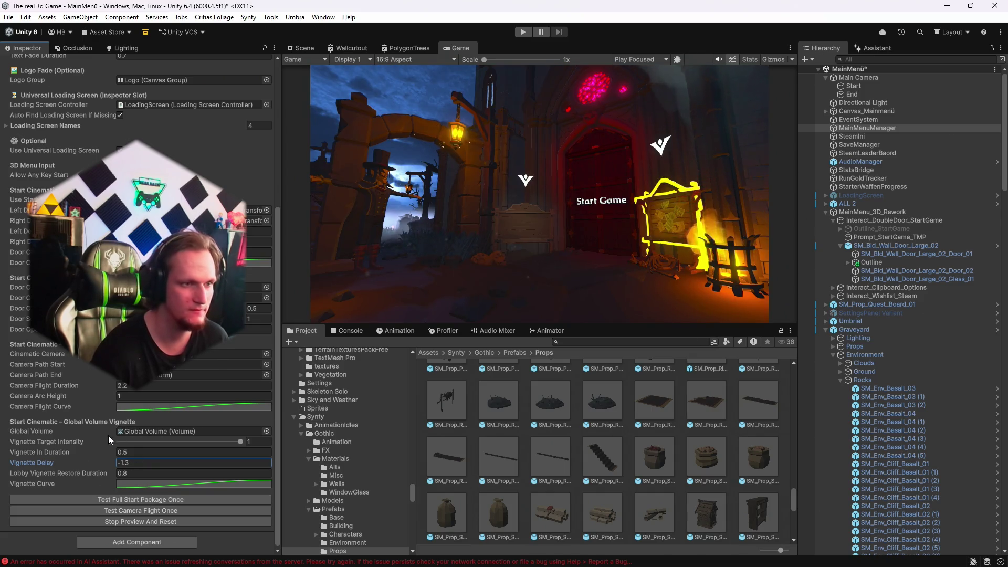
Nudge the Main Camera's End marker down to Y -0.287, then return to Game view with MainMenuManager selected.
{"action": "left_click", "coordinate": [857, 97]}
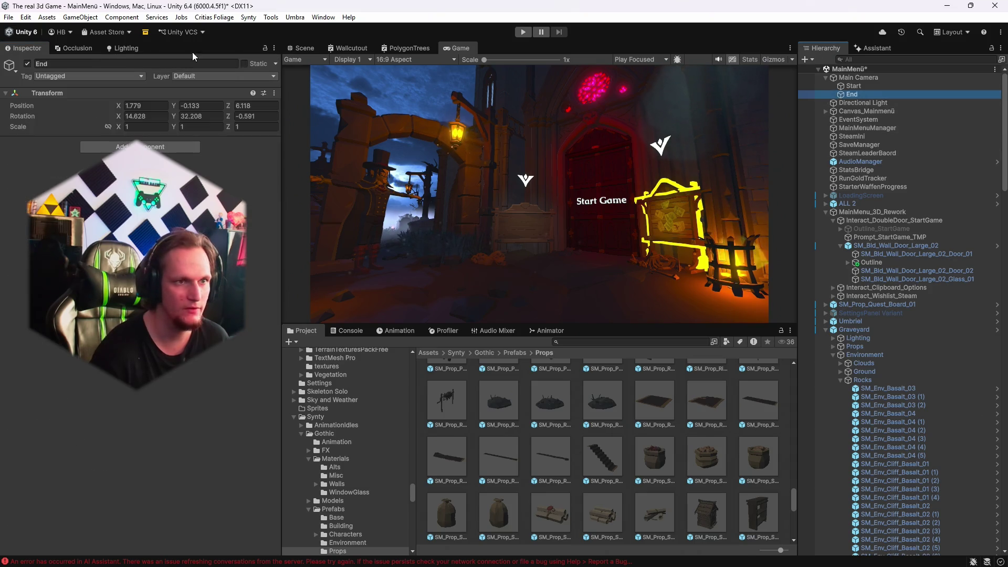
{"action": "double_click", "coordinate": [851, 95]}
{"action": "left_click_drag", "start_coordinate": [572, 106], "coordinate": [576, 123]}
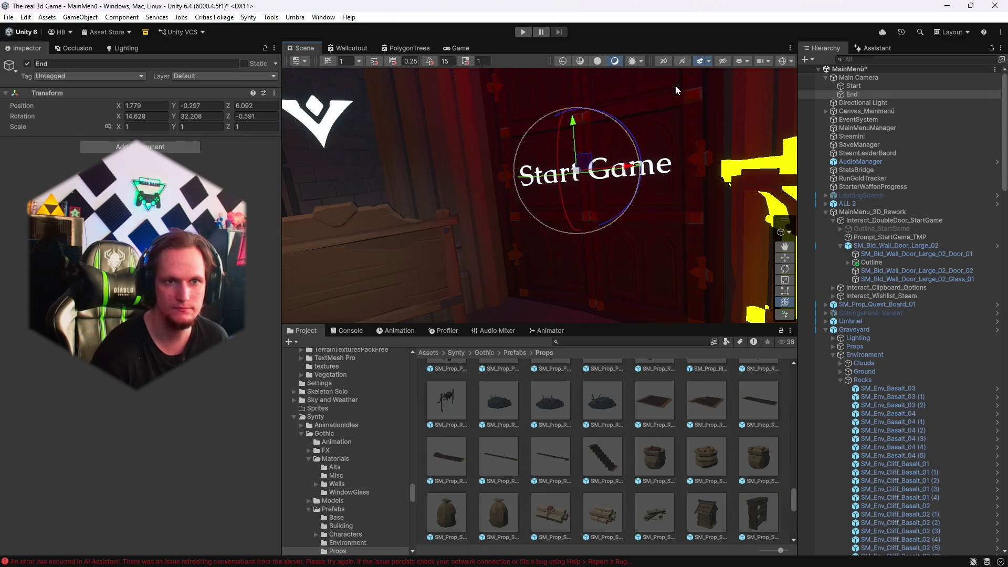
{"action": "left_click", "coordinate": [456, 48]}
{"action": "left_click", "coordinate": [860, 128]}
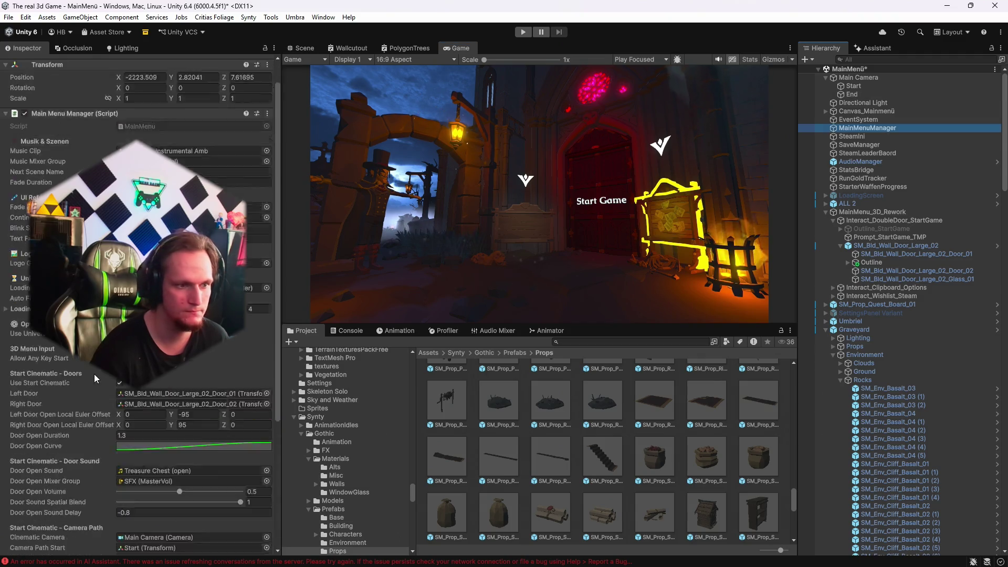
{"action": "scroll", "coordinate": [140, 401], "scroll_direction": "down", "scroll_amount": 10}
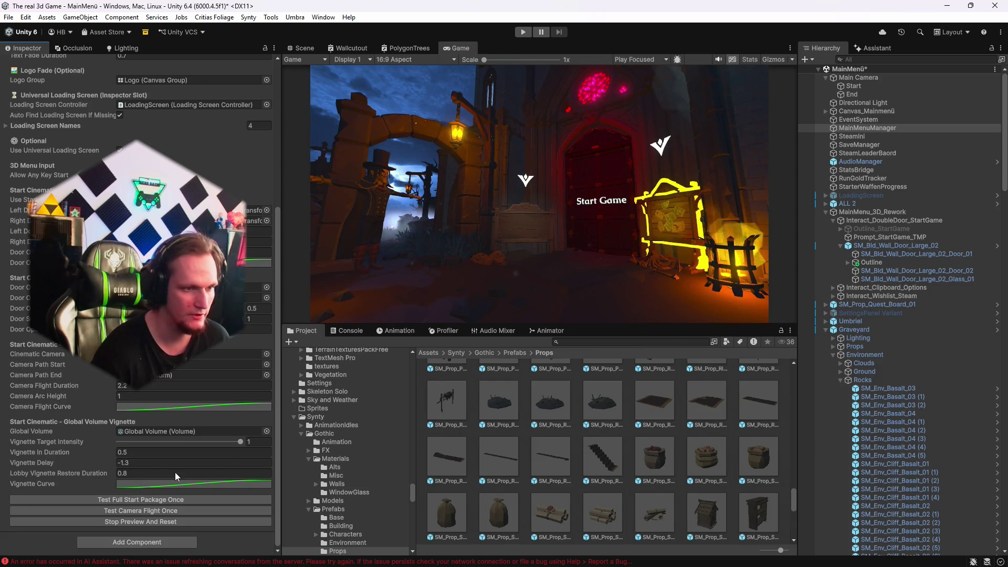
Ask the Assistant for a settings-menu camera flight with start and end that flies back when closed.
{"action": "left_click", "coordinate": [874, 47]}
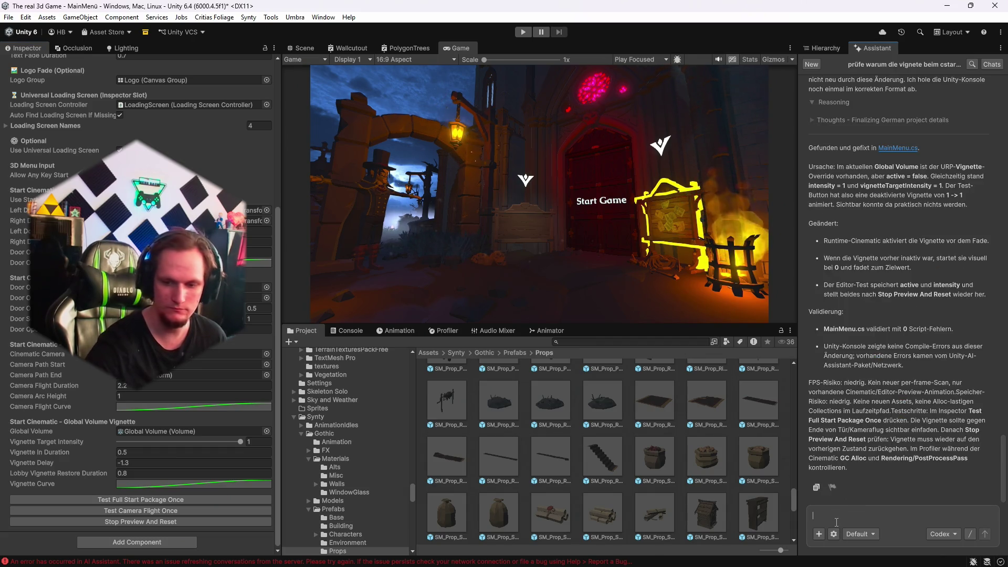
{"action": "type", "text": "jetz tbrauche ich fü"}
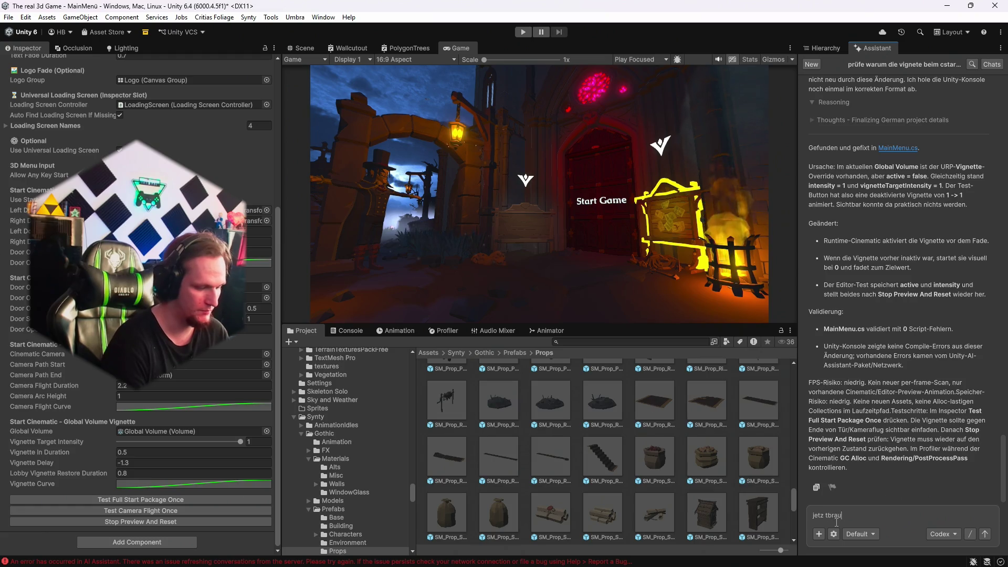
{"action": "type", "text": "r das settings menü"}
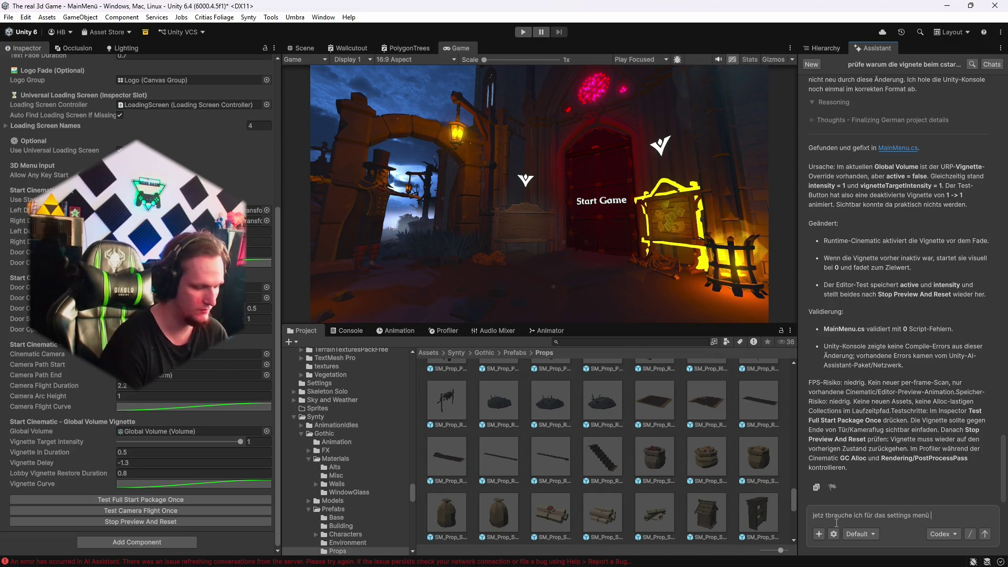
{"action": "type", "text": " auch eien flu"}
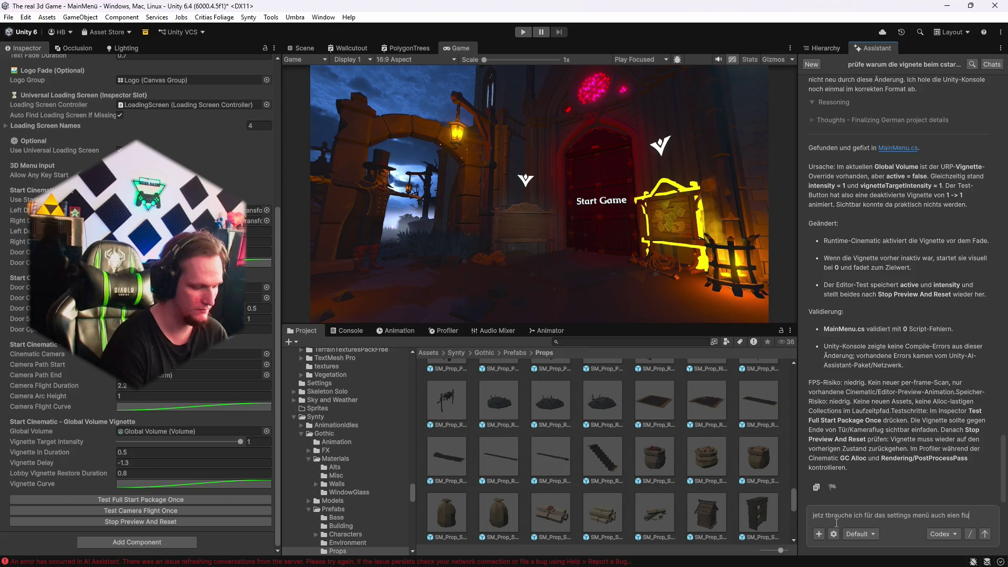
{"action": "type", "text": "gbahn mi"}
{"action": "type", "text": "t start und ende udn es"}
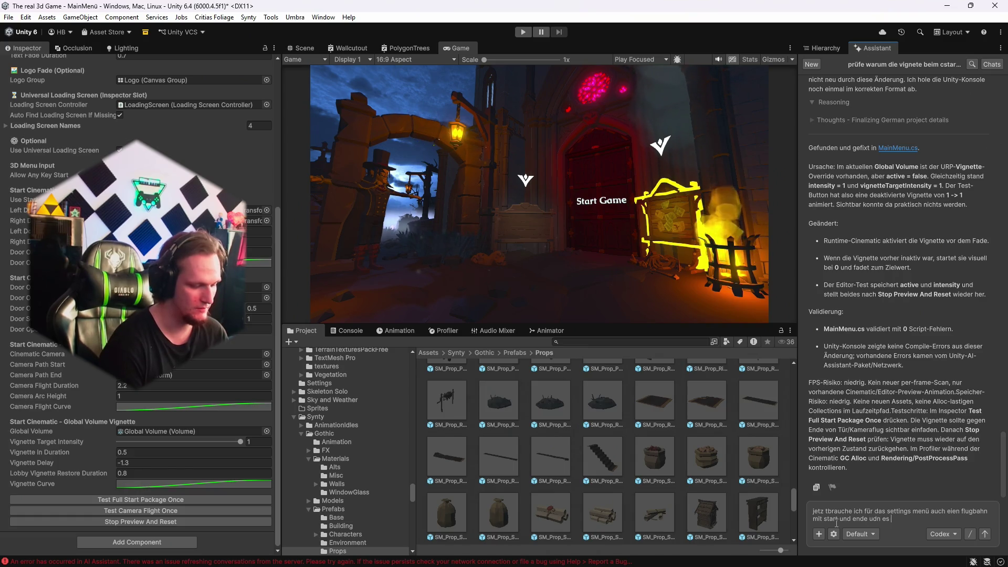
{"action": "type", "text": "man im settings"}
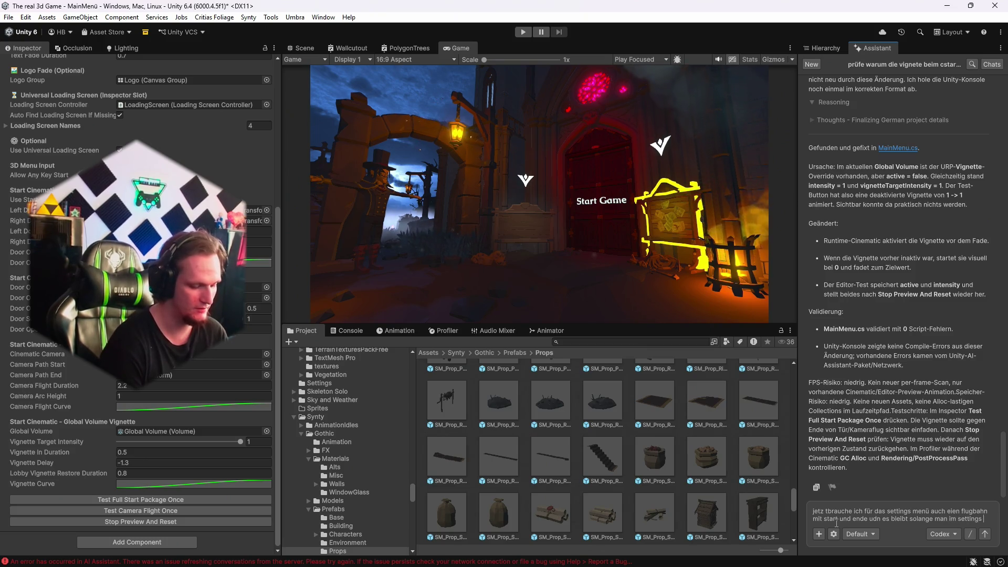
{"action": "type", "text": " men"}
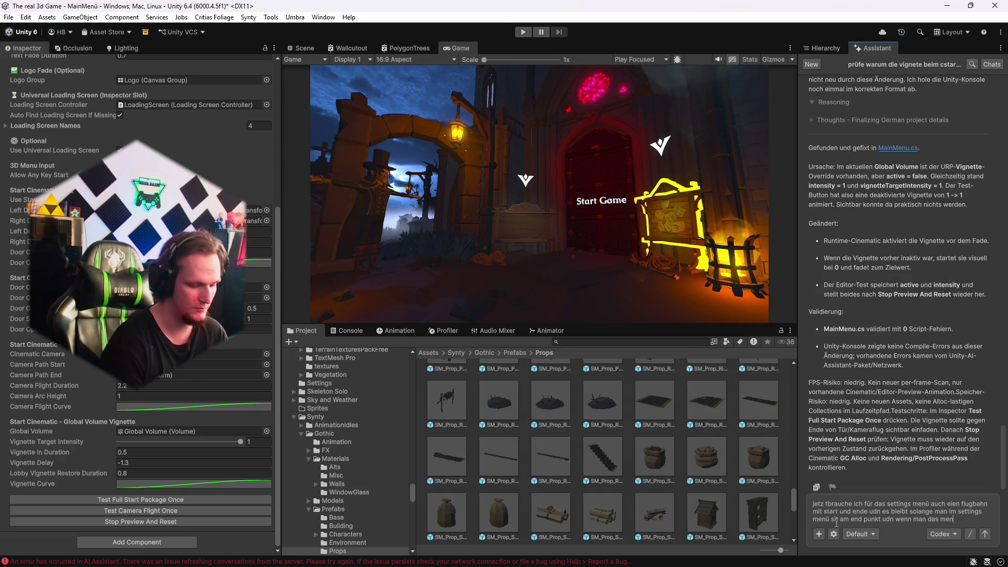
{"action": "type", "text": "hließt dann zurück zums "}
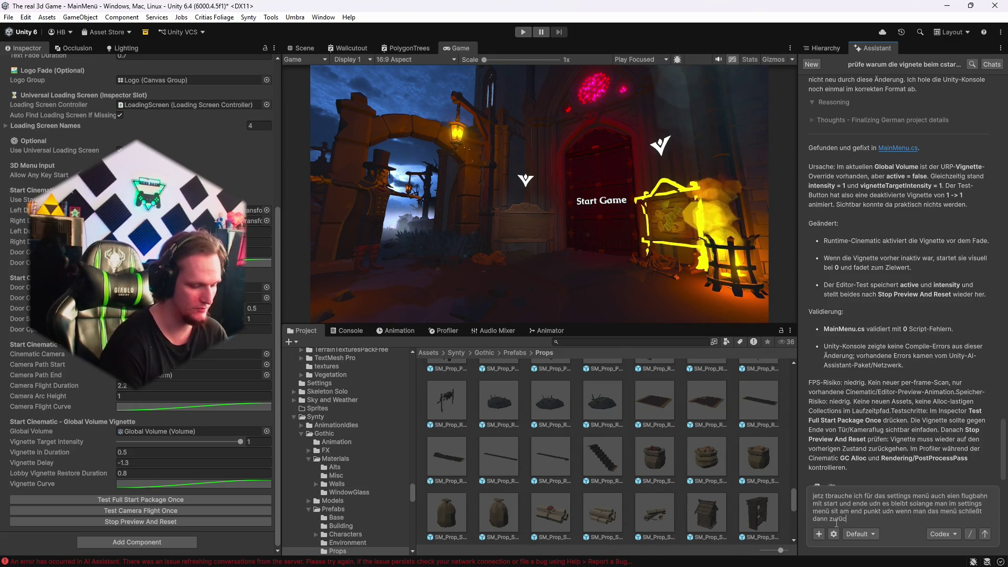
{"action": "type", "text": "artrt fliegen auf die selbe bahn nur"}
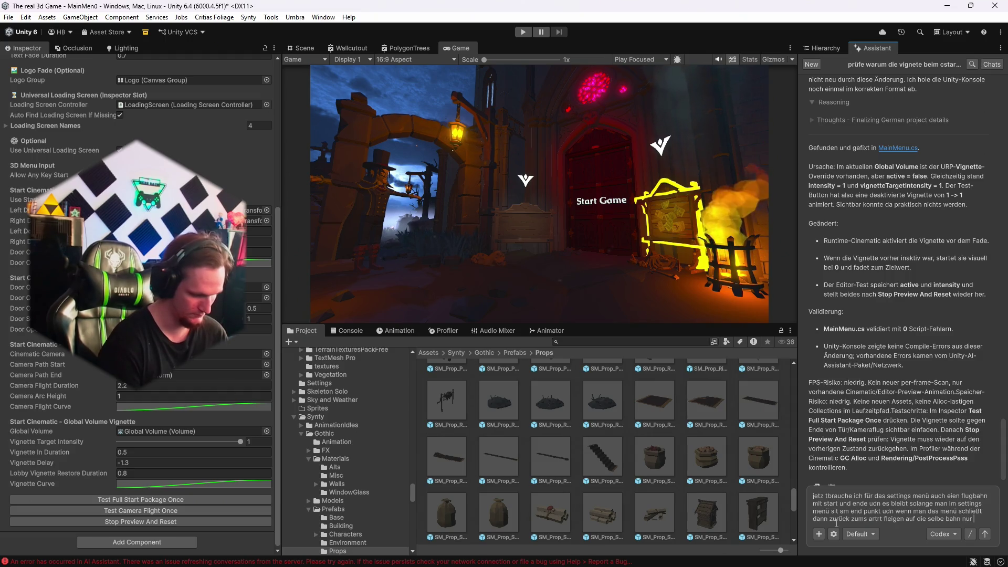
{"action": "type", "text": "wärts"}
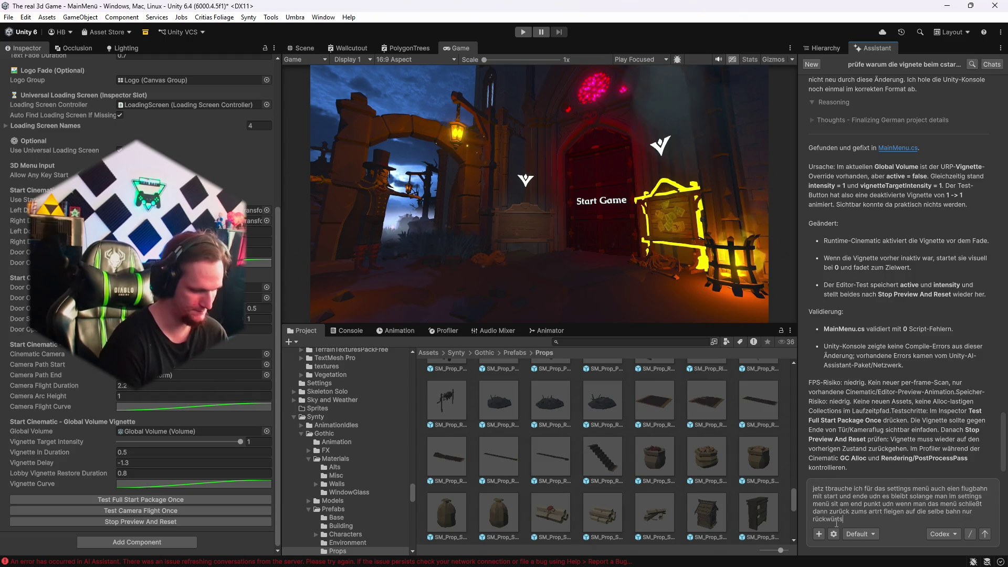
{"action": "type", "text": ", ihen sound ohne bifhgnette nur"}
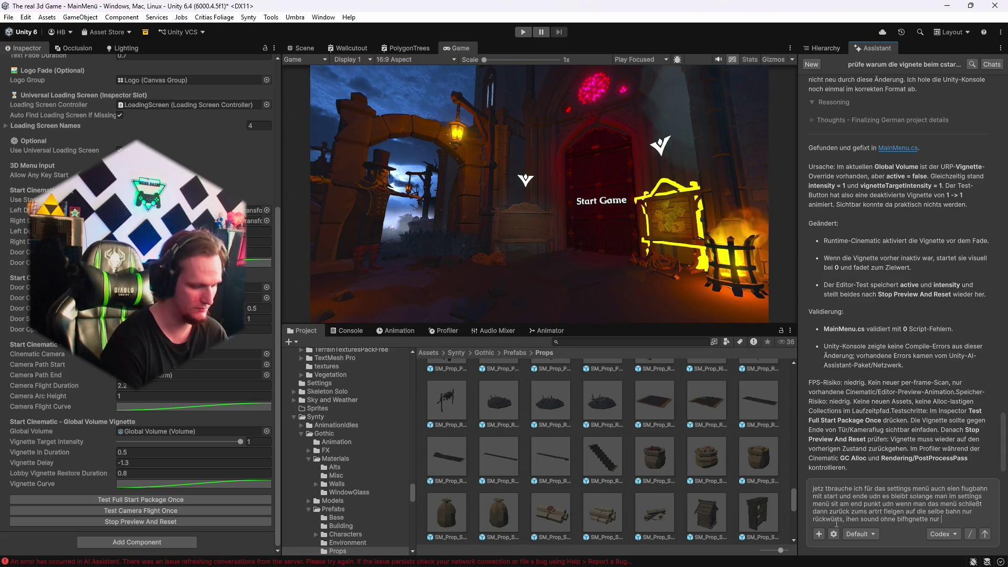
{"action": "key", "text": "Return"}
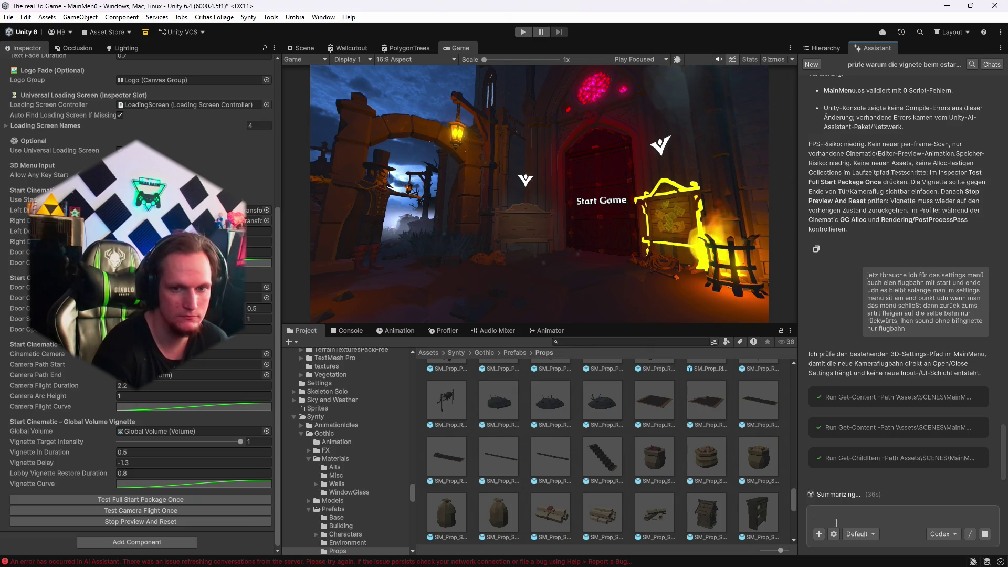
Leave the assistant prompt and switch to the Scene view showing the settings signboard.
{"action": "left_click", "coordinate": [699, 264]}
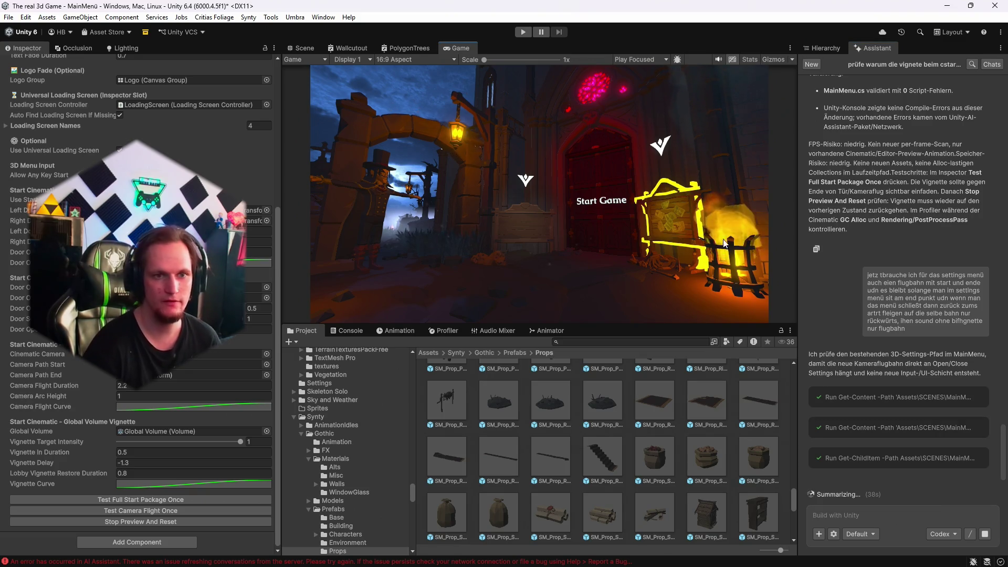
{"action": "left_click", "coordinate": [301, 48]}
{"action": "mouse_move", "coordinate": [577, 210]}
{"action": "left_mouse_down"}
{"action": "mouse_move", "coordinate": [626, 233]}
{"action": "mouse_move", "coordinate": [620, 200]}
{"action": "left_mouse_up"}
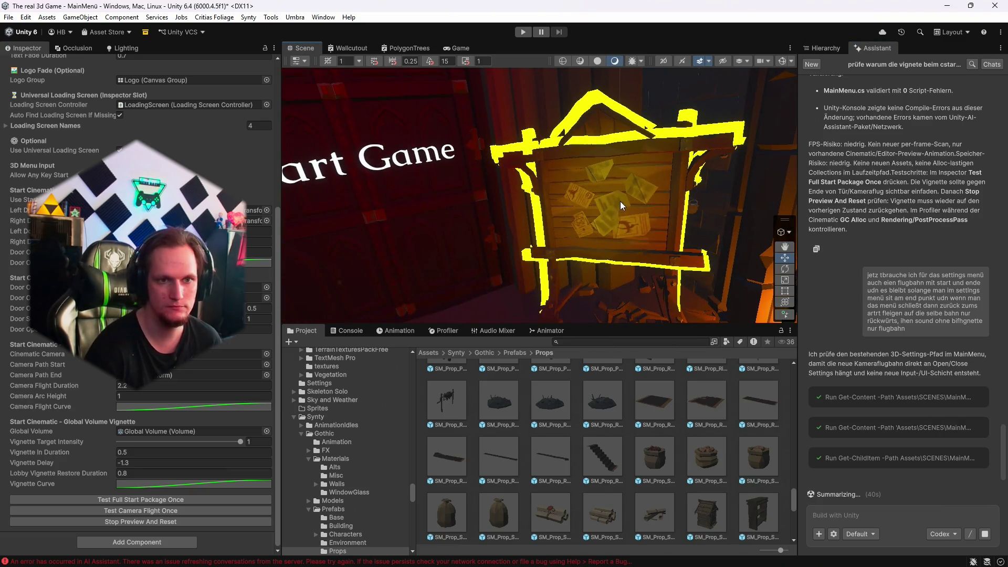
{"action": "left_click", "coordinate": [612, 203]}
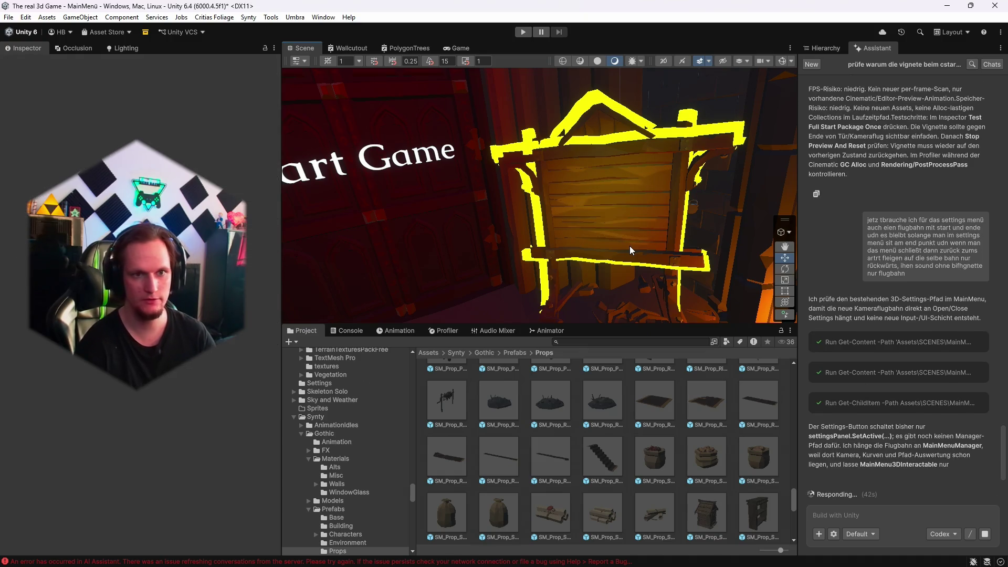
{"action": "left_click", "coordinate": [456, 48]}
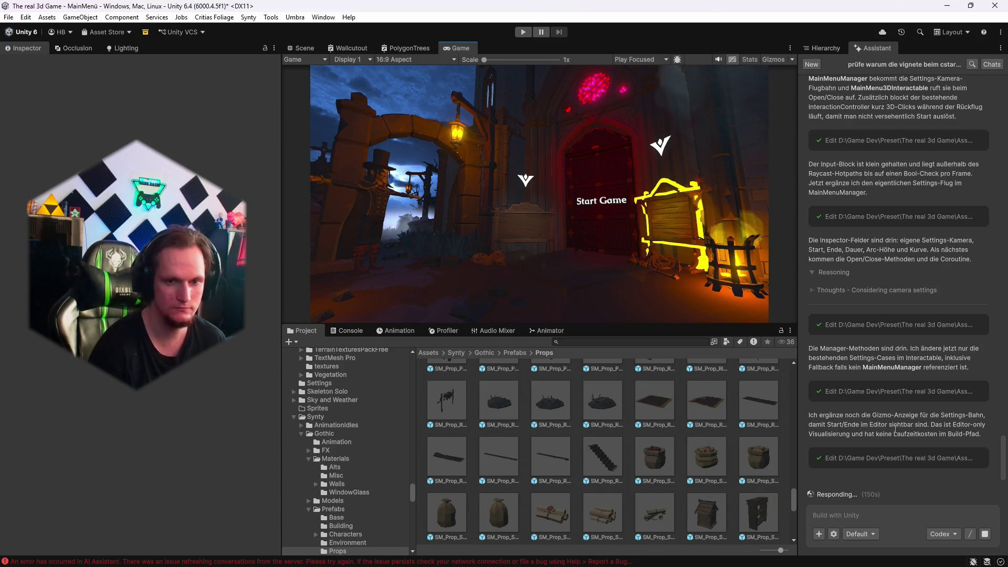
Ask the Assistant to delay opening the Settings menu until the camera flight has arrived.
{"action": "left_click", "coordinate": [902, 510]}
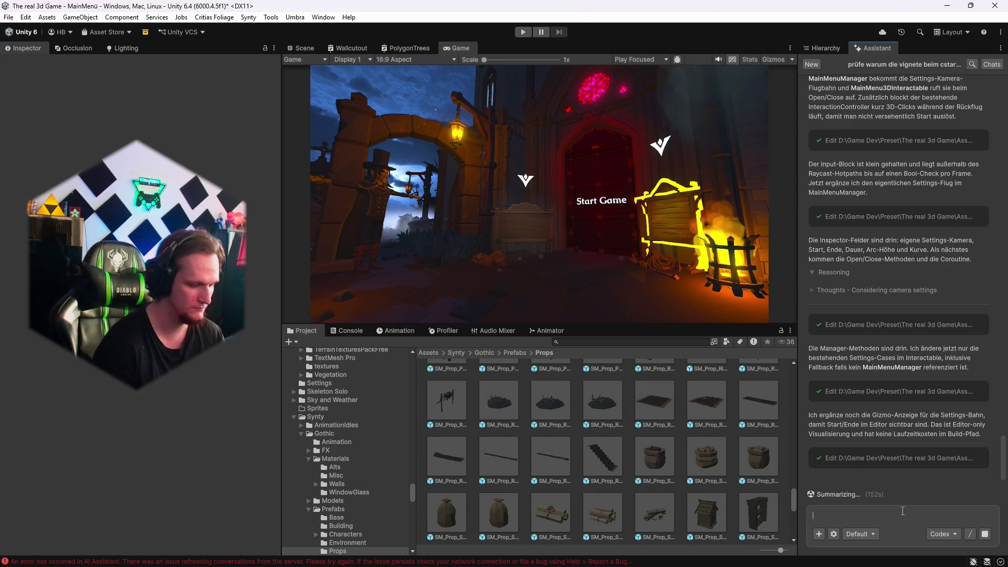
{"action": "type", "text": "füge noch ein dleay "}
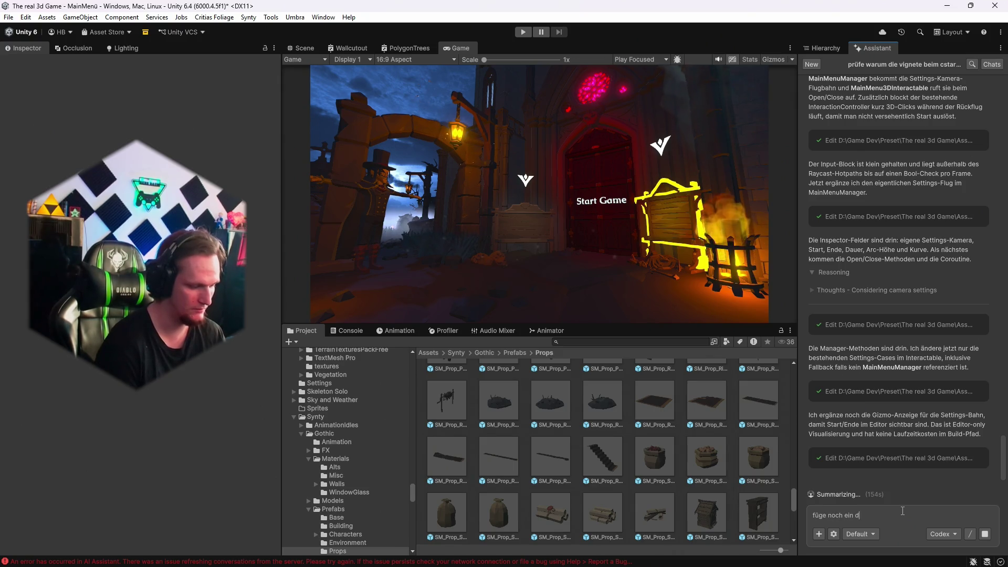
{"action": "type", "text": "vom öffnen "}
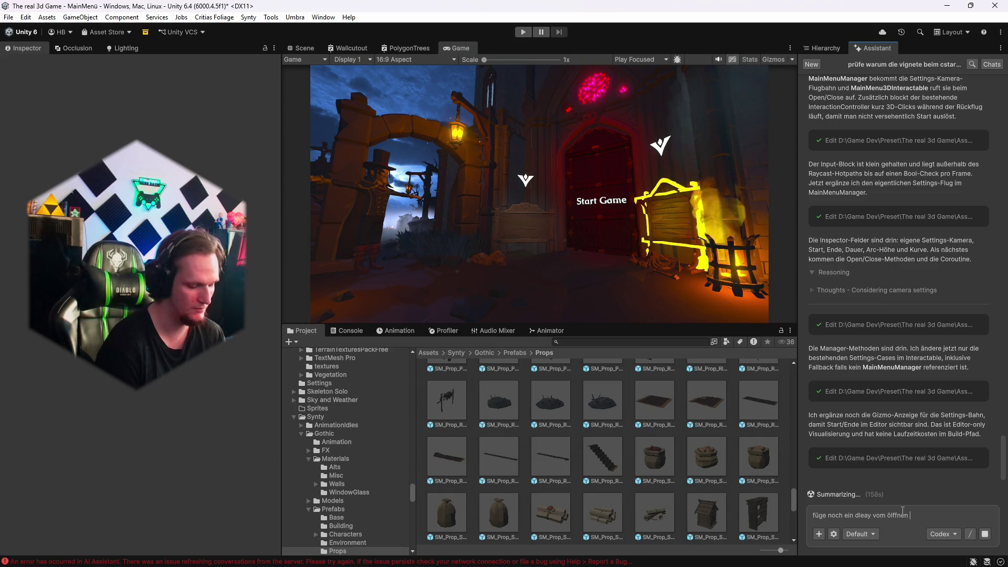
{"action": "type", "text": "r settings mneü"}
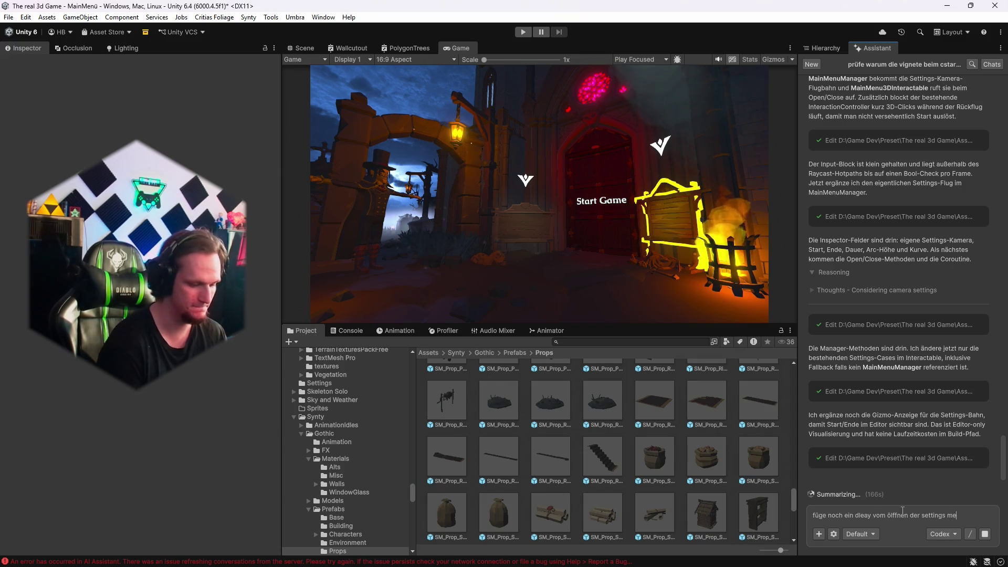
{"action": "type", "text": " nü "}
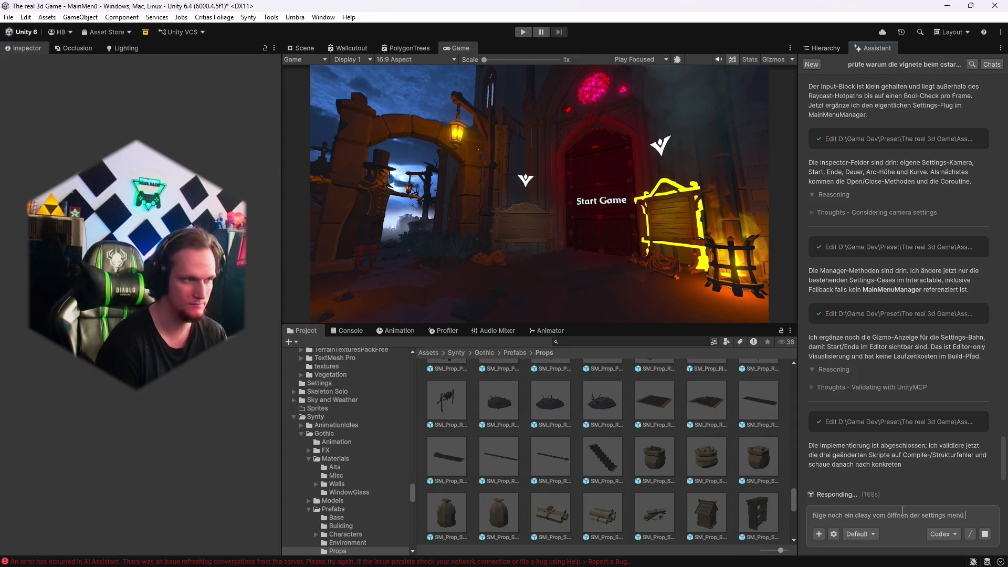
{"action": "type", "text": "damit es"}
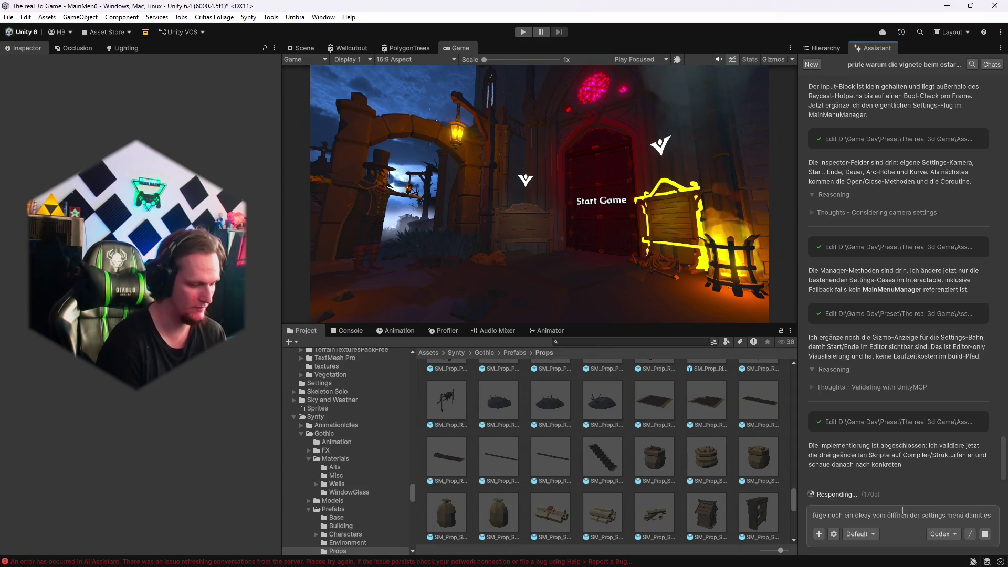
{"action": "type", "text": " auch wirklich"}
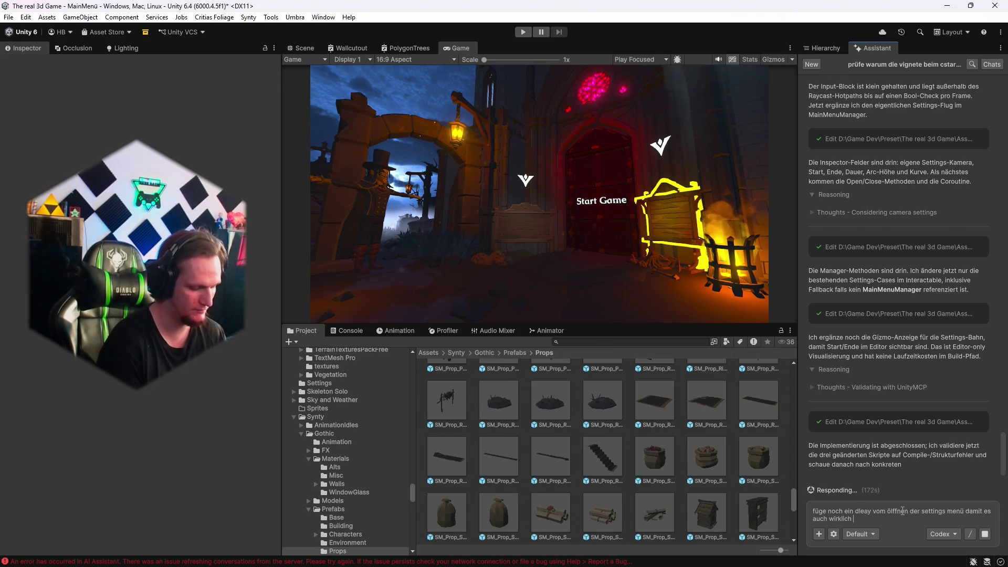
{"action": "type", "text": "dann offen ist wenn de"}
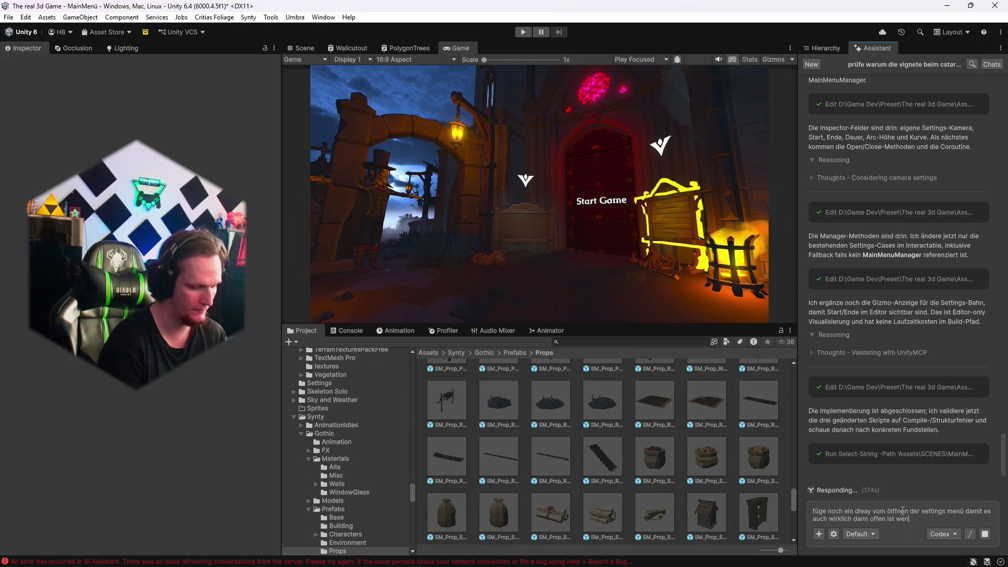
{"action": "type", "text": "r zokm passt"}
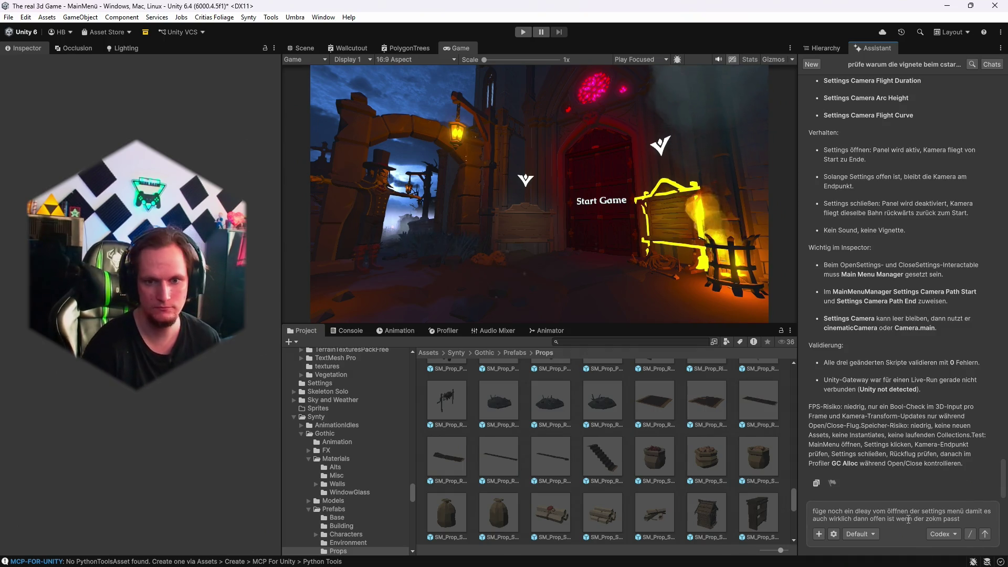
{"action": "key", "text": "Return"}
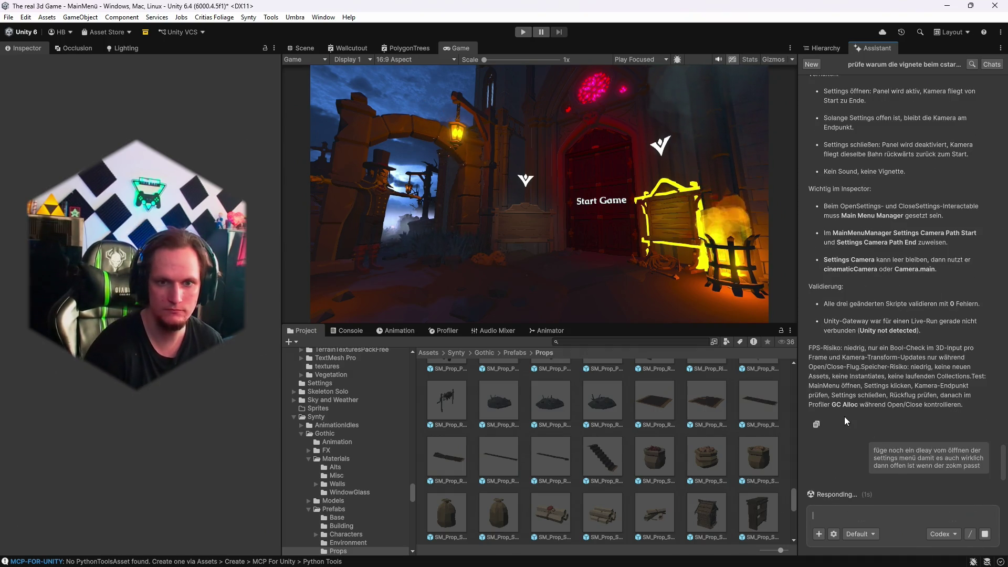
Show the scene hierarchy and select MainMenuManager to reveal its new Settings Camera fields.
{"action": "scroll", "coordinate": [844, 417], "scroll_direction": "up", "scroll_amount": 3}
{"action": "scroll", "coordinate": [845, 417], "scroll_direction": "up", "scroll_amount": 9}
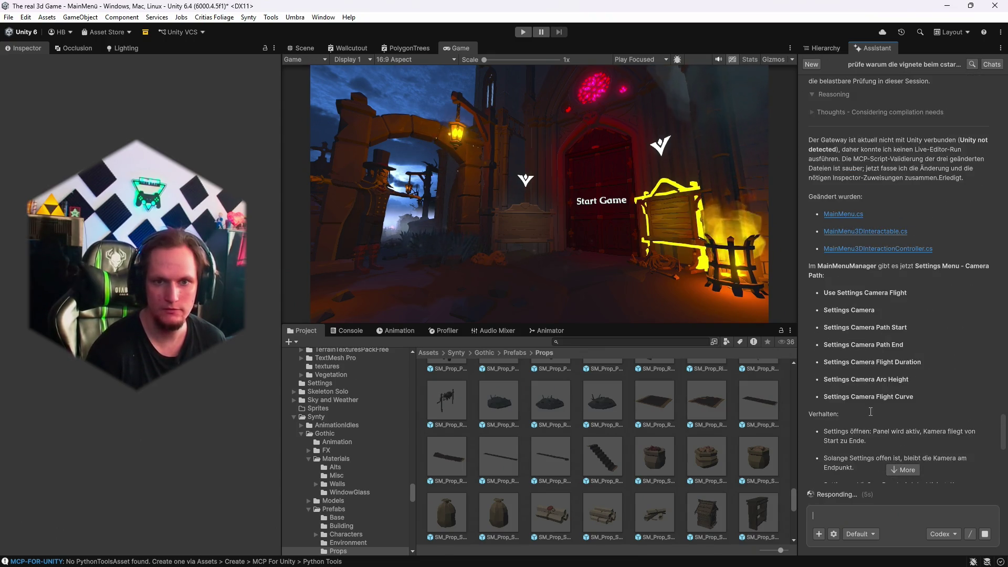
{"action": "scroll", "coordinate": [829, 210], "scroll_direction": "down", "scroll_amount": 2}
{"action": "left_click", "coordinate": [822, 49]}
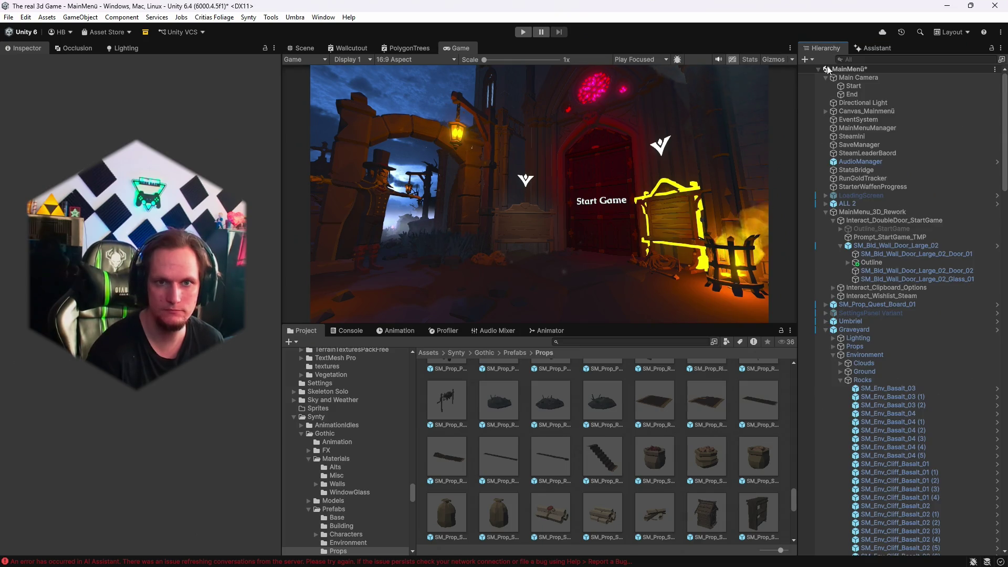
{"action": "left_click", "coordinate": [863, 128]}
{"action": "scroll", "coordinate": [162, 398], "scroll_direction": "down", "scroll_amount": 10}
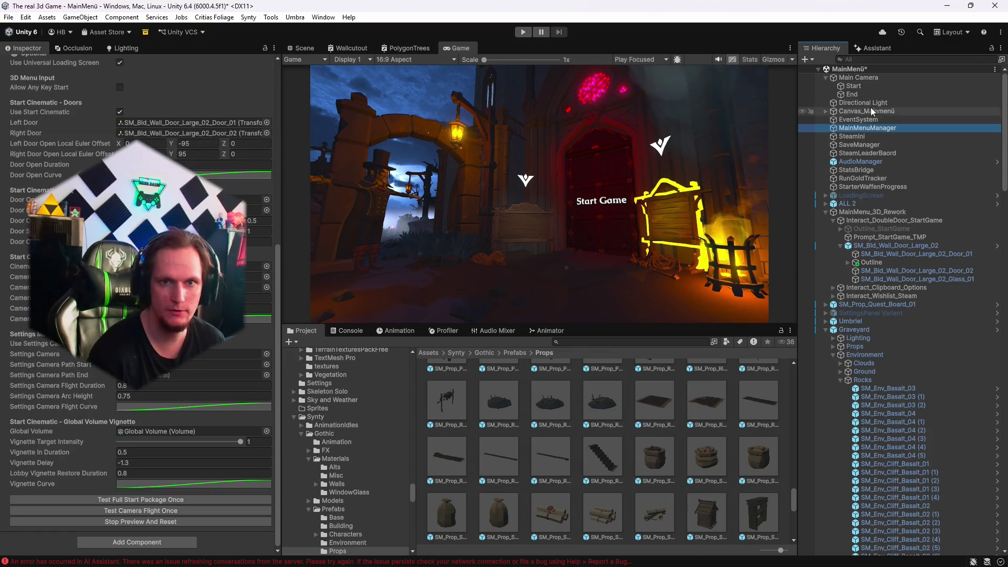
{"action": "left_click", "coordinate": [565, 166]}
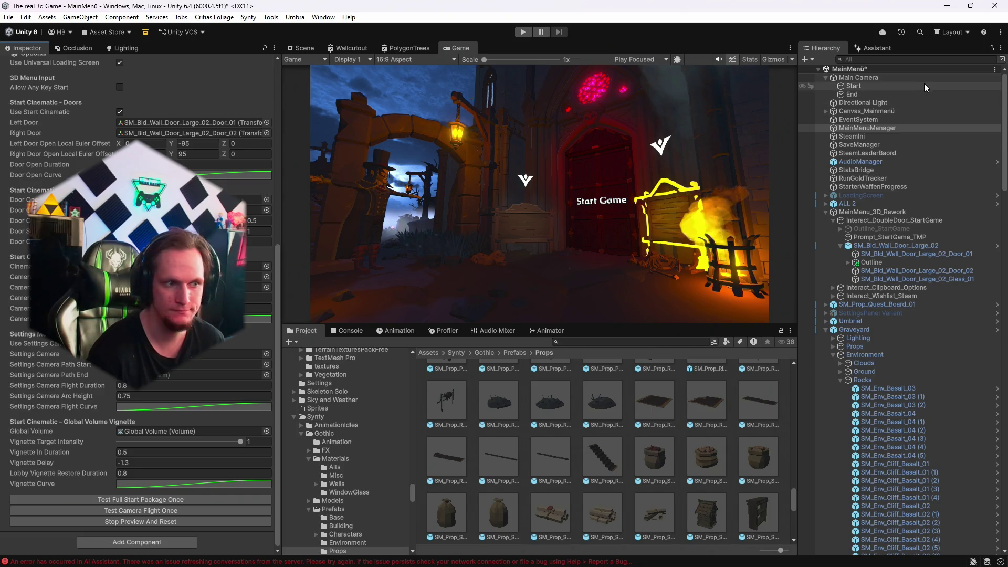
Assign the End marker to Settings Camera Path End, then select Main Camera.
{"action": "mouse_move", "coordinate": [868, 93]}
{"action": "left_mouse_down"}
{"action": "mouse_move", "coordinate": [168, 344]}
{"action": "mouse_move", "coordinate": [150, 377]}
{"action": "left_mouse_up"}
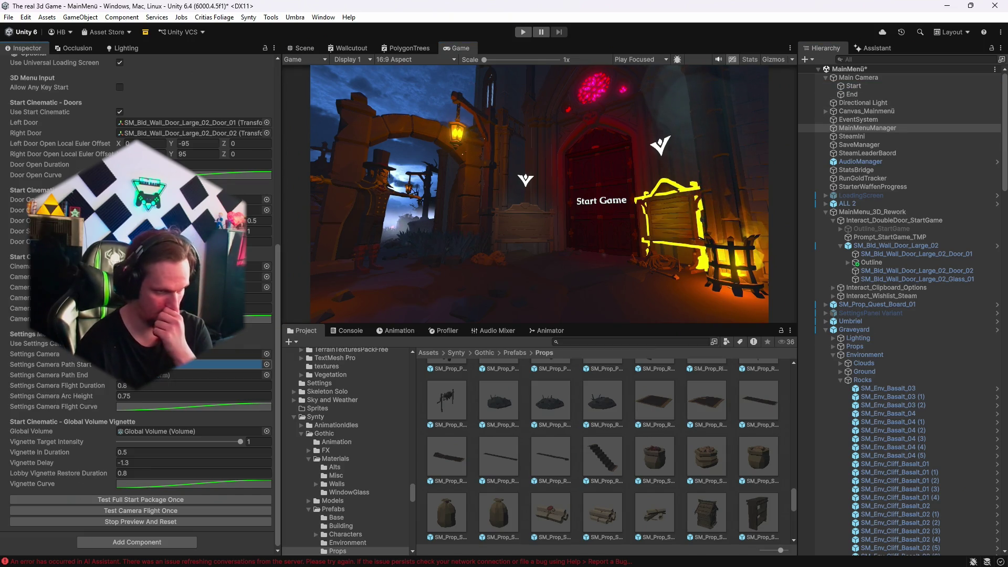
{"action": "left_click", "coordinate": [850, 79]}
{"action": "right_click", "coordinate": [851, 79]}
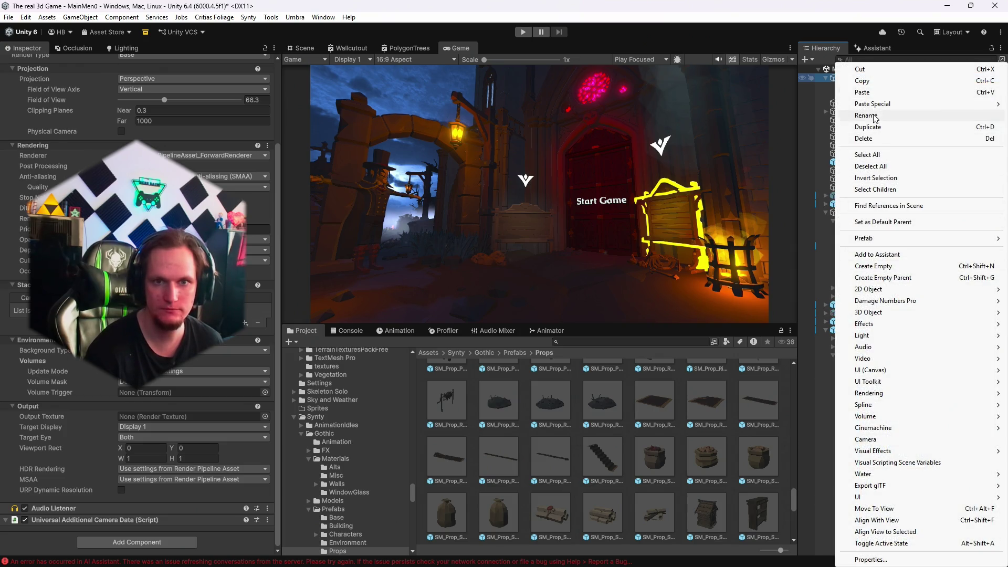
Create an empty child of Main Camera named End Settings and orbit the Scene view toward the wooden board.
{"action": "left_click", "coordinate": [881, 267]}
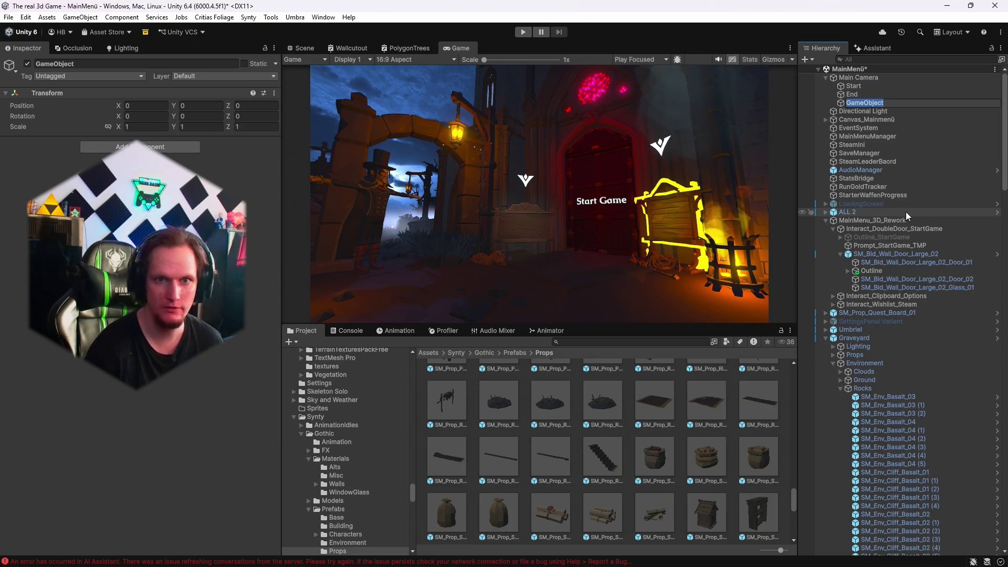
{"action": "type", "text": "End"}
{"action": "type", "text": " Settings"}
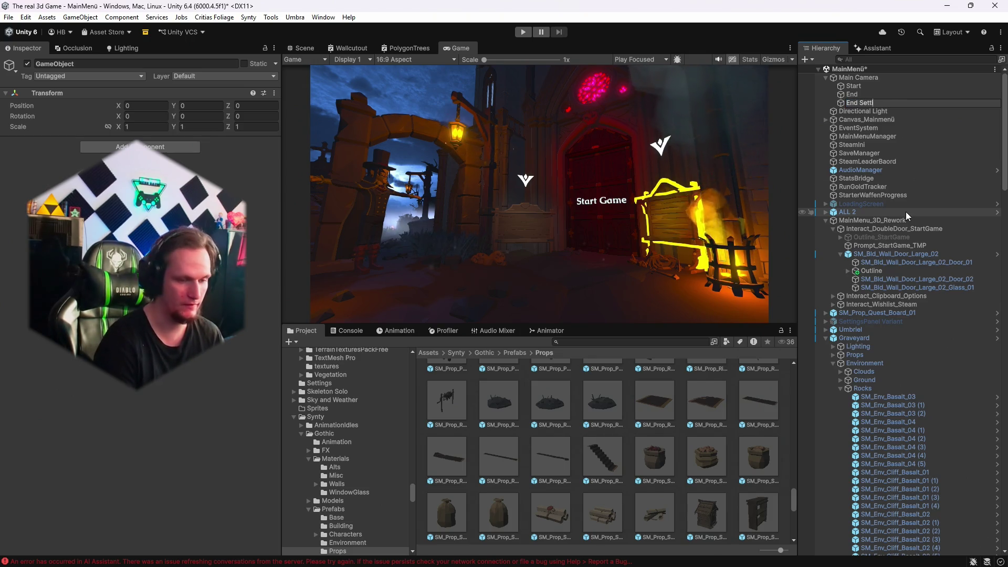
{"action": "key", "text": "Return"}
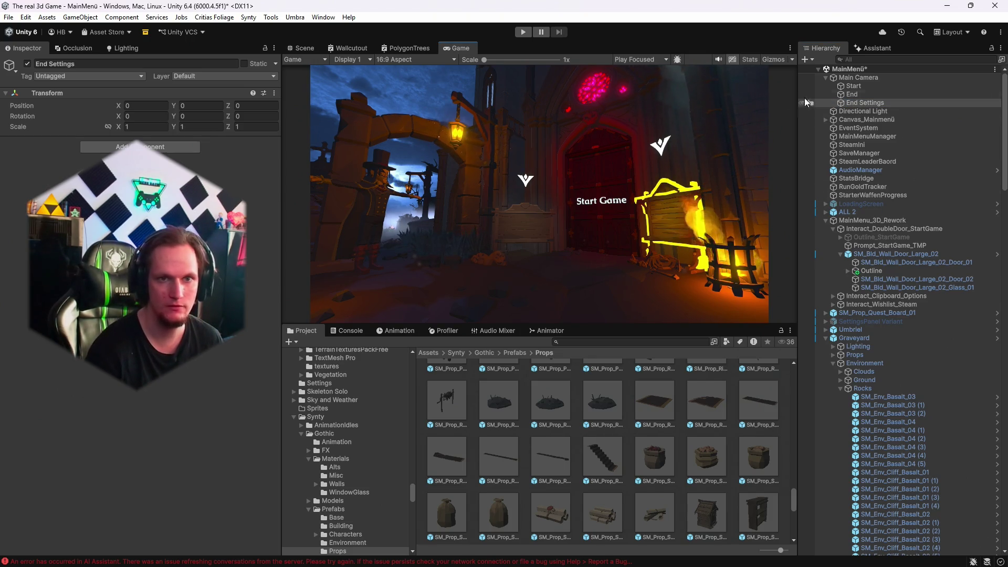
{"action": "left_click", "coordinate": [304, 48]}
{"action": "mouse_move", "coordinate": [369, 217]}
{"action": "left_mouse_down"}
{"action": "mouse_move", "coordinate": [411, 162]}
{"action": "mouse_move", "coordinate": [385, 163]}
{"action": "mouse_move", "coordinate": [409, 171]}
{"action": "left_mouse_up"}
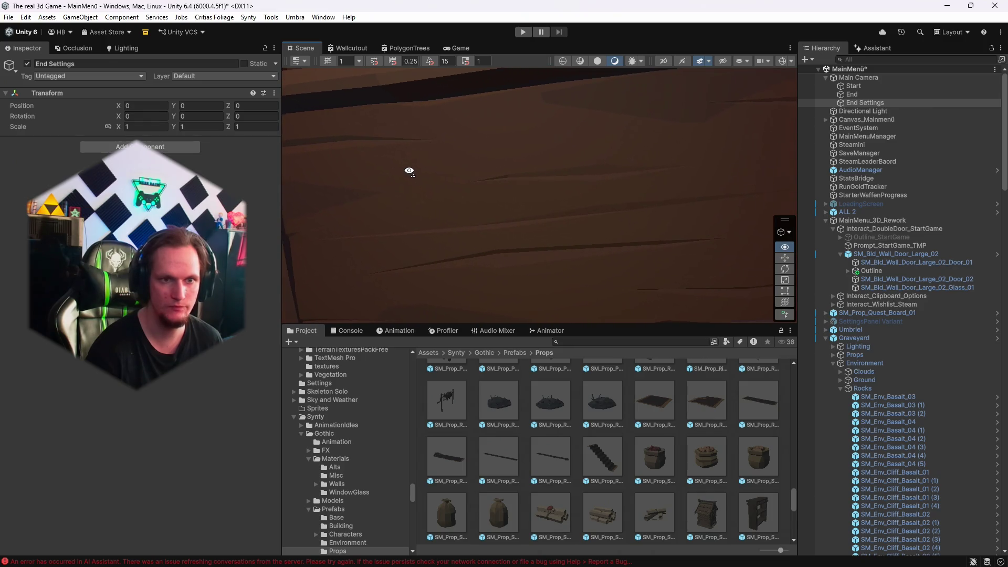
Align End Settings to the view at -0.280, -0.707, 4.842 and zero its rotation.
{"action": "left_click", "coordinate": [860, 105]}
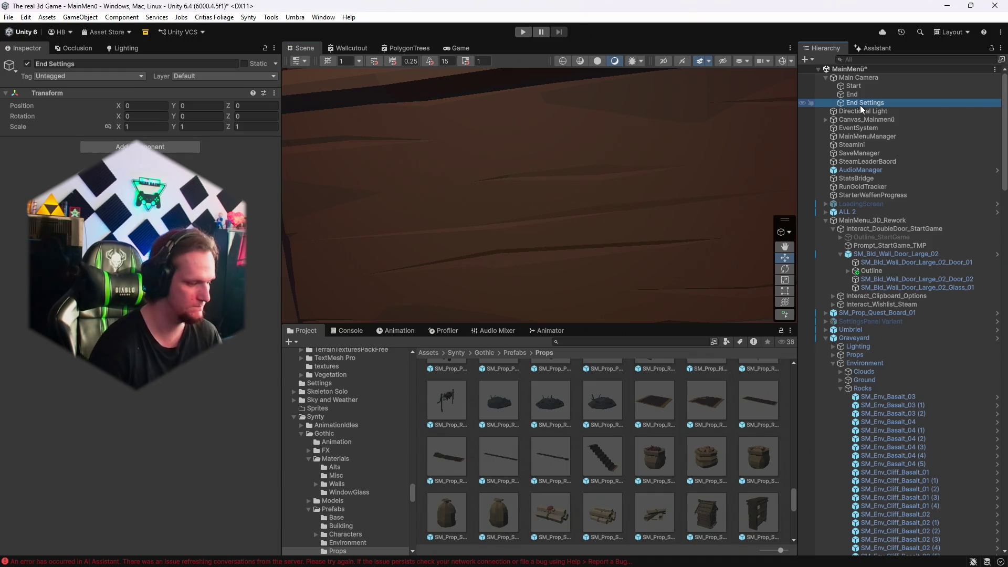
{"action": "key", "text": "ctrl+shift+f"}
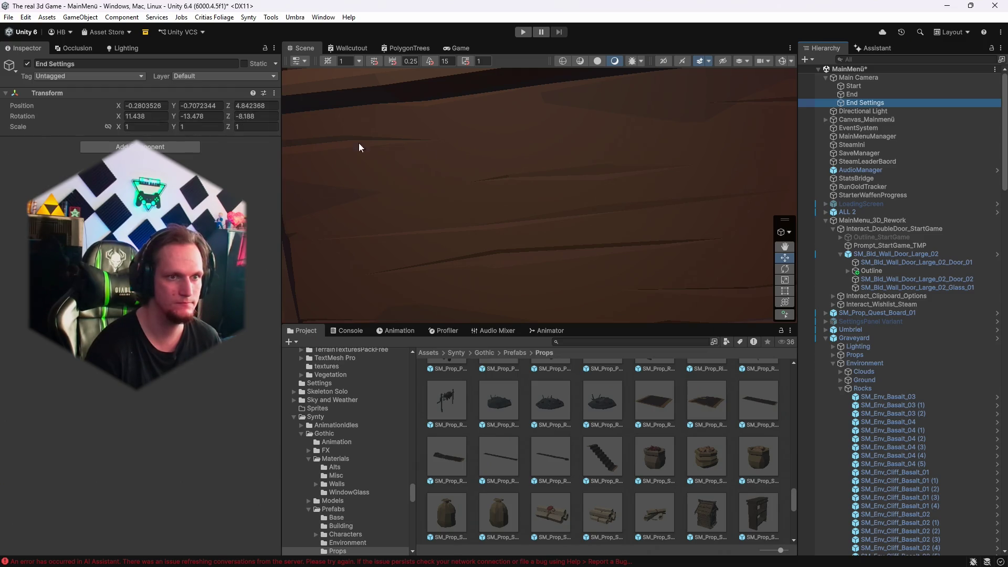
{"action": "scroll", "coordinate": [323, 142], "scroll_direction": "down", "scroll_amount": 5}
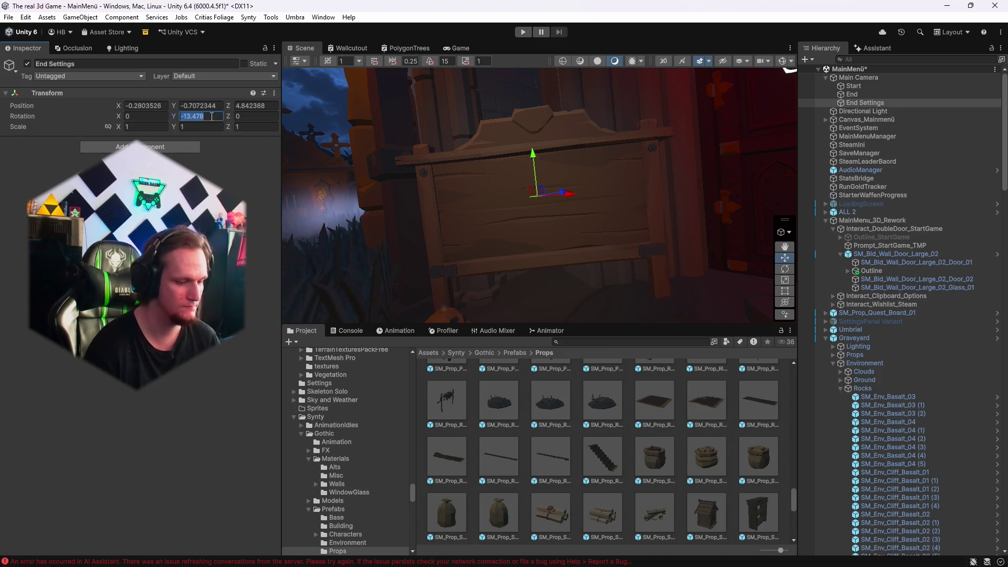
{"action": "type", "text": "0"}
{"action": "left_click_drag", "start_coordinate": [398, 174], "coordinate": [413, 175]}
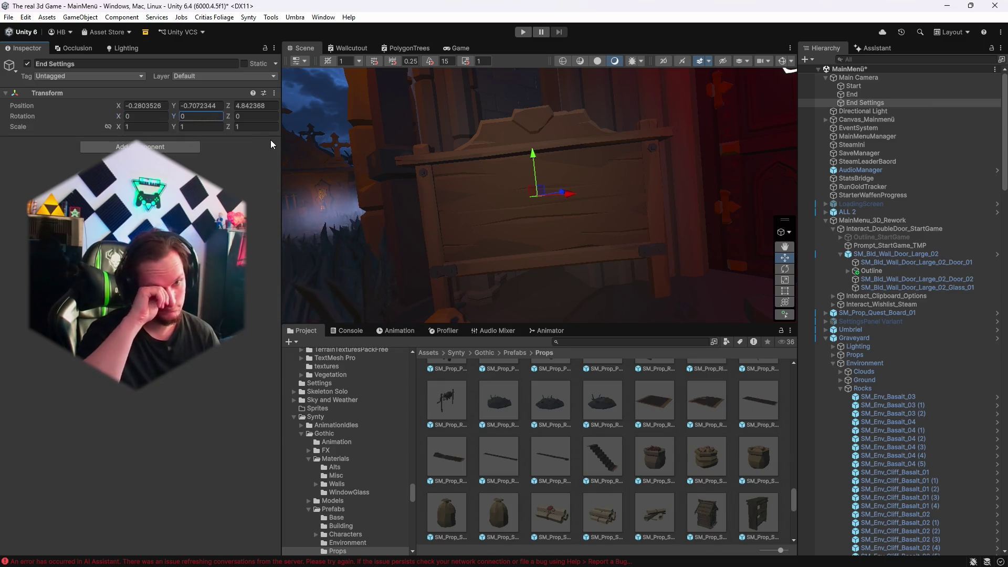
{"action": "left_click", "coordinate": [858, 77]}
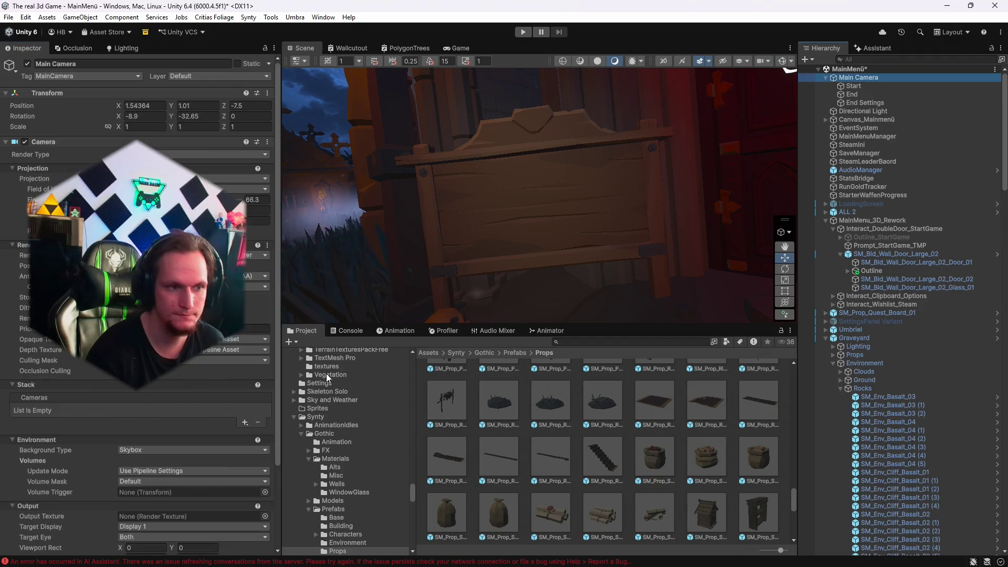
Assign the End Settings marker to MainMenuManager's Settings Camera Path End field.
{"action": "scroll", "coordinate": [211, 397], "scroll_direction": "down", "scroll_amount": 4}
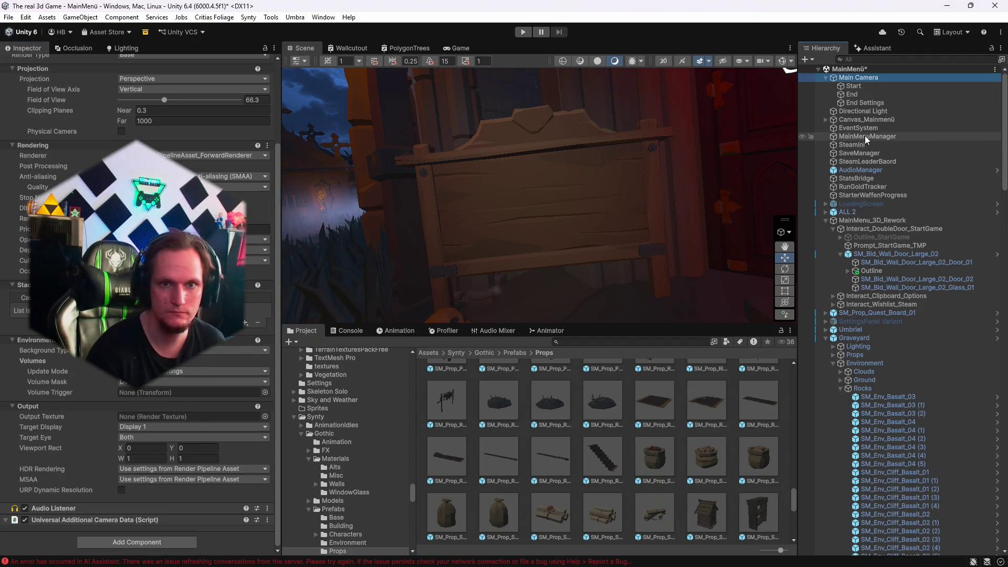
{"action": "left_click", "coordinate": [867, 136]}
{"action": "double_click", "coordinate": [866, 104]}
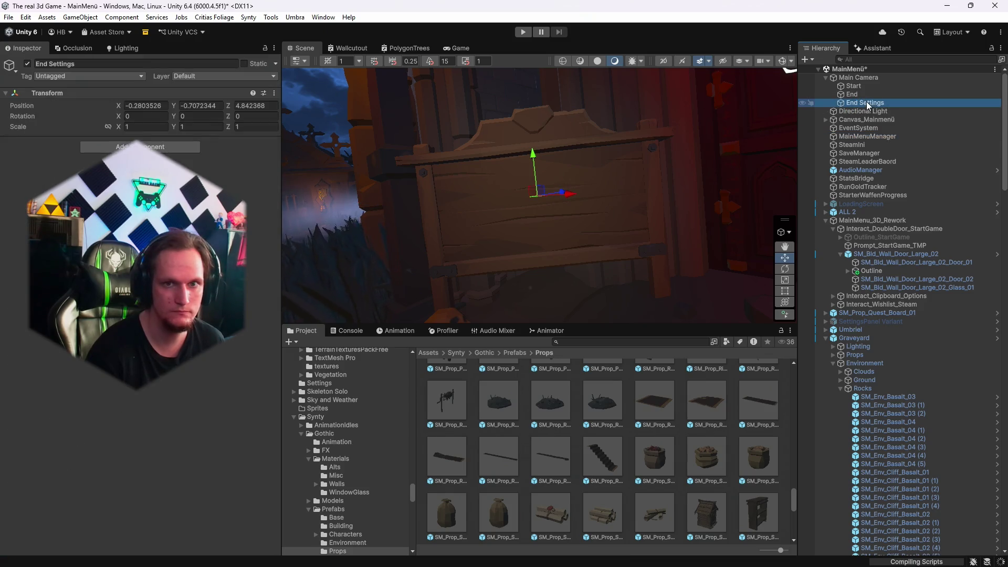
{"action": "left_click", "coordinate": [867, 136]}
{"action": "scroll", "coordinate": [194, 366], "scroll_direction": "down", "scroll_amount": 10}
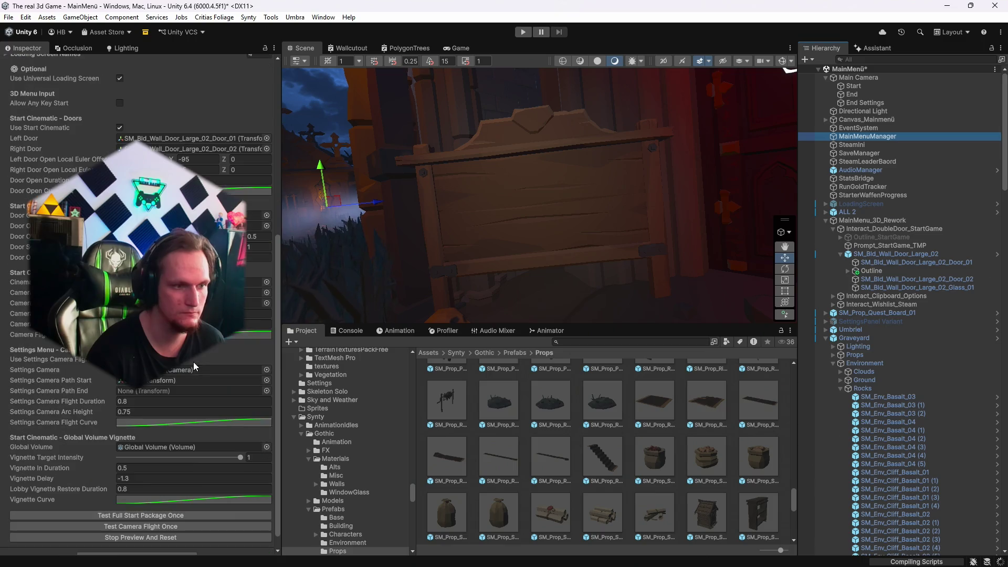
{"action": "left_click_drag", "start_coordinate": [864, 103], "coordinate": [135, 400]}
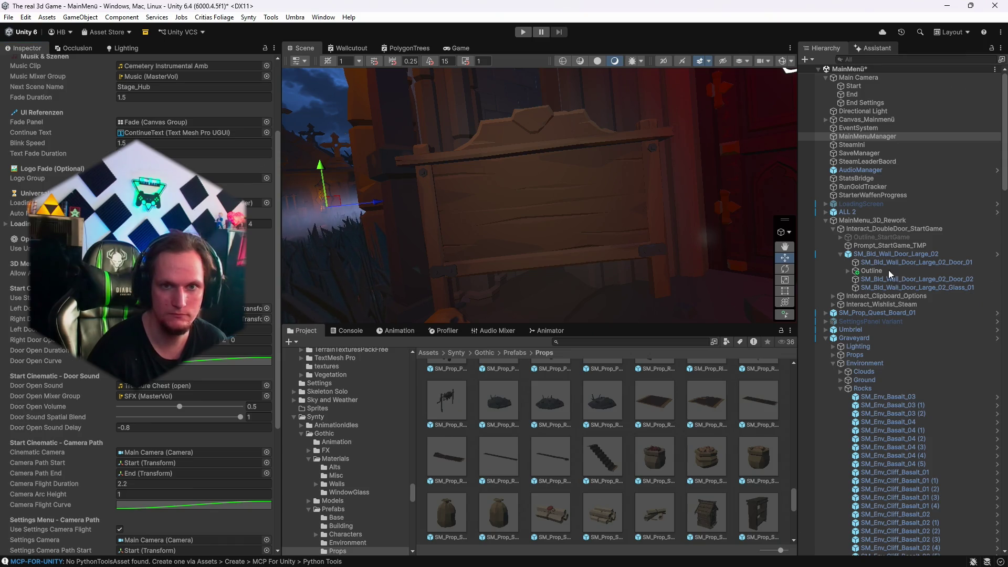
{"action": "left_click", "coordinate": [8, 17]}
Save the current scene and the whole project.
{"action": "left_click", "coordinate": [27, 69]}
{"action": "left_click", "coordinate": [8, 16]}
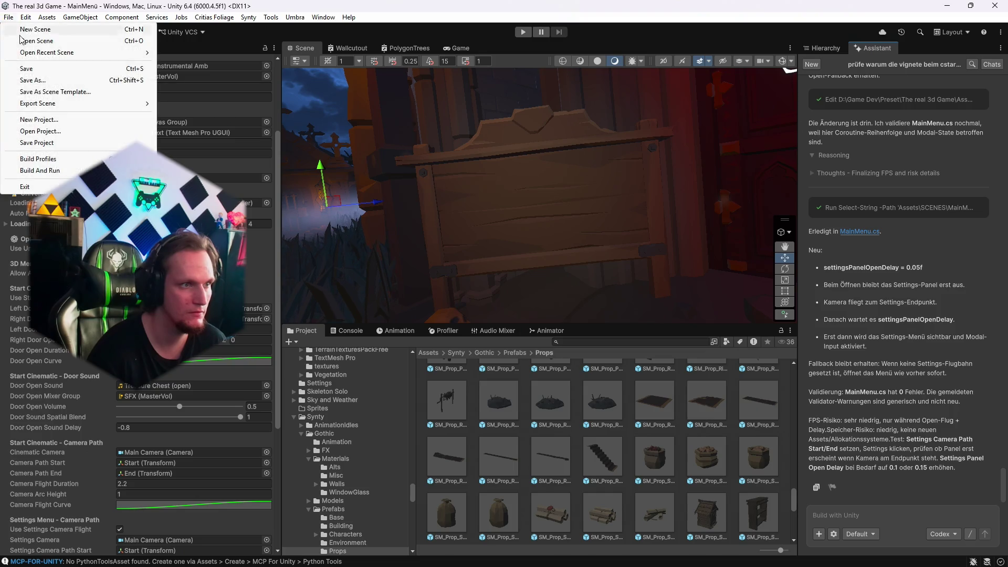
{"action": "left_click", "coordinate": [26, 138]}
Ask the AI assistant to add a test flight for the settings camera.
{"action": "scroll", "coordinate": [141, 367], "scroll_direction": "down", "scroll_amount": 5}
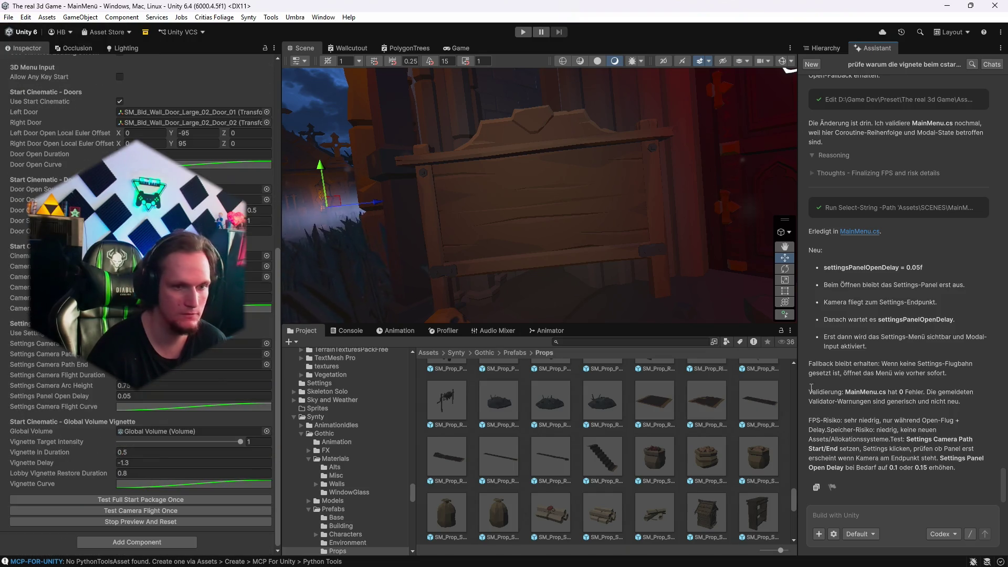
{"action": "left_click", "coordinate": [837, 508]}
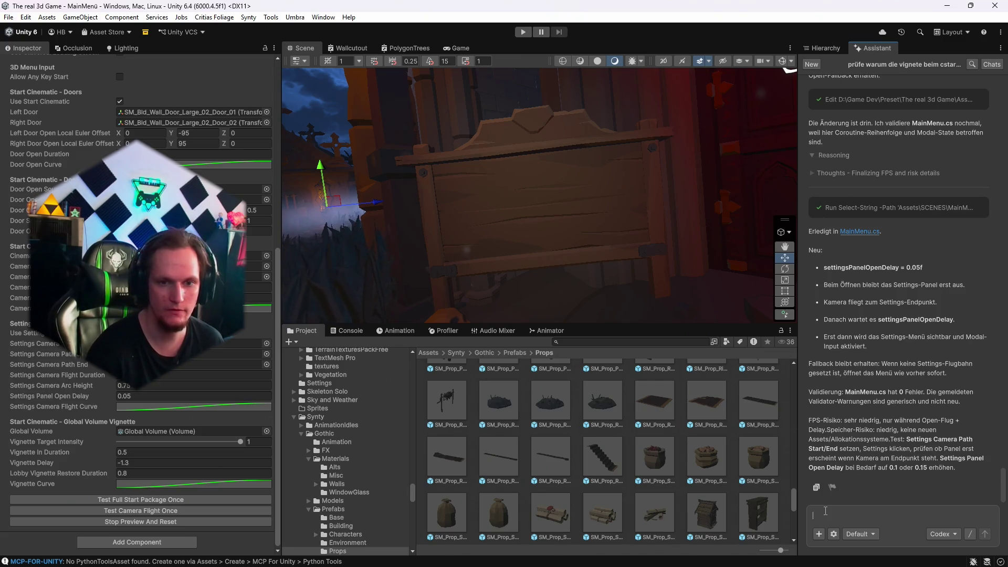
{"action": "type", "text": "und jett noch etst flüg für settings"}
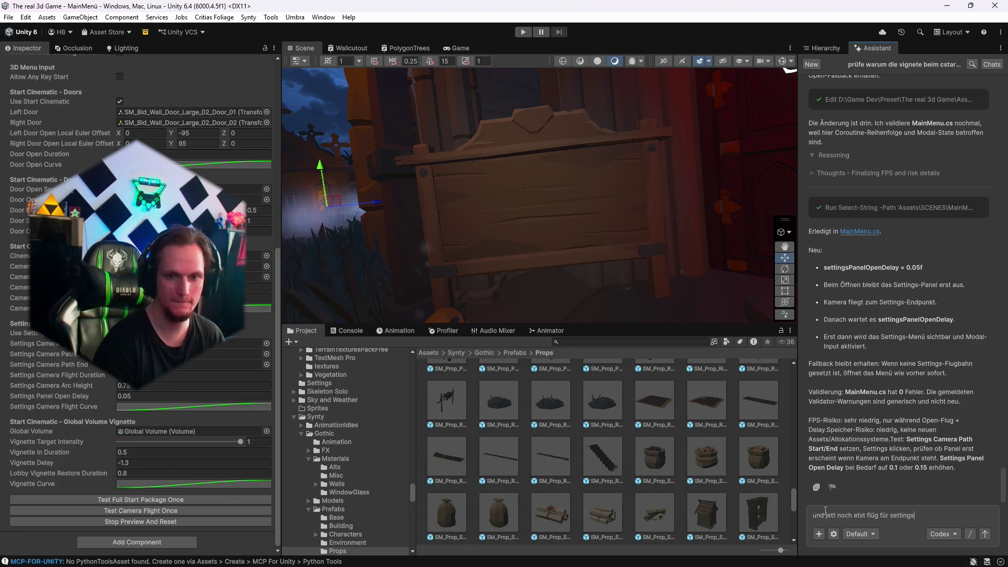
{"action": "key", "text": "Return"}
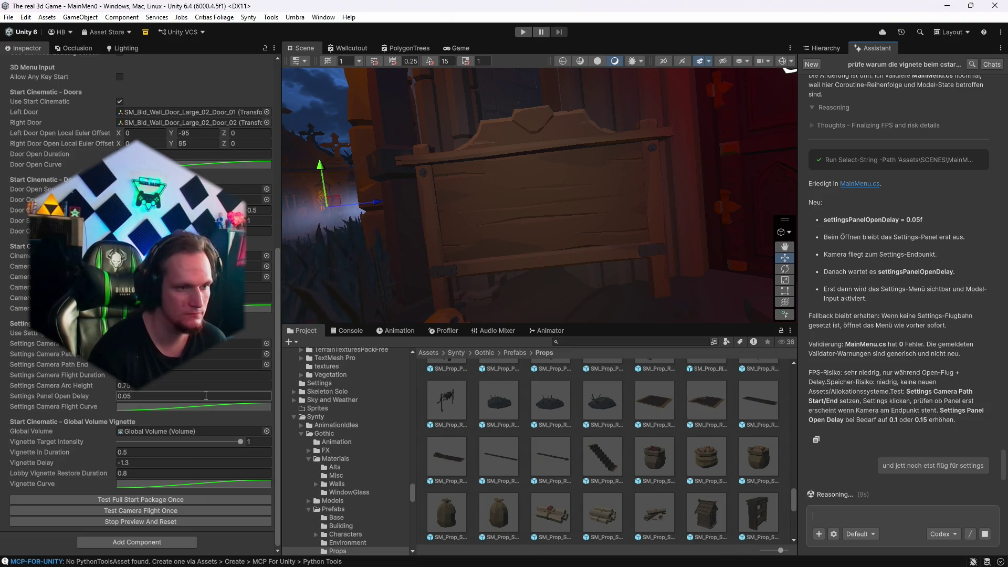
{"action": "left_click", "coordinate": [834, 48]}
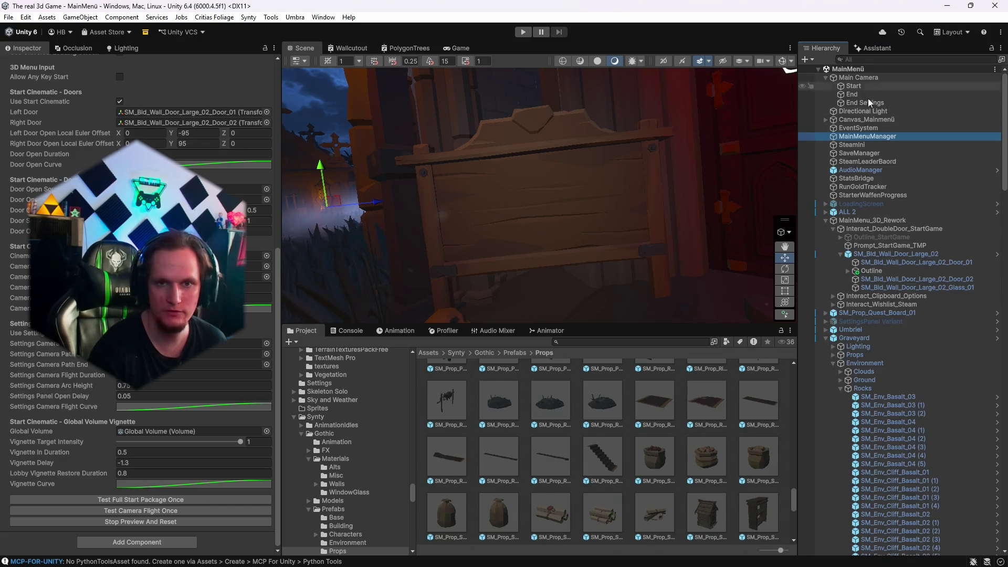
Collapse Graveyard and filter the Hierarchy by 'sett' to find SettingsPanel Variant, then clear the filter.
{"action": "scroll", "coordinate": [860, 231], "scroll_direction": "down", "scroll_amount": 3}
{"action": "left_click", "coordinate": [825, 307]}
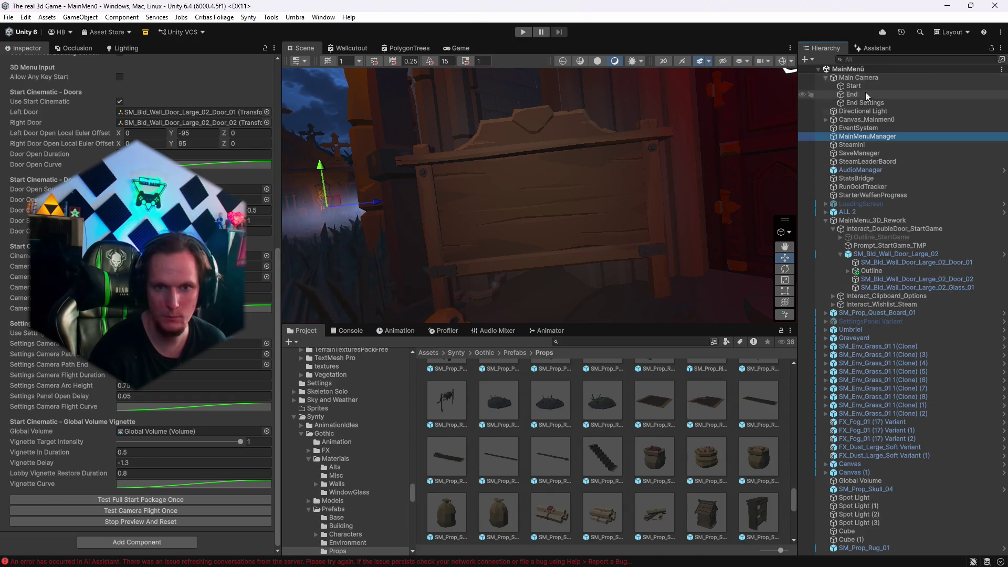
{"action": "left_click", "coordinate": [885, 57]}
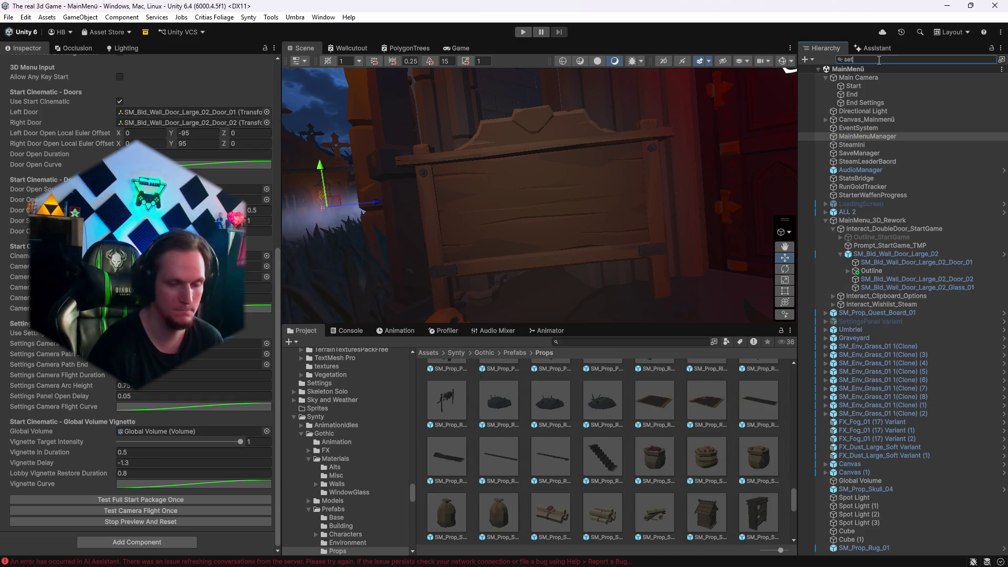
{"action": "type", "text": "t"}
{"action": "left_click", "coordinate": [874, 86]}
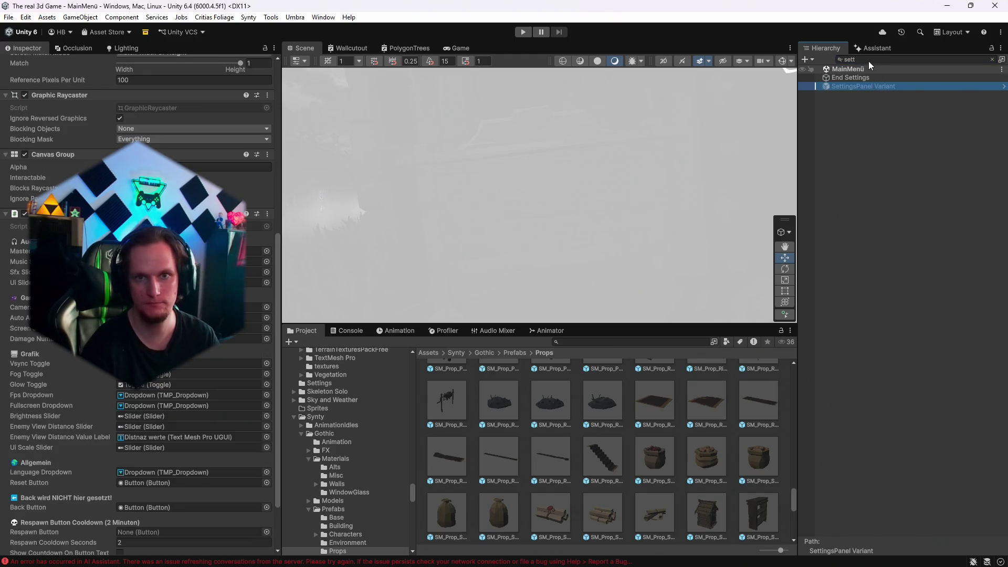
{"action": "left_click", "coordinate": [897, 60]}
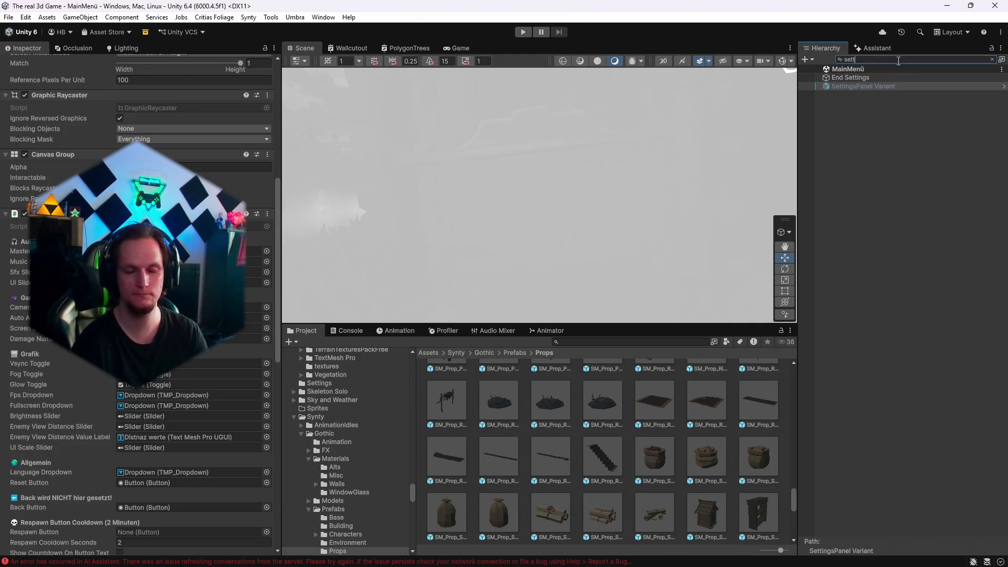
{"action": "key", "text": "BackSpace"}
{"action": "key", "text": "BackSpace"}
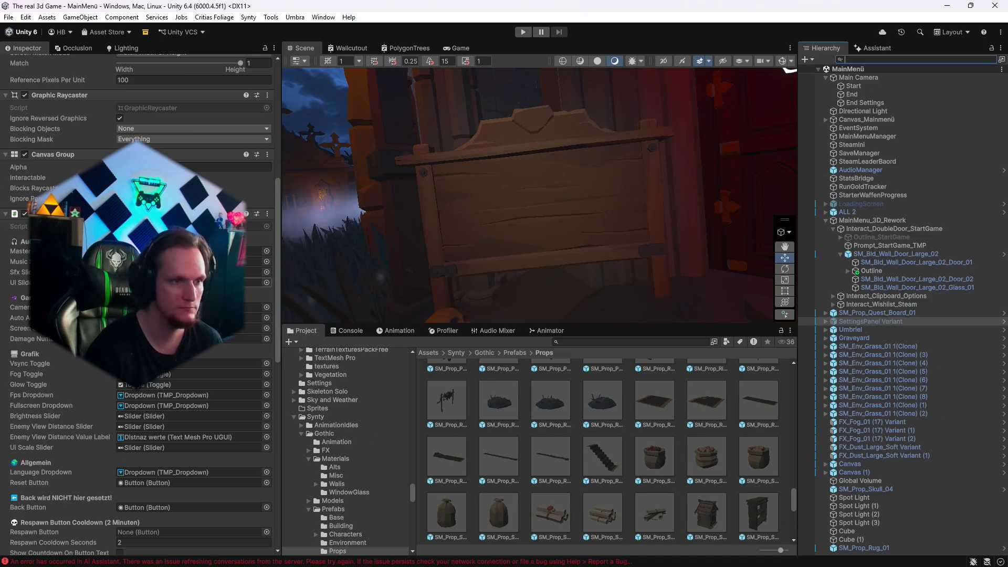
Select PanelFrame inside SettingsPanel Variant, then view MainMenuManager in the Game view.
{"action": "left_click", "coordinate": [825, 321]}
{"action": "left_click", "coordinate": [840, 330]}
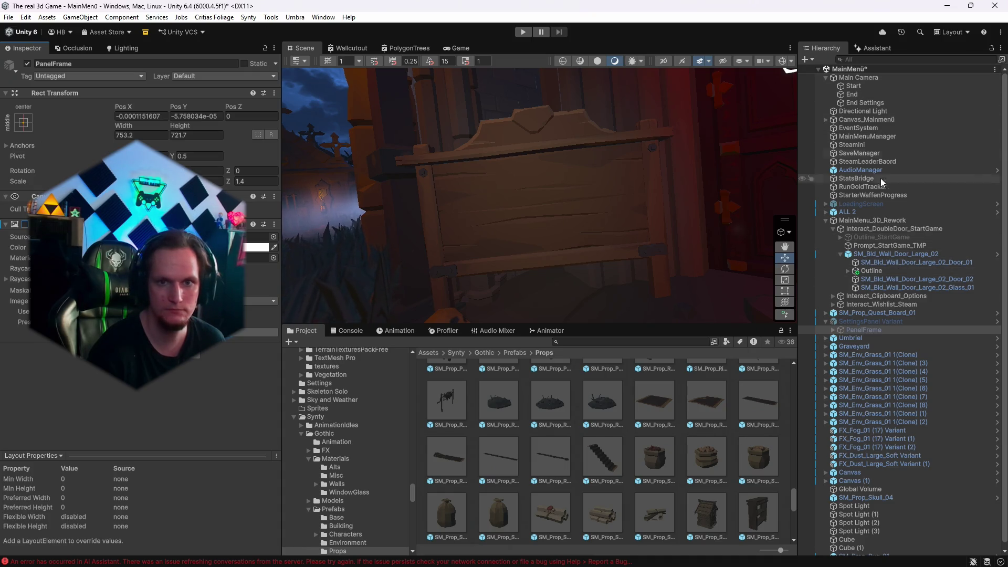
{"action": "left_click", "coordinate": [862, 135]}
{"action": "left_click", "coordinate": [456, 48]}
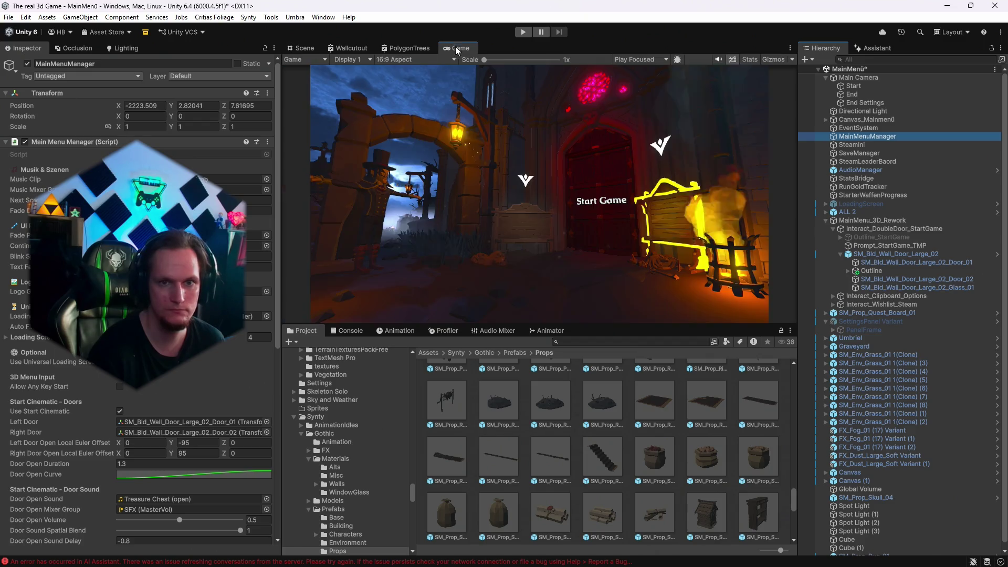
{"action": "scroll", "coordinate": [258, 342], "scroll_direction": "down", "scroll_amount": 10}
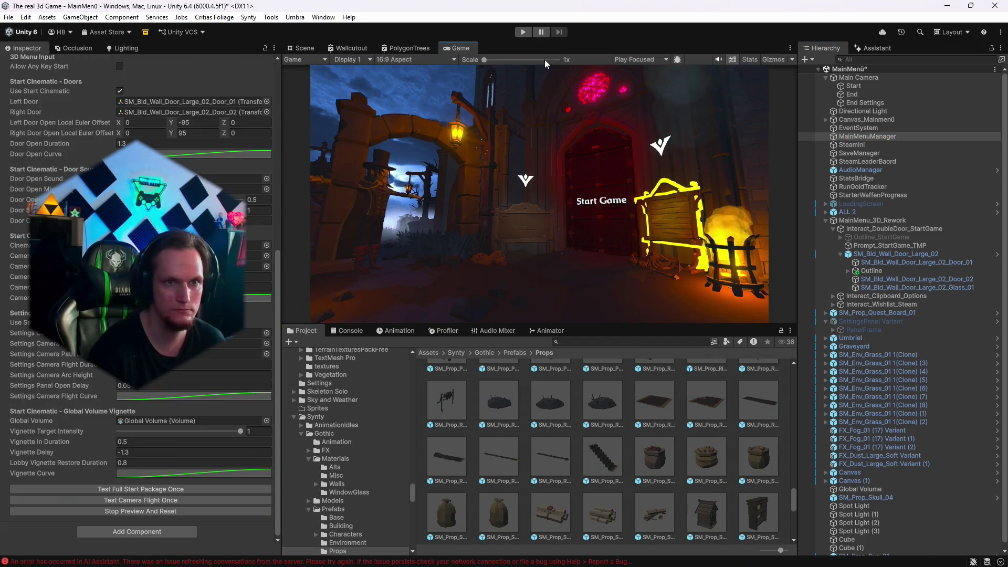
Read the assistant's reply adding Test Settings Flight To End and Back buttons, compiled with 0 errors.
{"action": "left_click", "coordinate": [871, 50]}
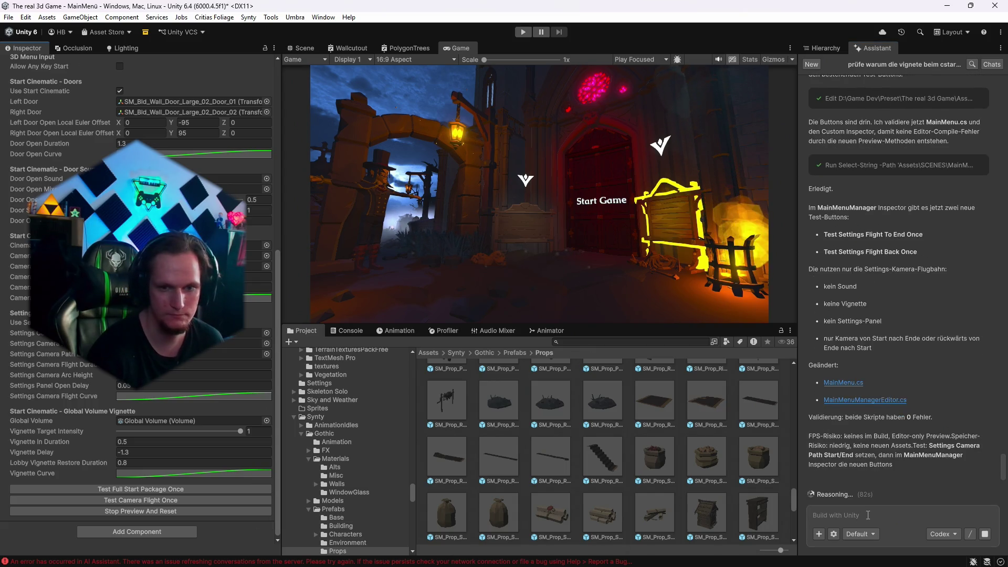
{"action": "scroll", "coordinate": [210, 474], "scroll_direction": "up", "scroll_amount": 1}
{"action": "scroll", "coordinate": [209, 473], "scroll_direction": "down", "scroll_amount": 1}
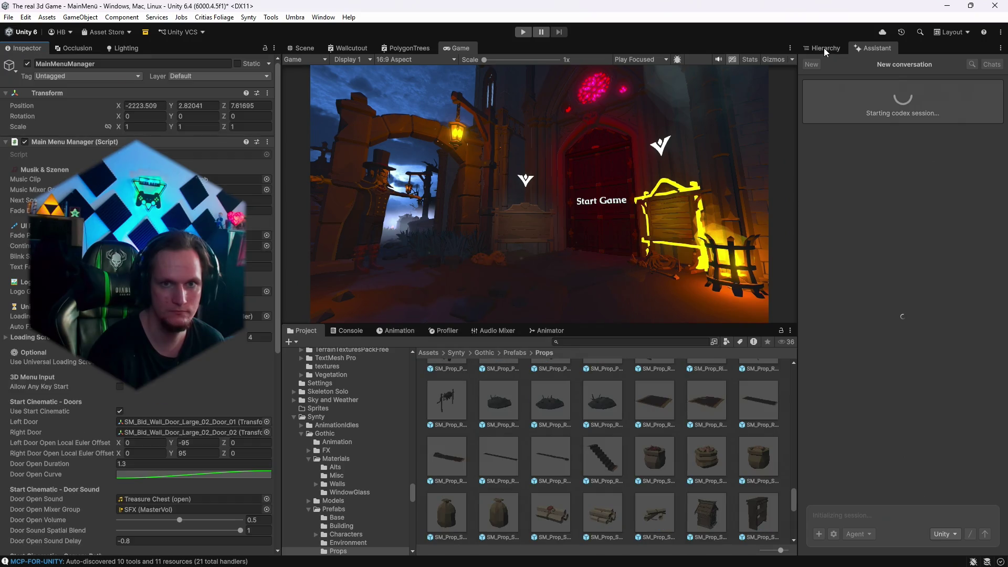
Run the Test Settings Flight To End preview, see the missing path start/end warning, then reset.
{"action": "left_click", "coordinate": [823, 49]}
{"action": "scroll", "coordinate": [203, 370], "scroll_direction": "down", "scroll_amount": 15}
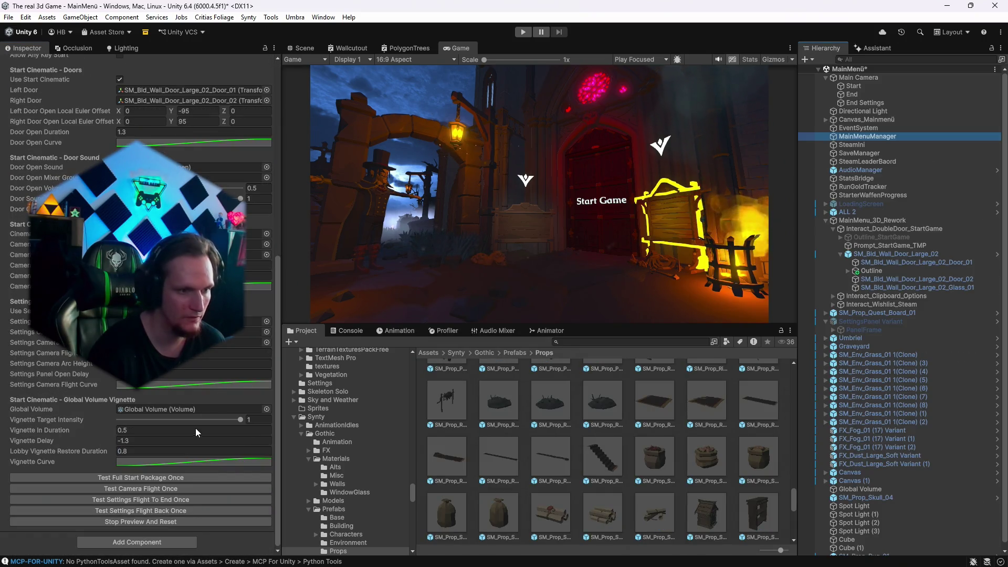
{"action": "left_click", "coordinate": [144, 499]}
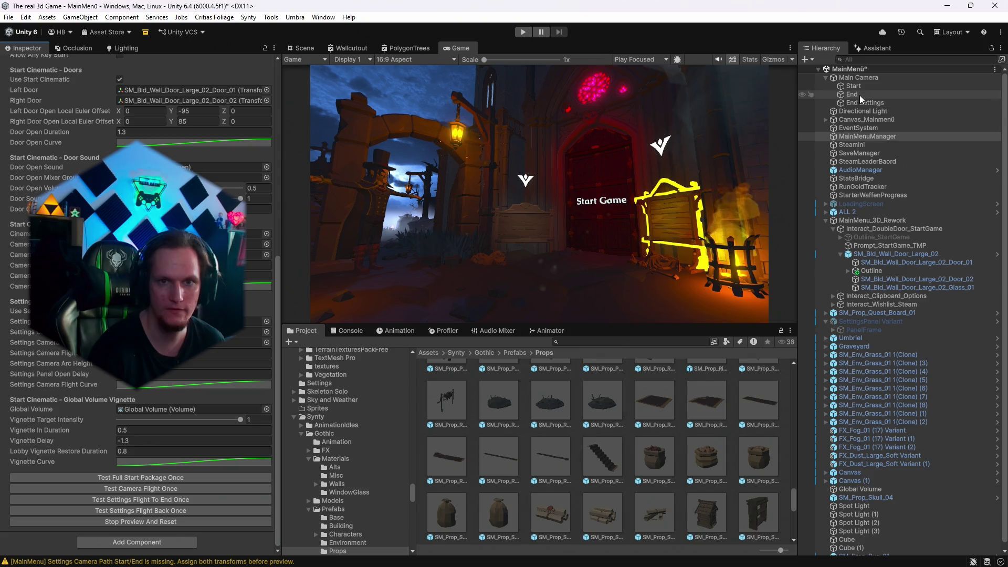
{"action": "left_click", "coordinate": [124, 501]}
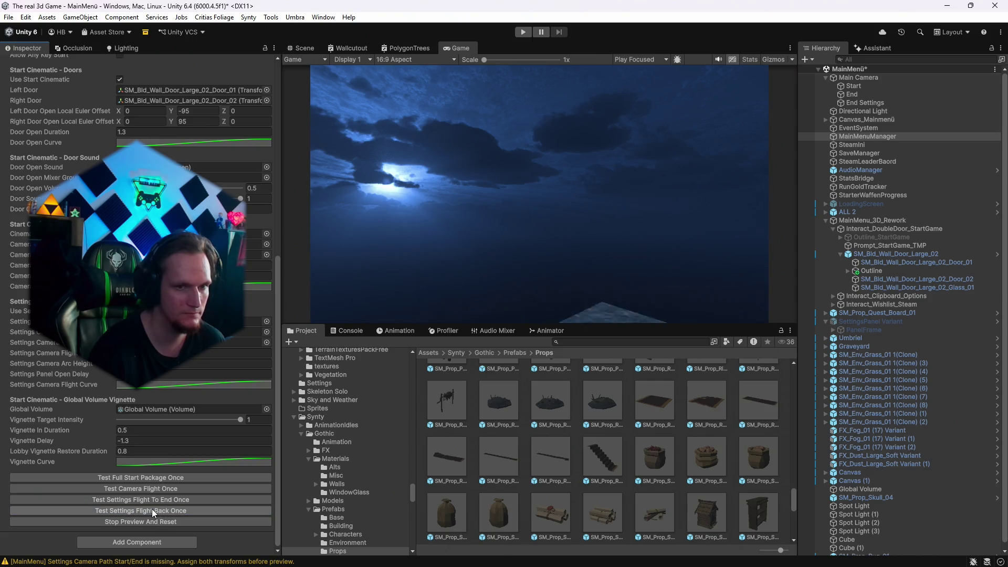
{"action": "left_click", "coordinate": [154, 523]}
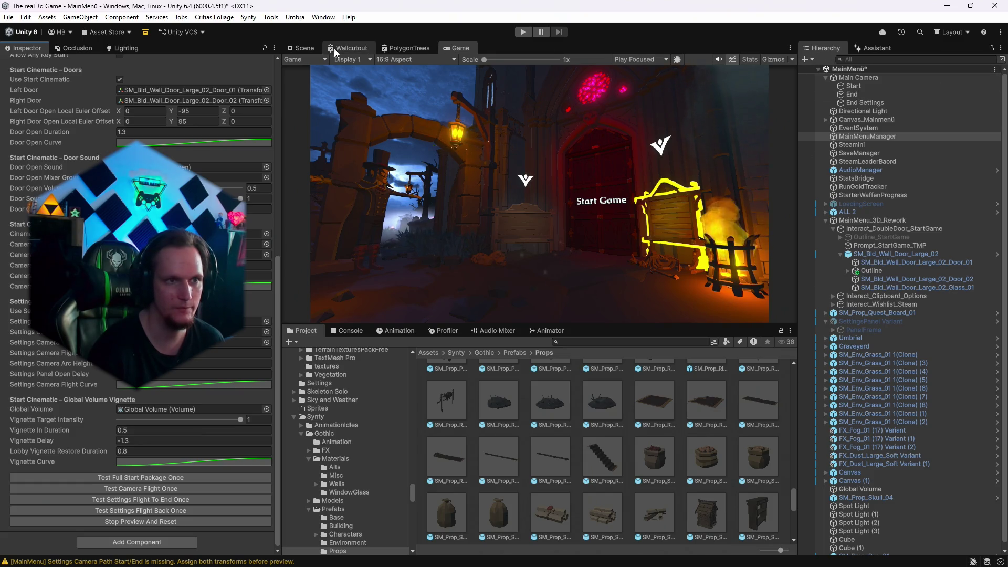
In the Scene view, orbit around the door and nudge the End Settings marker slightly down.
{"action": "left_click", "coordinate": [311, 49]}
{"action": "left_click", "coordinate": [864, 103]}
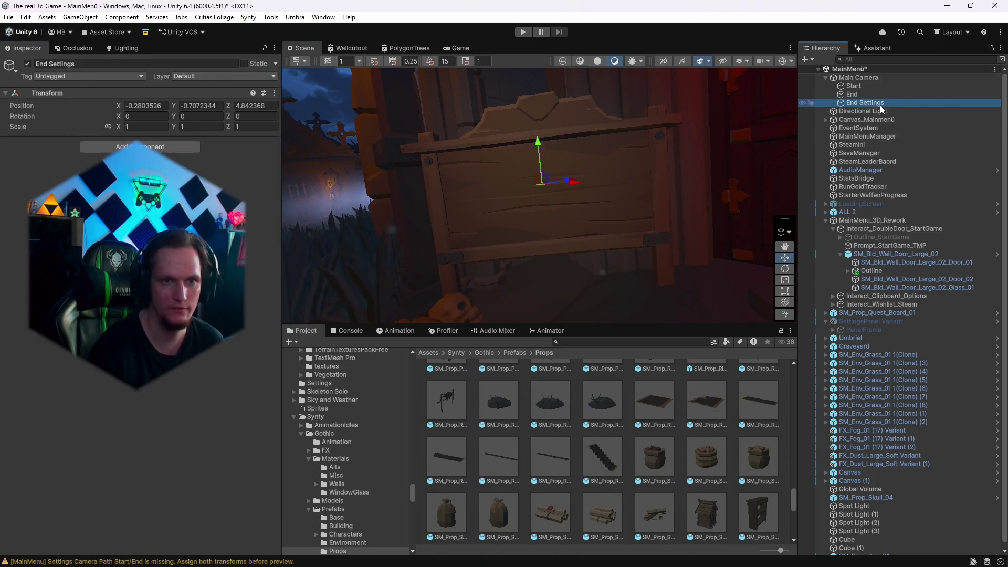
{"action": "mouse_move", "coordinate": [623, 209]}
{"action": "left_mouse_down"}
{"action": "mouse_move", "coordinate": [748, 210]}
{"action": "mouse_move", "coordinate": [626, 193]}
{"action": "mouse_move", "coordinate": [555, 169]}
{"action": "left_mouse_up"}
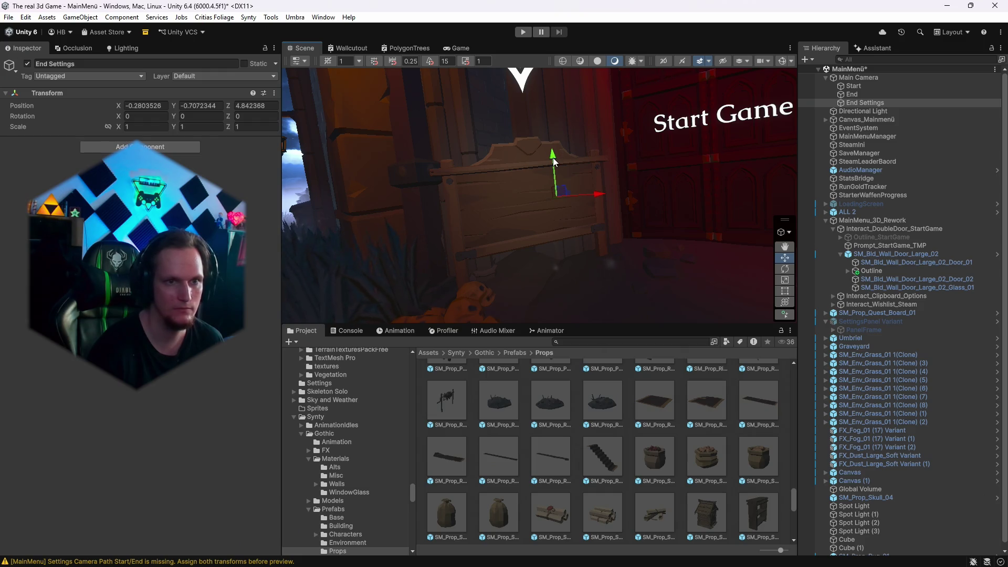
{"action": "left_click_drag", "start_coordinate": [552, 156], "coordinate": [552, 157]}
Inspect the Main Camera's settings, then begin a follow-up message to the assistant.
{"action": "left_click", "coordinate": [854, 78]}
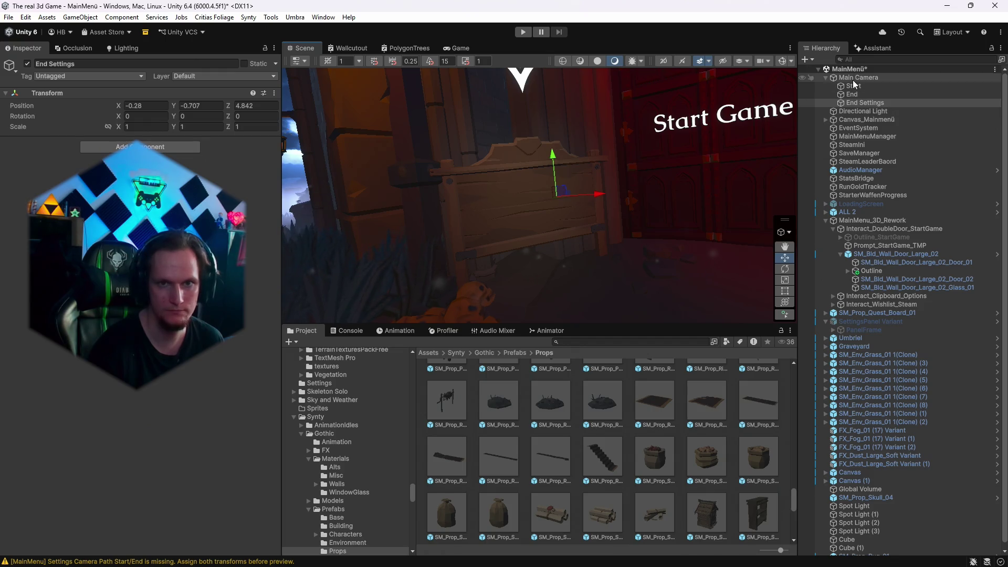
{"action": "scroll", "coordinate": [196, 355], "scroll_direction": "down", "scroll_amount": 4}
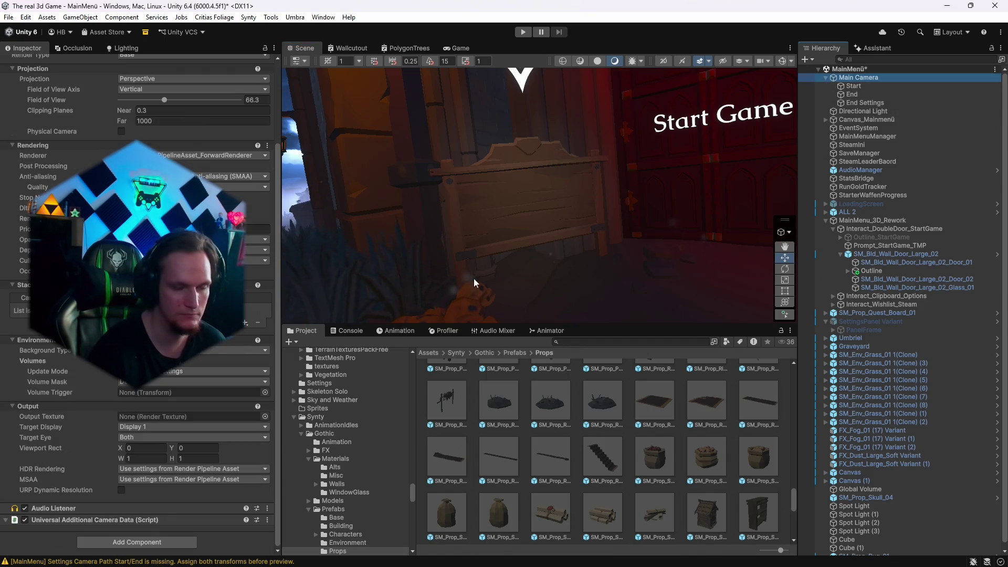
{"action": "left_click", "coordinate": [867, 50]}
{"action": "type", "text": "wichtig anch dem etsten zurü"}
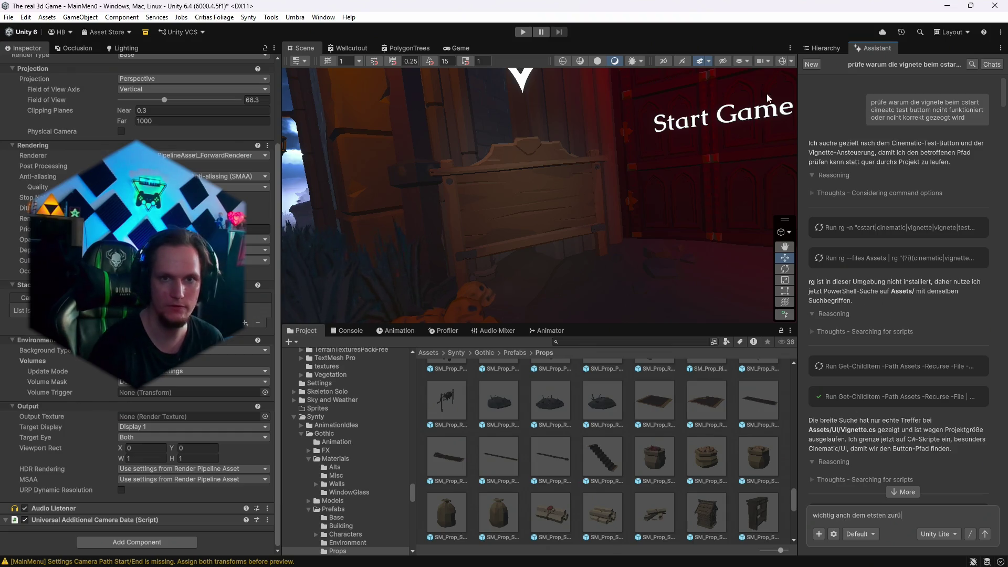
Play-test the main menu in the Game view, closing the settings menu before stopping play.
{"action": "left_click", "coordinate": [822, 48]}
{"action": "left_click", "coordinate": [866, 138]}
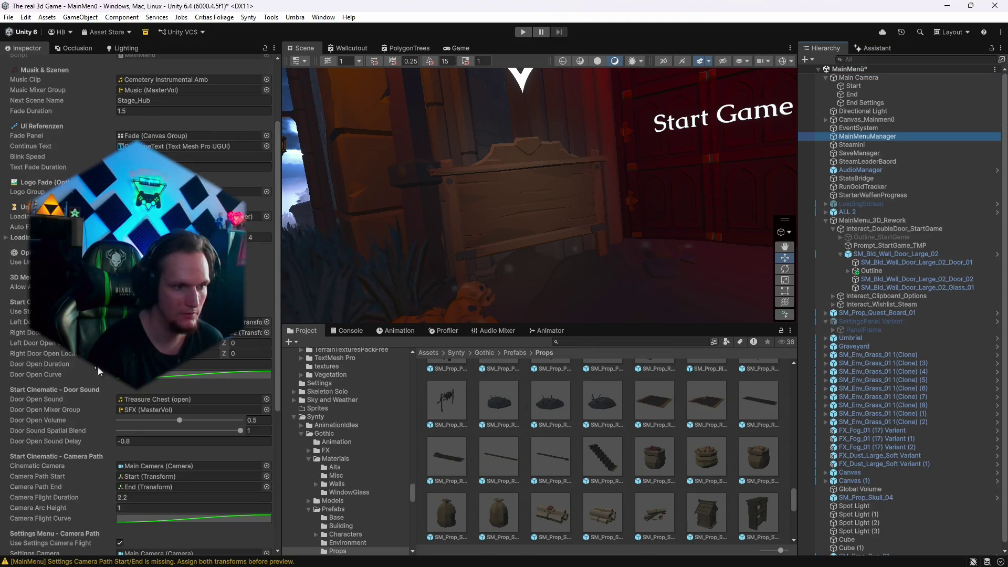
{"action": "scroll", "coordinate": [131, 388], "scroll_direction": "down", "scroll_amount": 10}
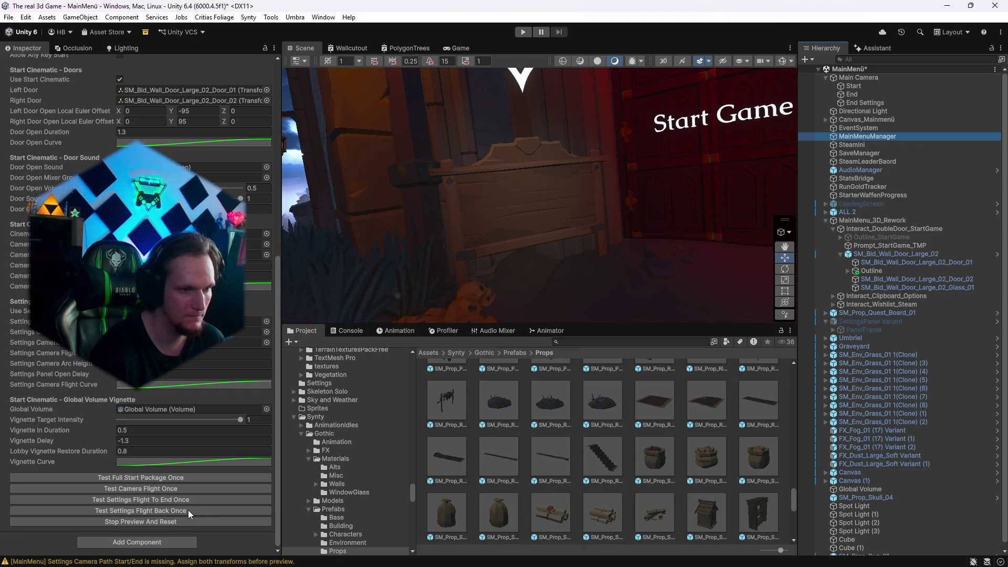
{"action": "left_click", "coordinate": [454, 49]}
{"action": "left_click", "coordinate": [527, 30]}
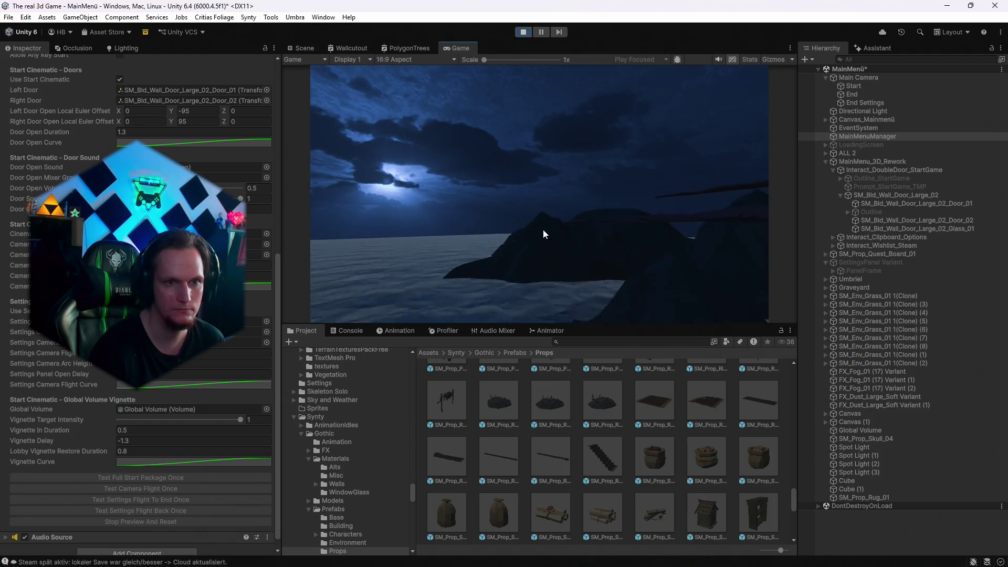
{"action": "left_click", "coordinate": [619, 113]}
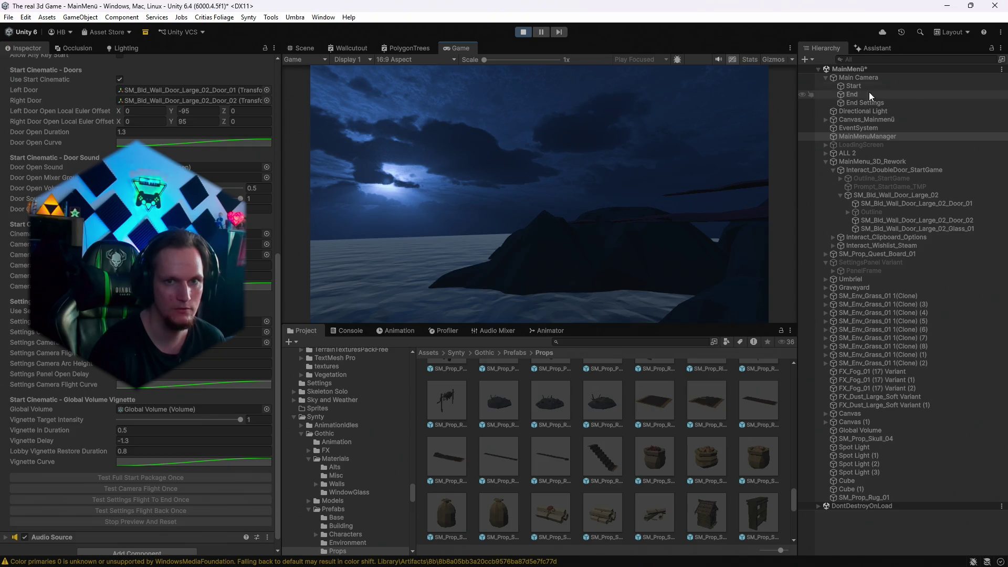
{"action": "left_click", "coordinate": [531, 33]}
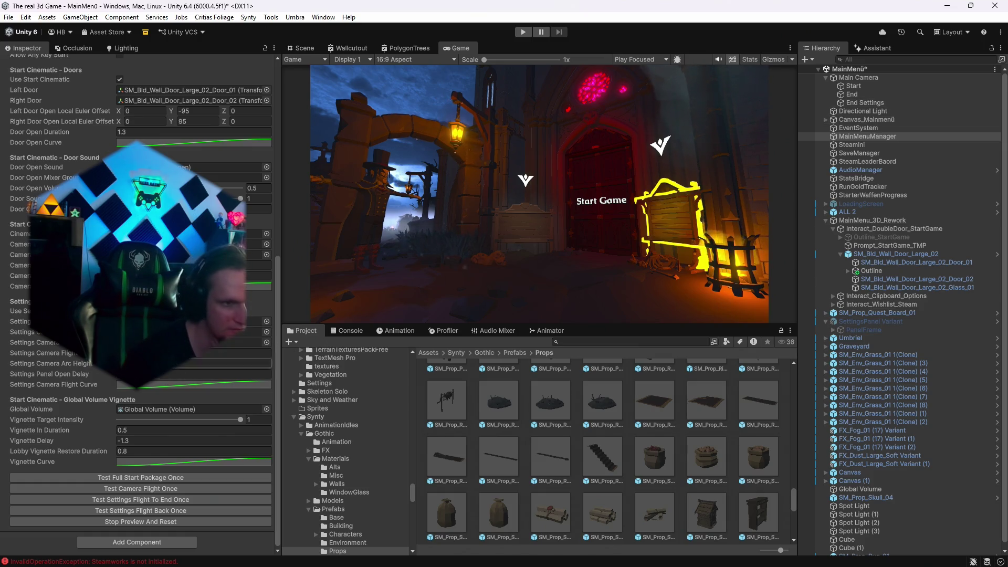
Ping the Settings Camera target and inspect End Settings at position -0.28, -0.707, 4.842.
{"action": "left_click", "coordinate": [257, 341]}
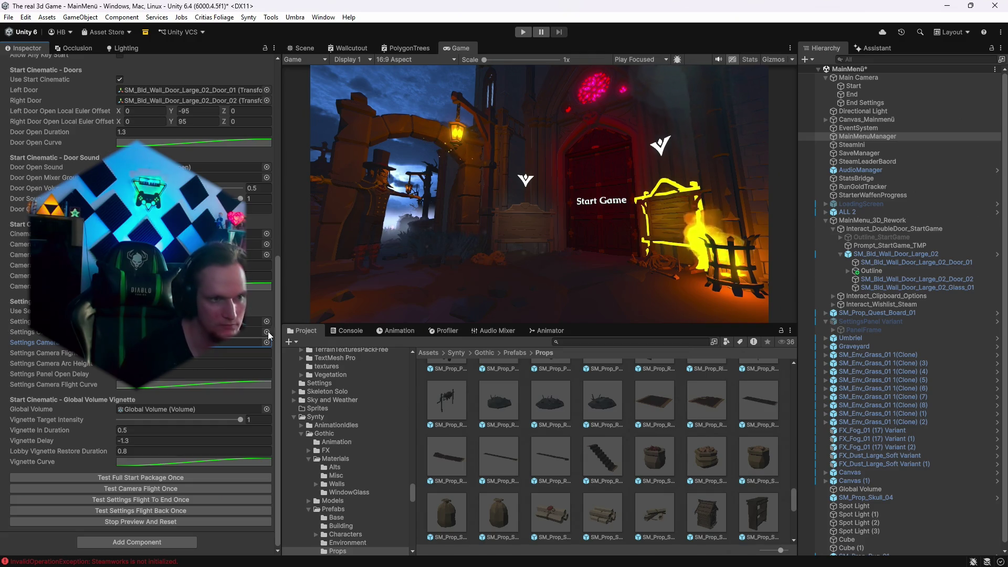
{"action": "left_click", "coordinate": [856, 104]}
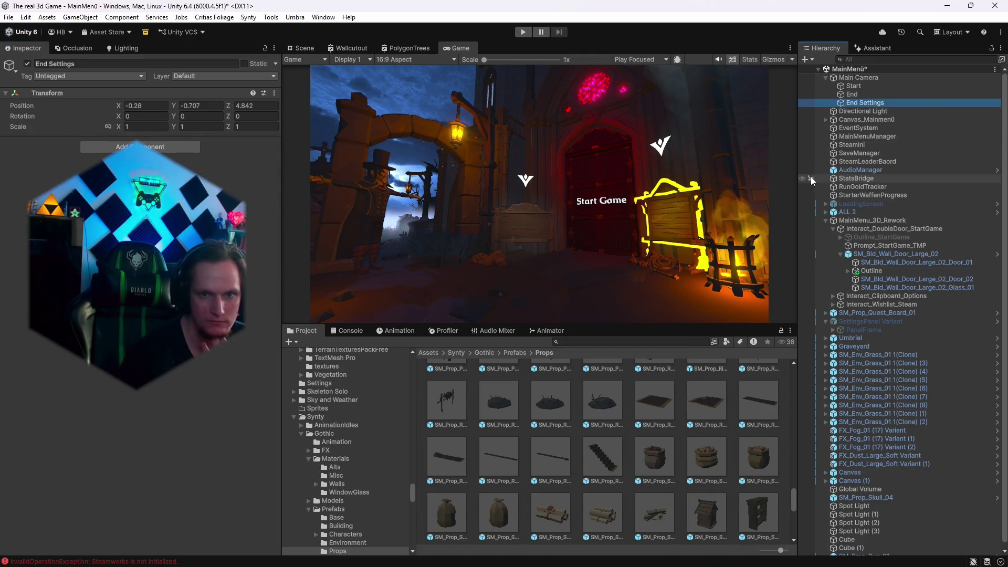
{"action": "left_click", "coordinate": [888, 48]}
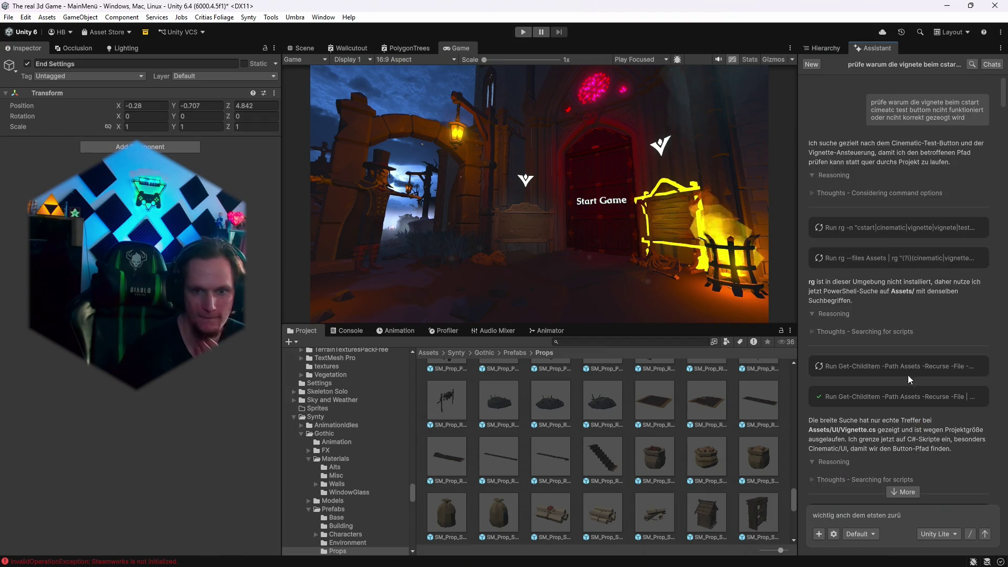
Tell the assistant the empty End point object is where the camera should fly, and ask it to check.
{"action": "scroll", "coordinate": [911, 333], "scroll_direction": "down", "scroll_amount": 3}
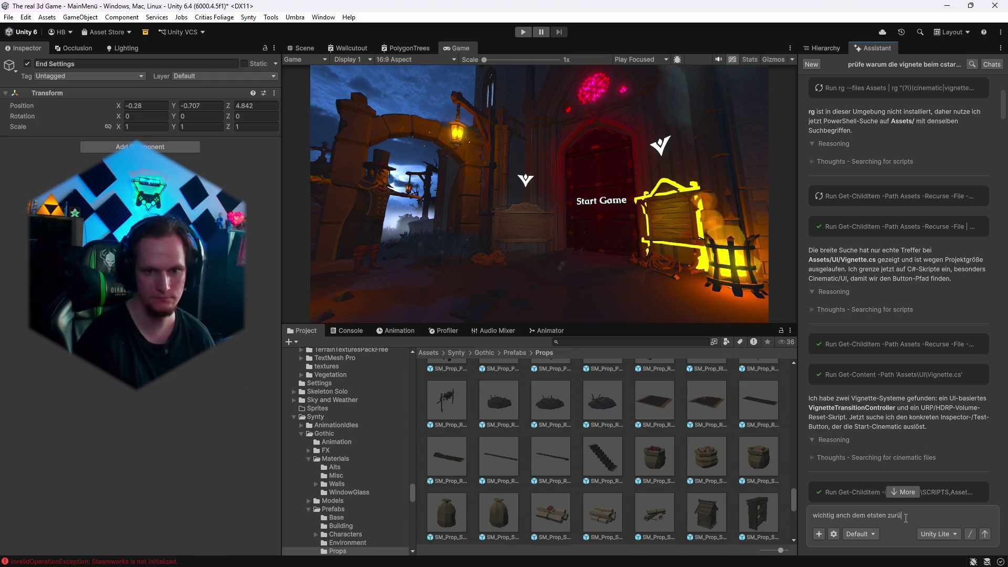
{"action": "type", "text": "c"}
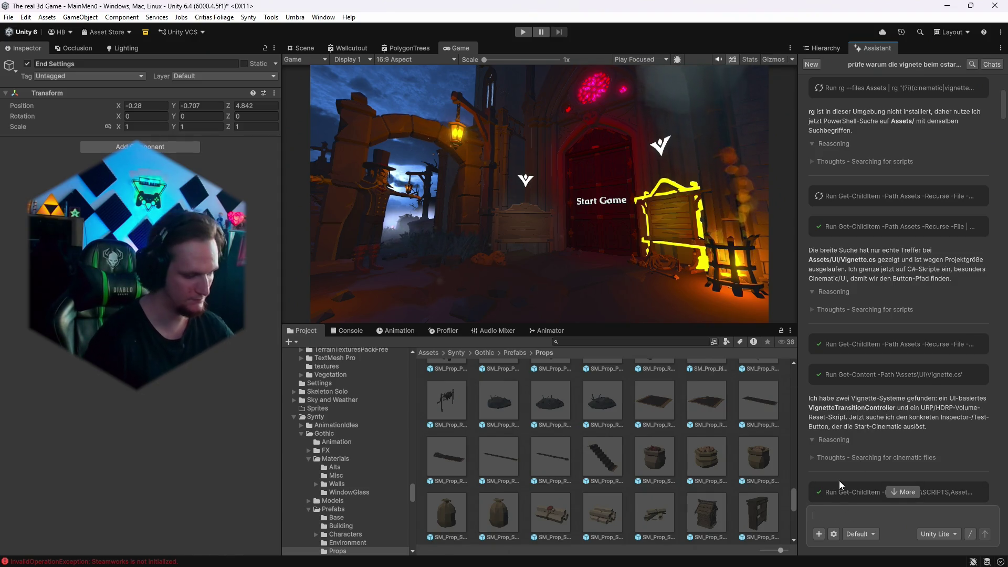
{"action": "type", "text": "der"}
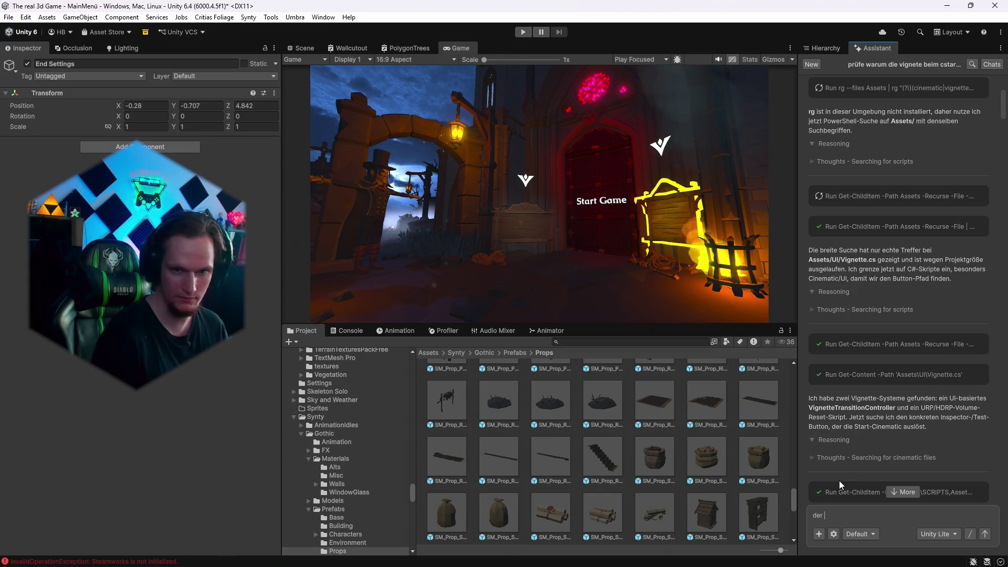
{"action": "type", "text": "end punkt das leere obejkt end s"}
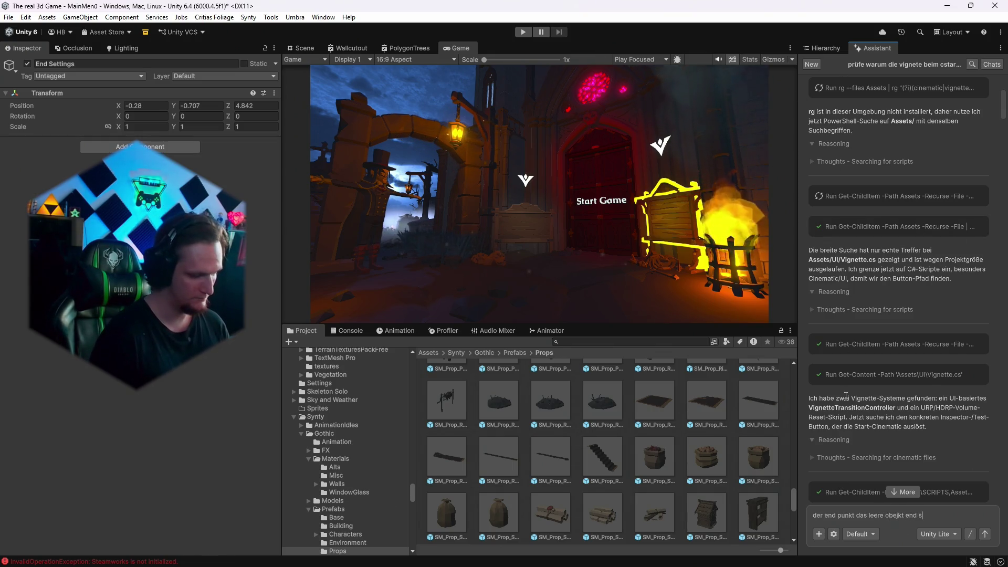
{"action": "type", "text": "ettings ist n"}
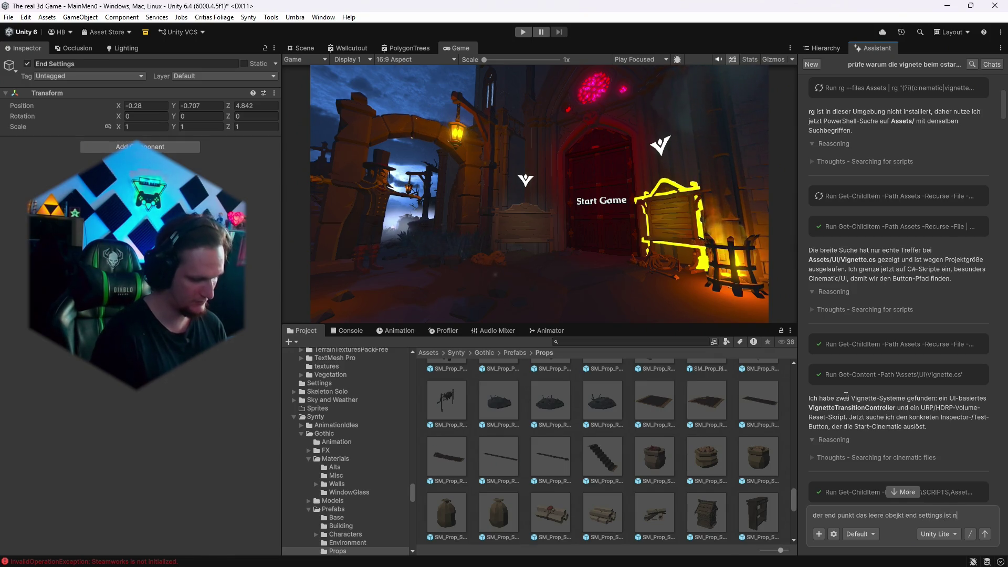
{"action": "type", "text": "icht dort wo d"}
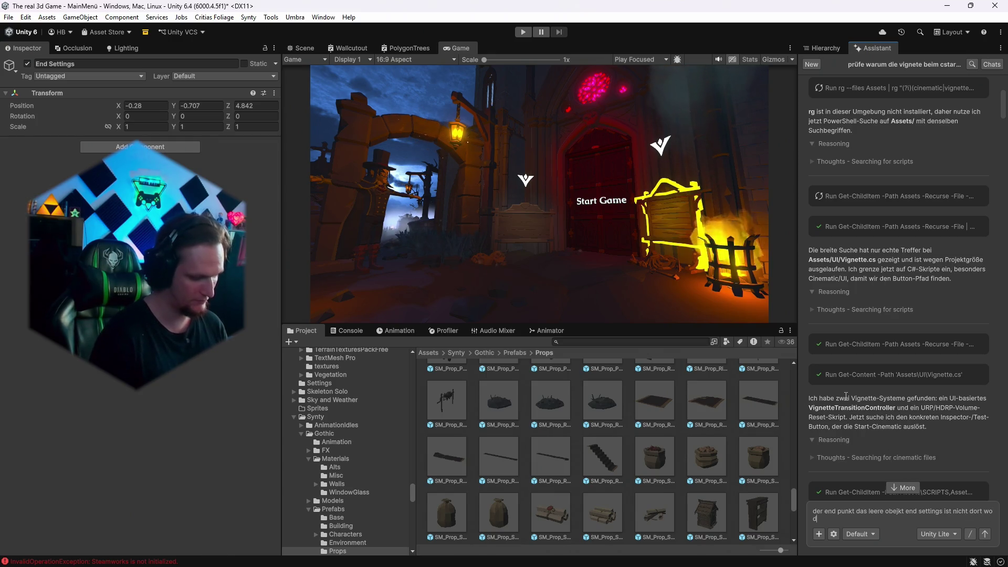
{"action": "type", "text": "el cam hin"}
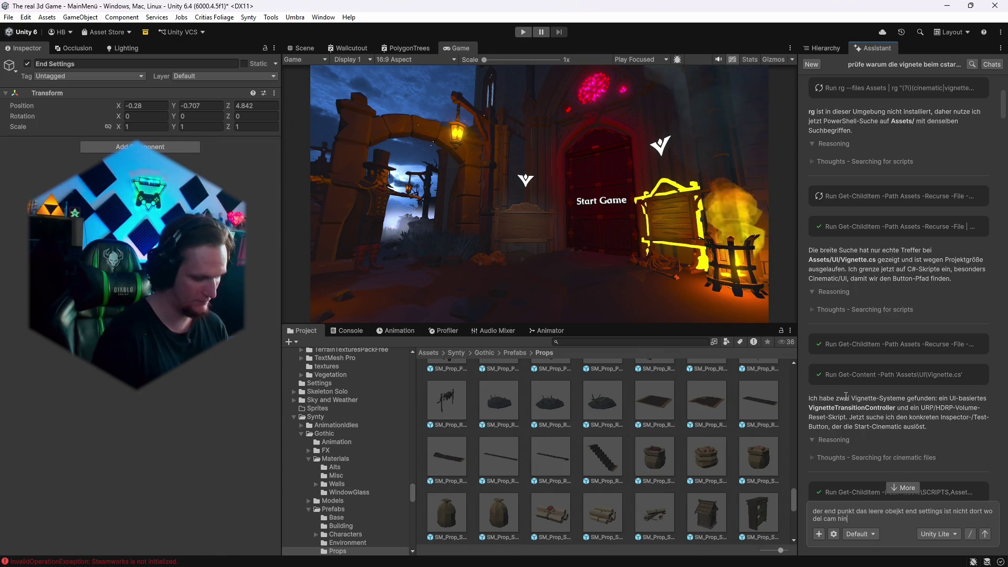
{"action": "type", "text": "fliegt prüfe das"}
{"action": "key", "text": "Return"}
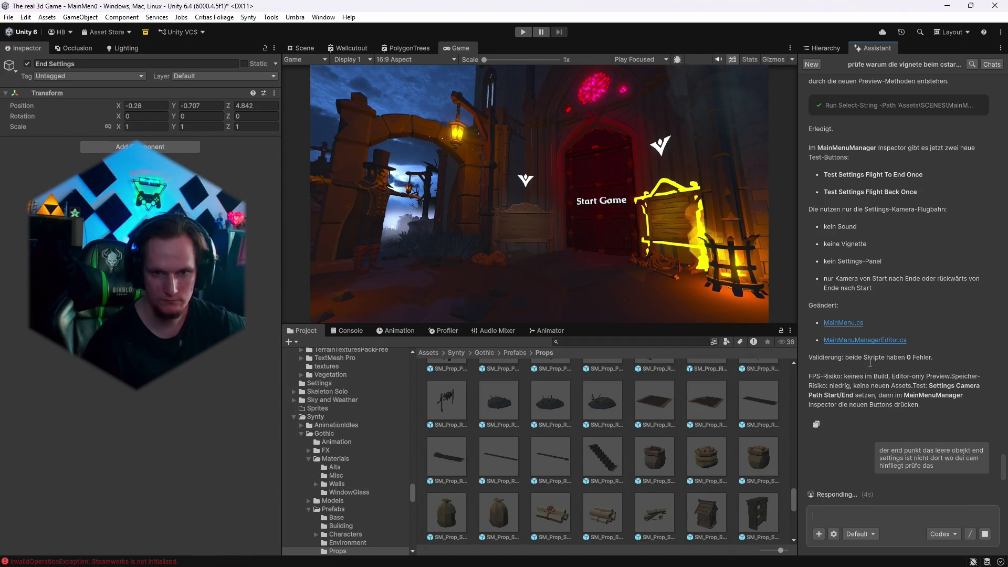
{"action": "left_click", "coordinate": [839, 48]}
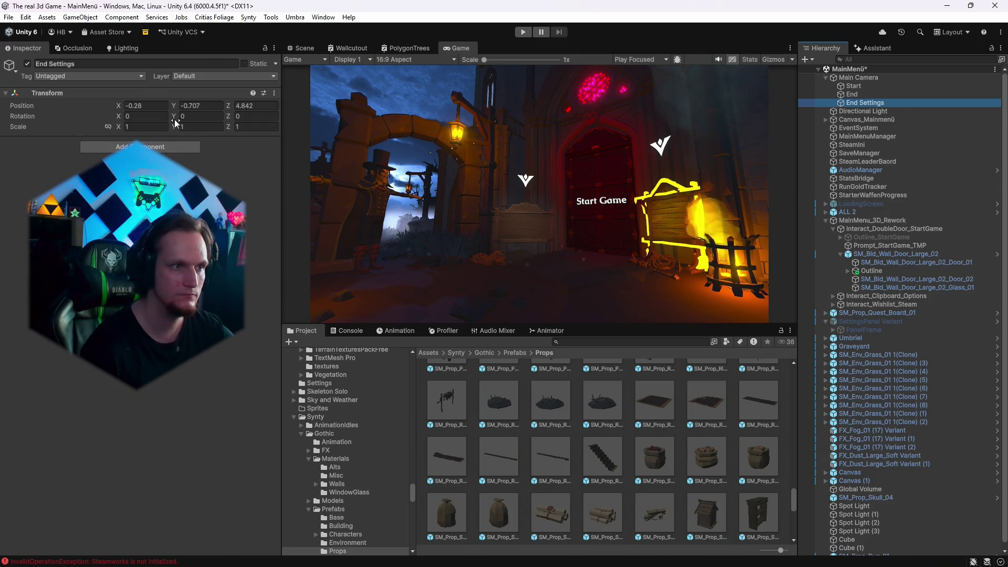
Inspect Interact_Clipboard_Options, then read the assistant's check that Settings Camera Path End points to End Settings.
{"action": "left_click", "coordinate": [306, 47]}
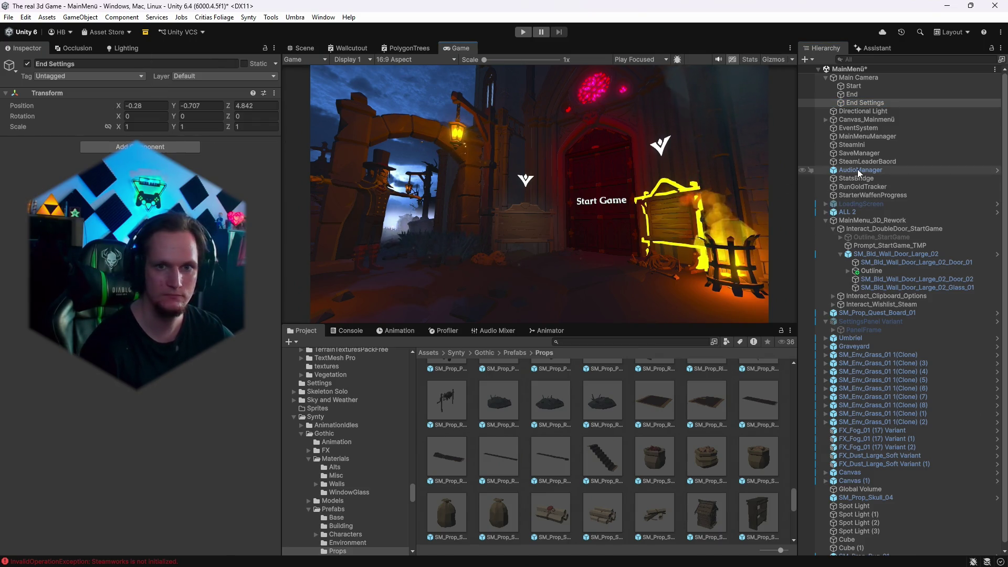
{"action": "left_click", "coordinate": [865, 137]}
{"action": "scroll", "coordinate": [136, 414], "scroll_direction": "down", "scroll_amount": 10}
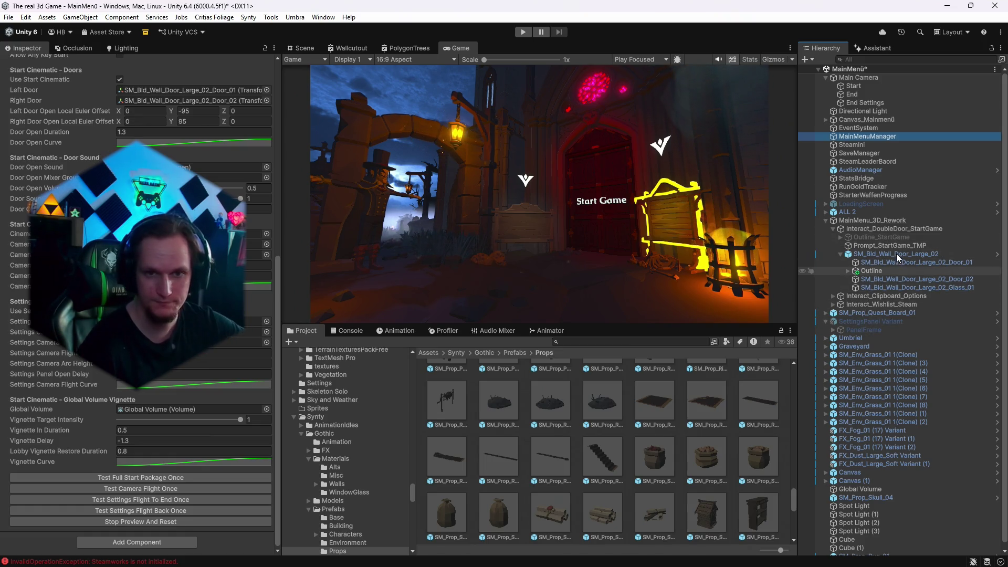
{"action": "left_click", "coordinate": [860, 297]}
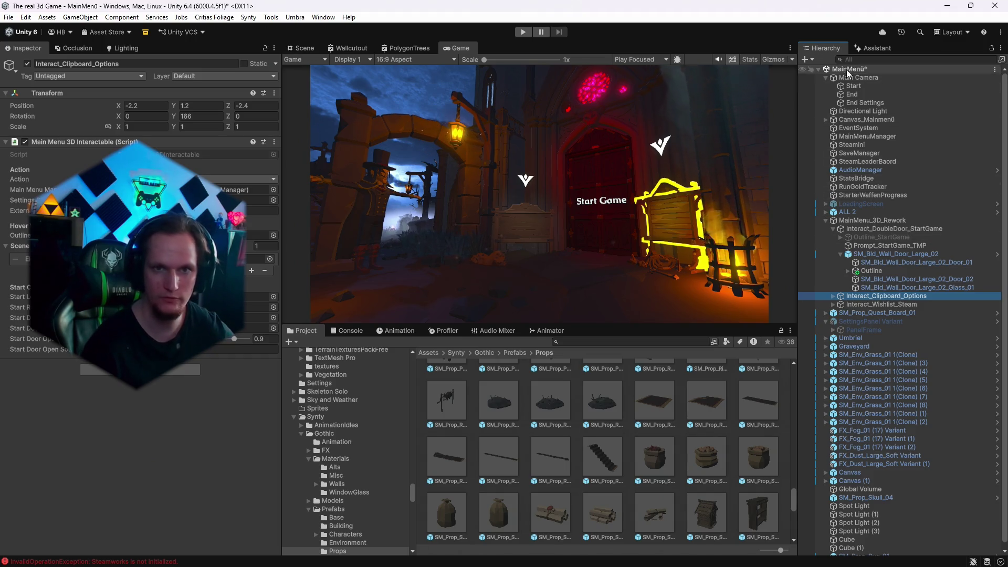
{"action": "left_click", "coordinate": [870, 49]}
{"action": "scroll", "coordinate": [877, 371], "scroll_direction": "down", "scroll_amount": 3}
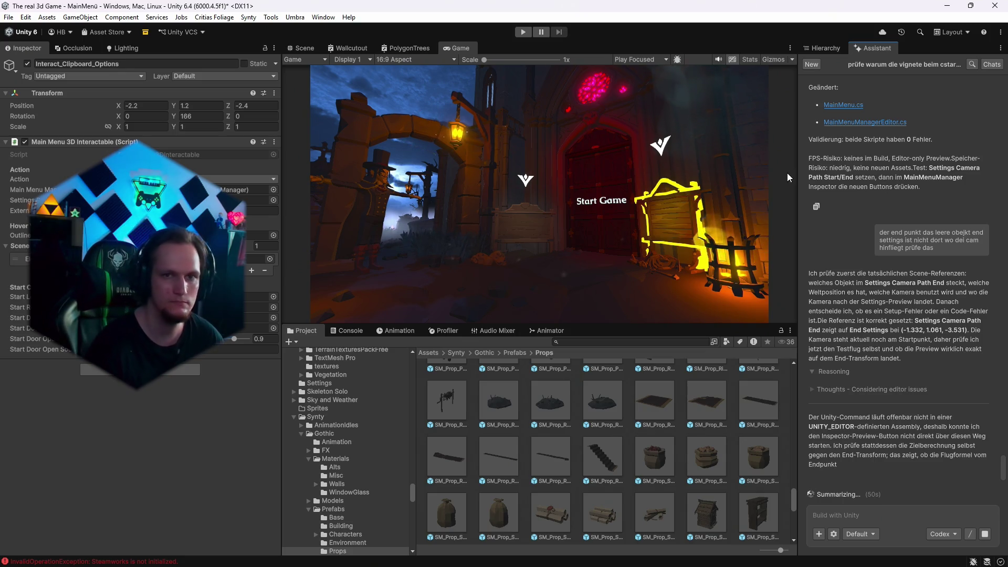
Select MainMenuManager, bring its test buttons into view, and turn on Gizmos in the Game view.
{"action": "left_click", "coordinate": [838, 48]}
{"action": "left_click", "coordinate": [867, 136]}
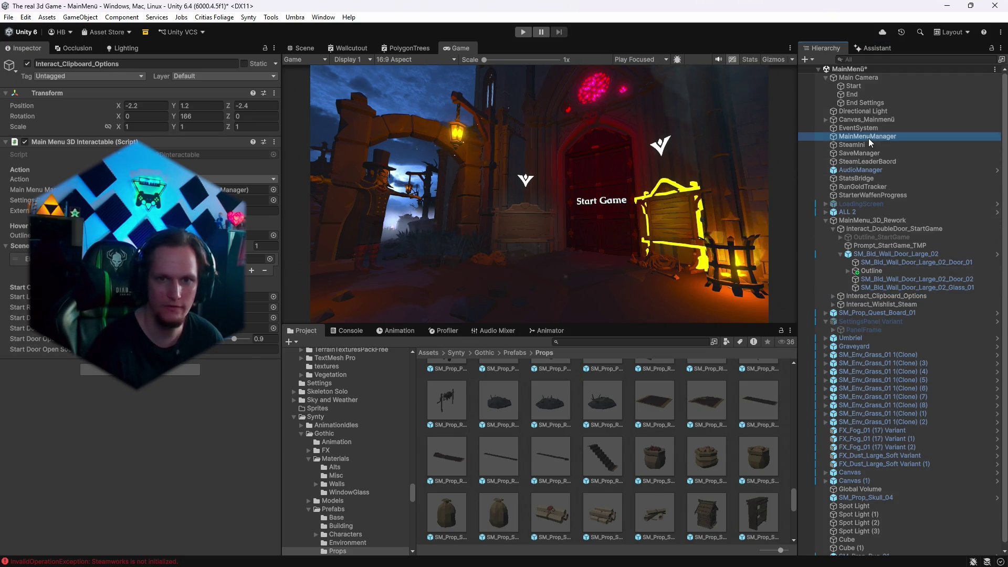
{"action": "scroll", "coordinate": [207, 367], "scroll_direction": "down", "scroll_amount": 10}
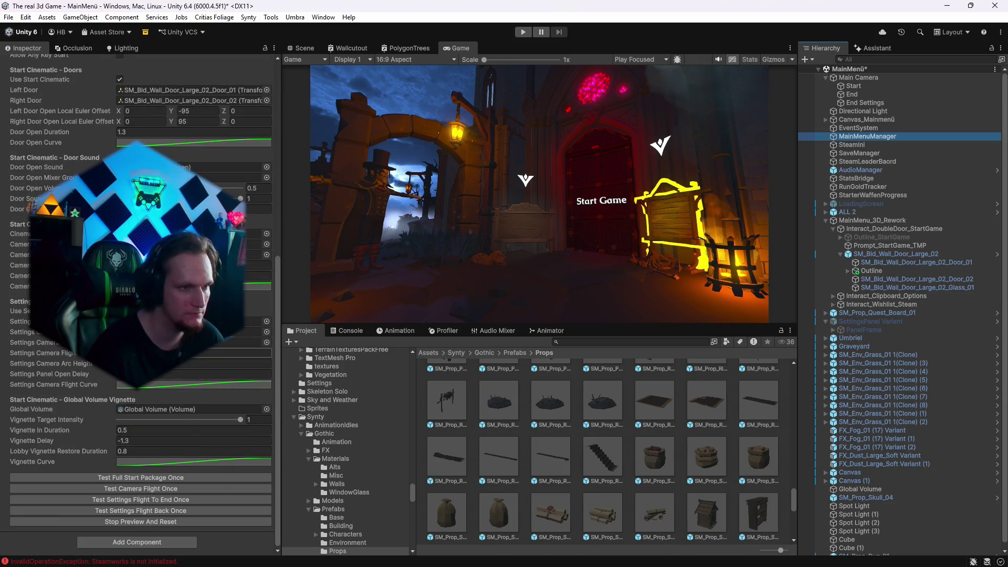
{"action": "left_click", "coordinate": [773, 59]}
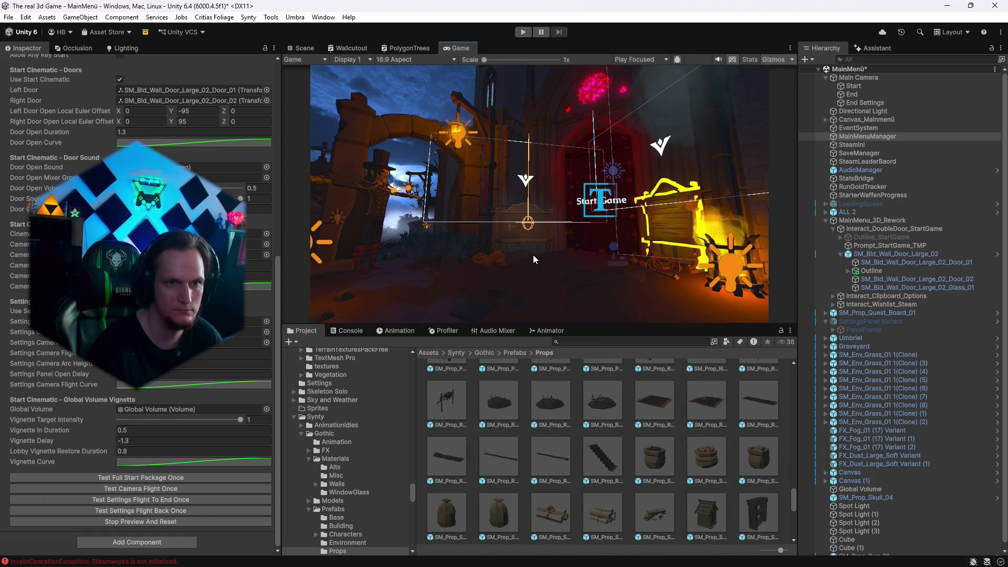
Zoom the Scene view out to the camera path gizmos and read the Assistant's reparenting diagnosis.
{"action": "left_click", "coordinate": [315, 49]}
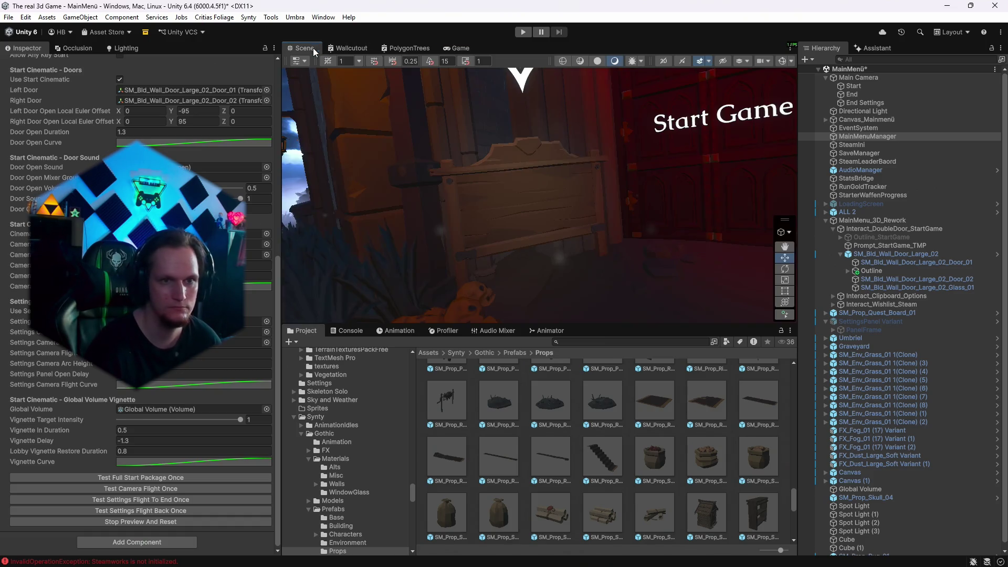
{"action": "scroll", "coordinate": [770, 83], "scroll_direction": "down", "scroll_amount": 5}
{"action": "mouse_move", "coordinate": [767, 105]}
{"action": "left_mouse_down"}
{"action": "mouse_move", "coordinate": [726, 219]}
{"action": "mouse_move", "coordinate": [777, 275]}
{"action": "mouse_move", "coordinate": [552, 241]}
{"action": "mouse_move", "coordinate": [699, 245]}
{"action": "mouse_move", "coordinate": [582, 230]}
{"action": "mouse_move", "coordinate": [532, 206]}
{"action": "mouse_move", "coordinate": [582, 256]}
{"action": "mouse_move", "coordinate": [610, 250]}
{"action": "left_mouse_up"}
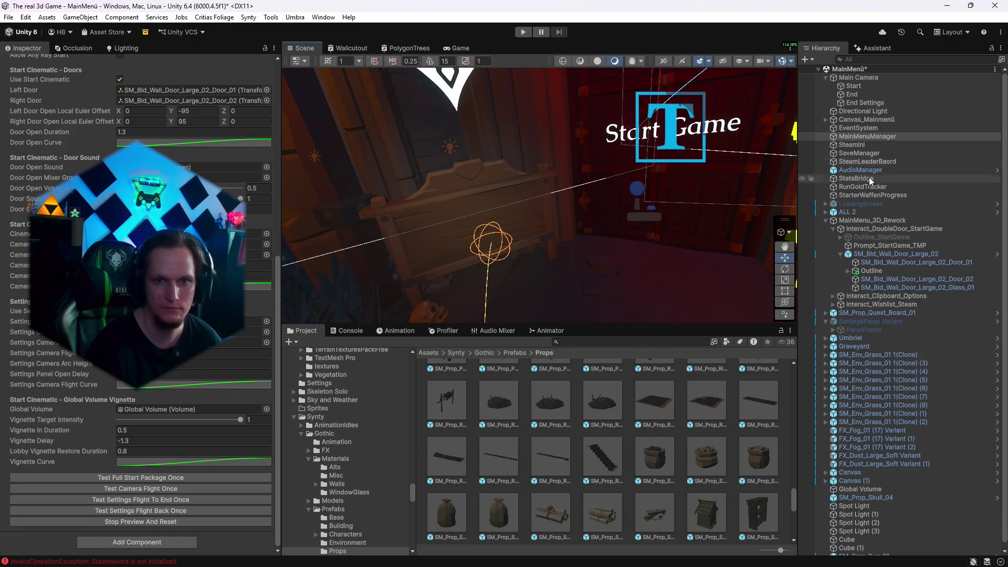
{"action": "left_click", "coordinate": [872, 47]}
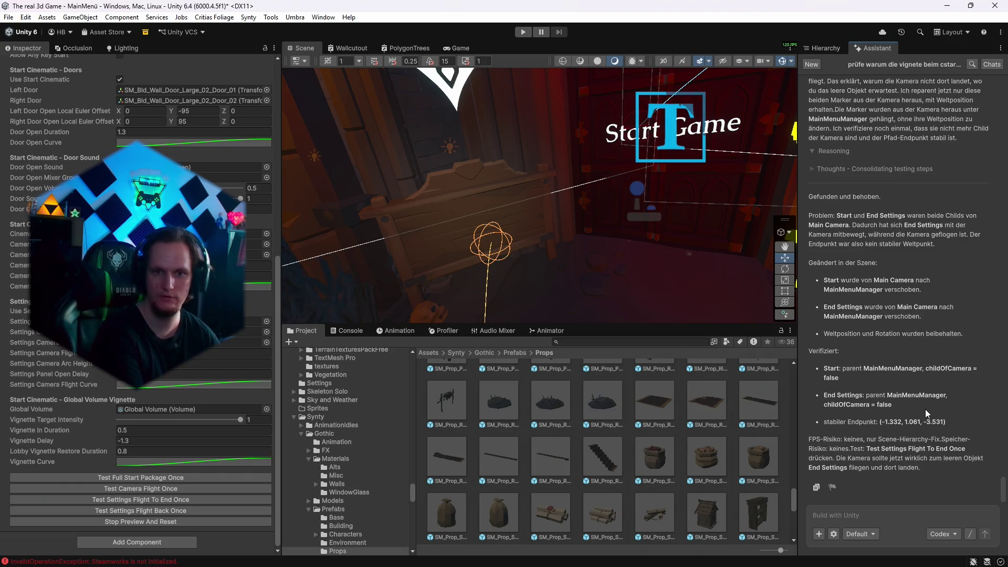
Zoom the Scene view out over the flight path around the Start Game door, then return to the Hierarchy.
{"action": "scroll", "coordinate": [632, 123], "scroll_direction": "down", "scroll_amount": 5}
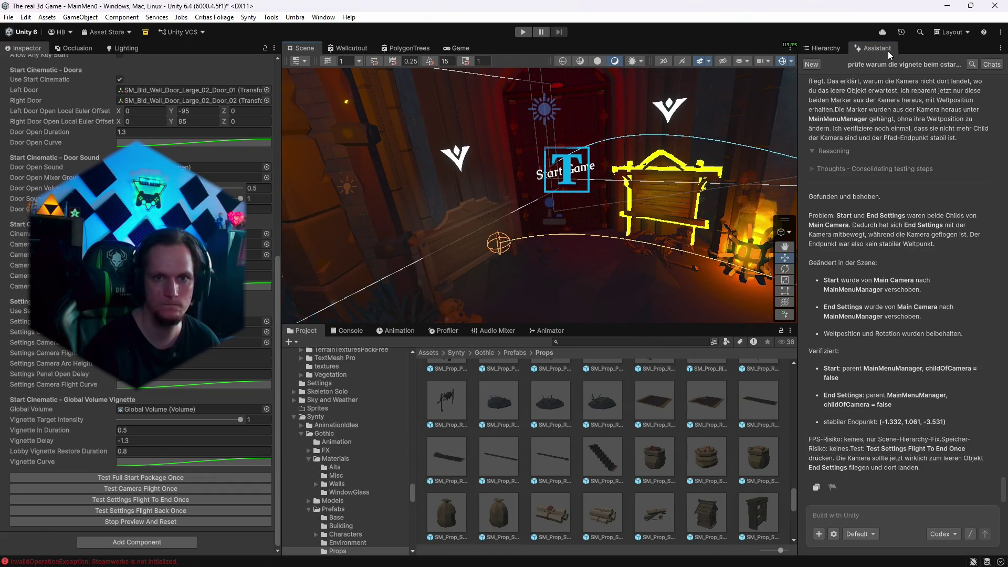
{"action": "left_click", "coordinate": [823, 48]}
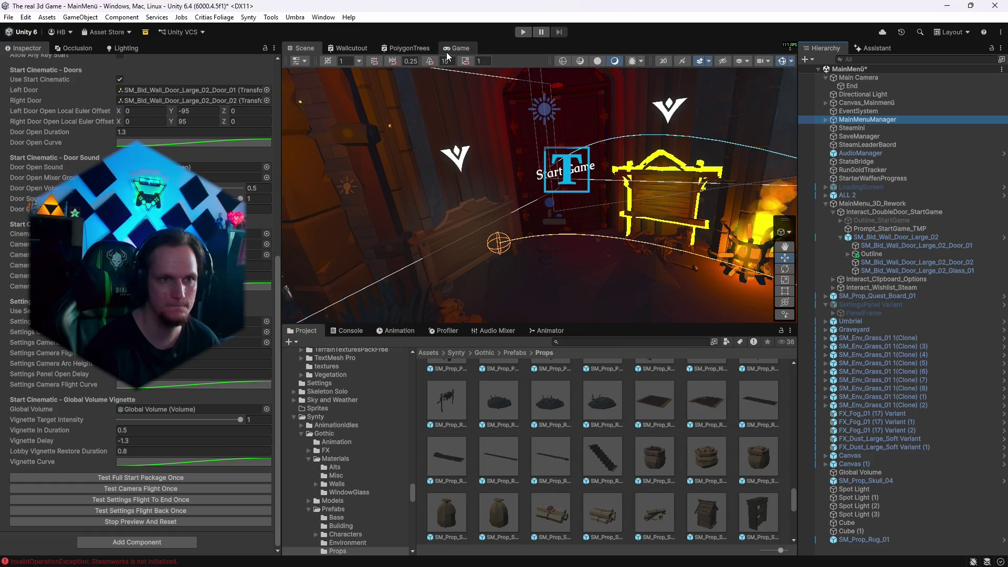
In the Game view, run Test Settings Flight To End Once and Back Once, then select End.
{"action": "left_click", "coordinate": [455, 48]}
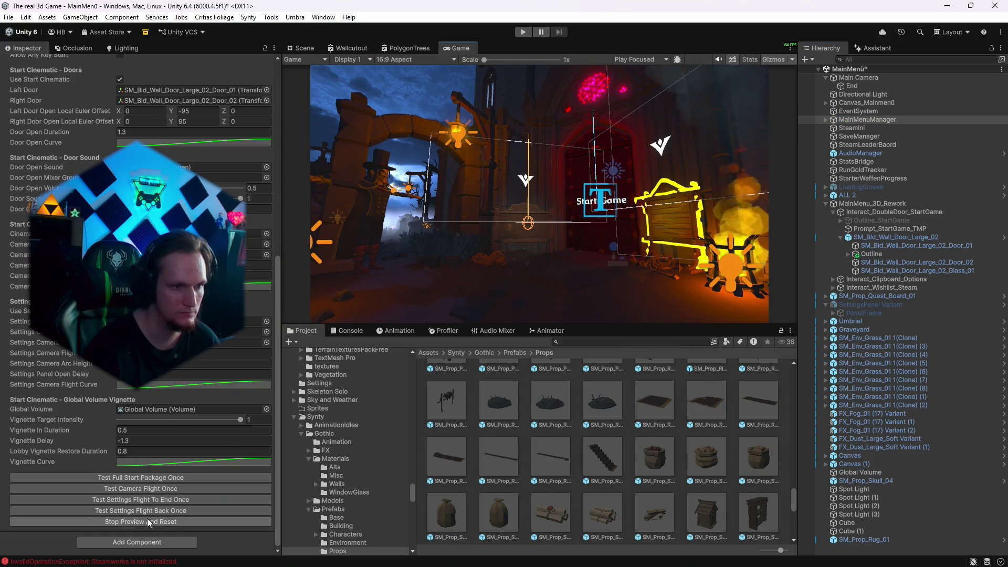
{"action": "left_click", "coordinate": [156, 502]}
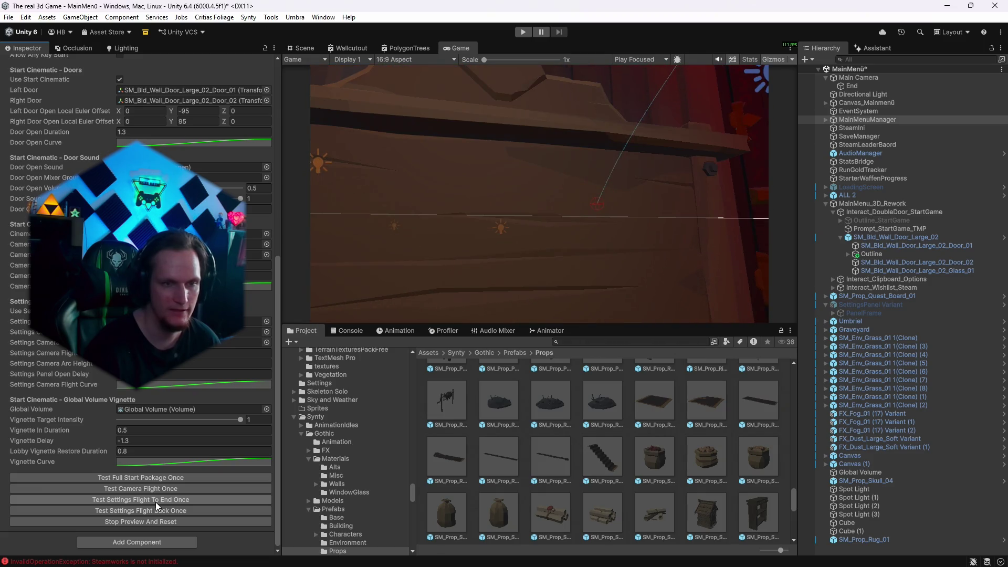
{"action": "left_click", "coordinate": [138, 511]}
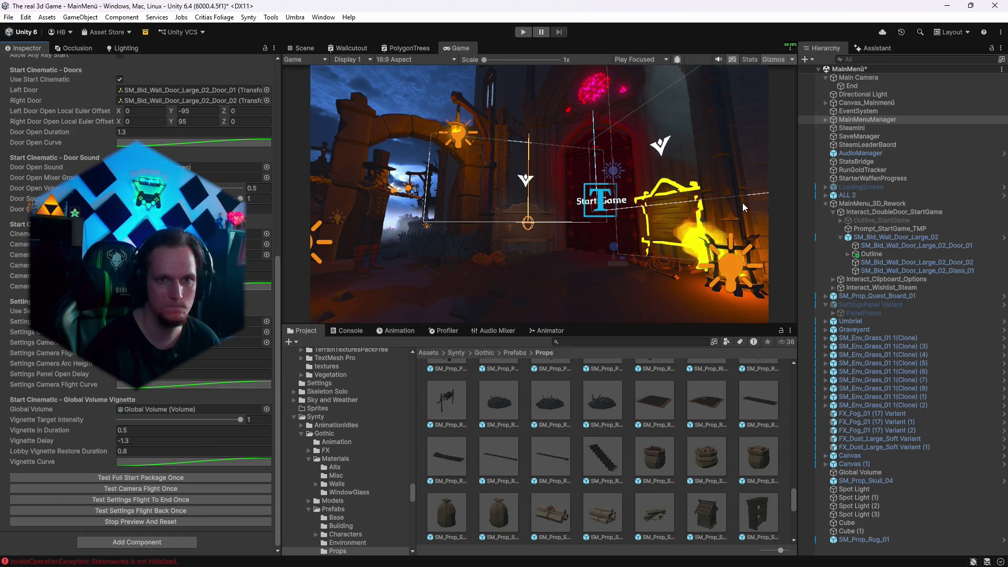
{"action": "left_click", "coordinate": [851, 85]}
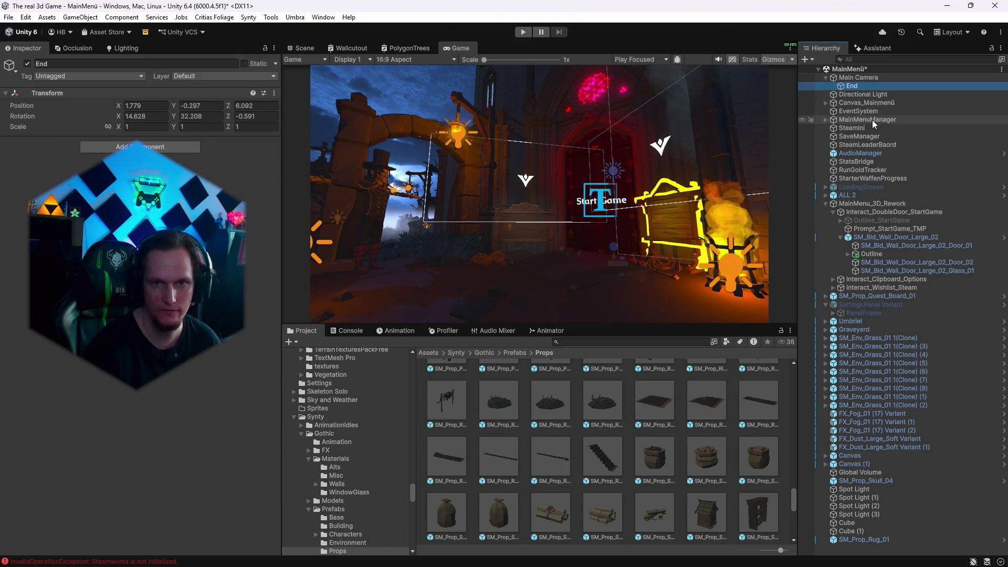
Select MainMenuManager and expand it to show its Start and End Settings child markers.
{"action": "left_click", "coordinate": [858, 77]}
{"action": "scroll", "coordinate": [153, 405], "scroll_direction": "down", "scroll_amount": 5}
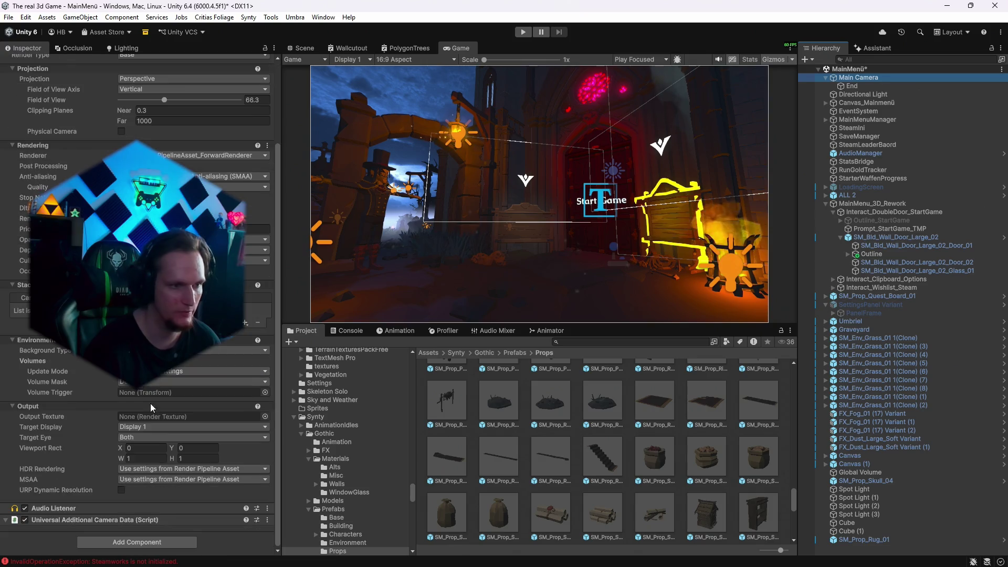
{"action": "left_click", "coordinate": [857, 128]}
{"action": "left_click", "coordinate": [867, 119]}
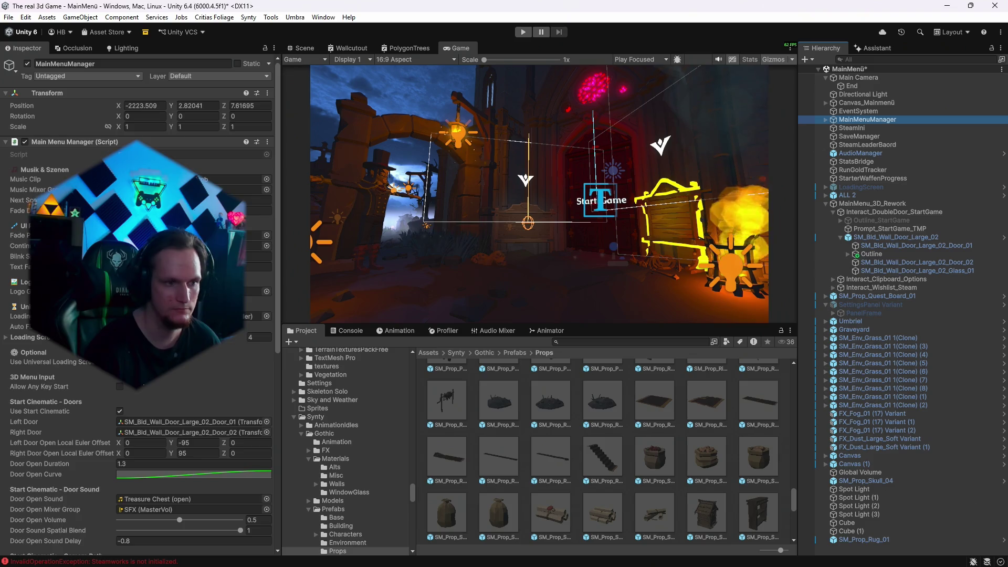
{"action": "scroll", "coordinate": [172, 405], "scroll_direction": "down", "scroll_amount": 10}
{"action": "scroll", "coordinate": [173, 406], "scroll_direction": "down", "scroll_amount": 5}
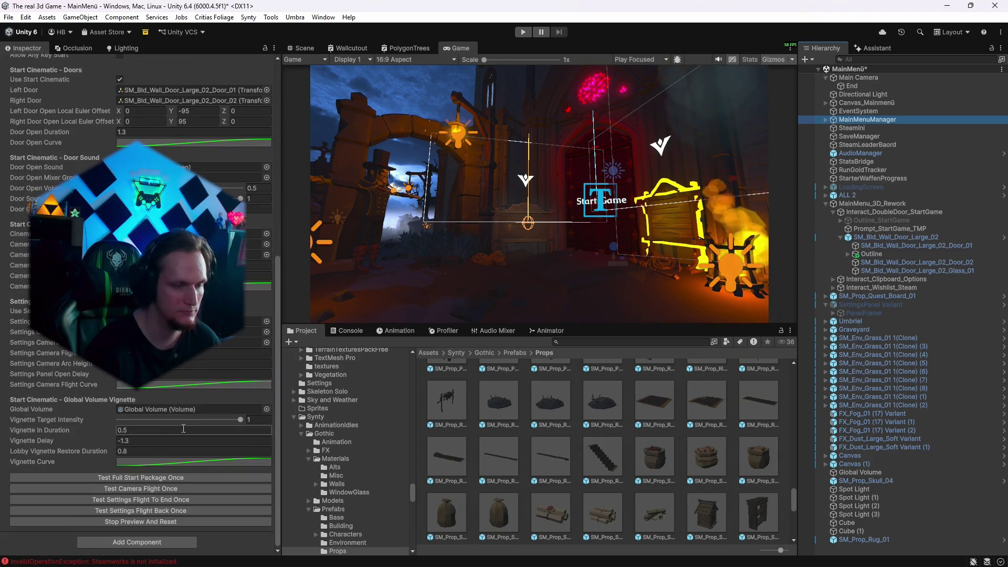
{"action": "left_click", "coordinate": [826, 120]}
{"action": "left_click", "coordinate": [125, 478]}
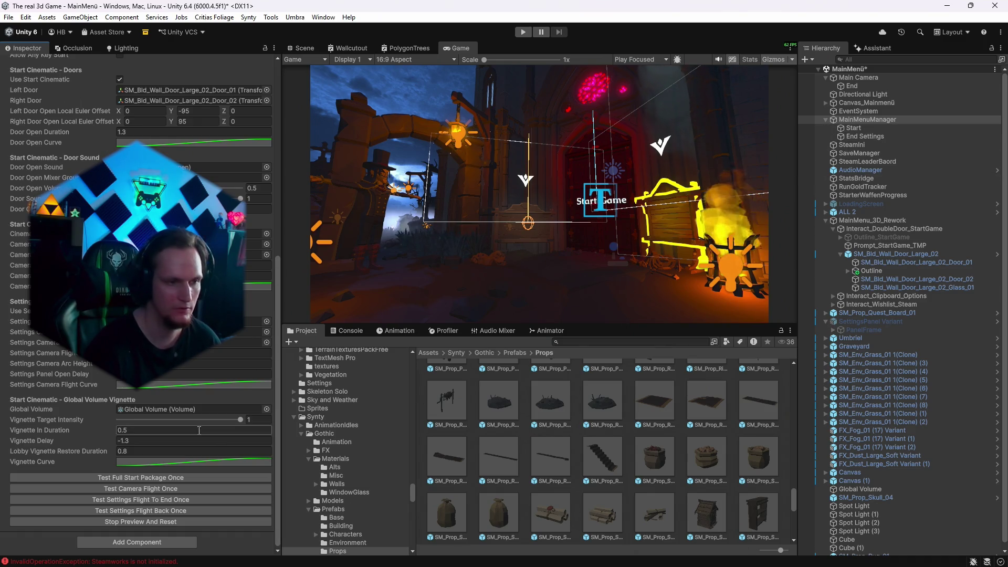
Rotate the End Settings marker in the Scene view to Y rotation about -51.8.
{"action": "left_click", "coordinate": [865, 136]}
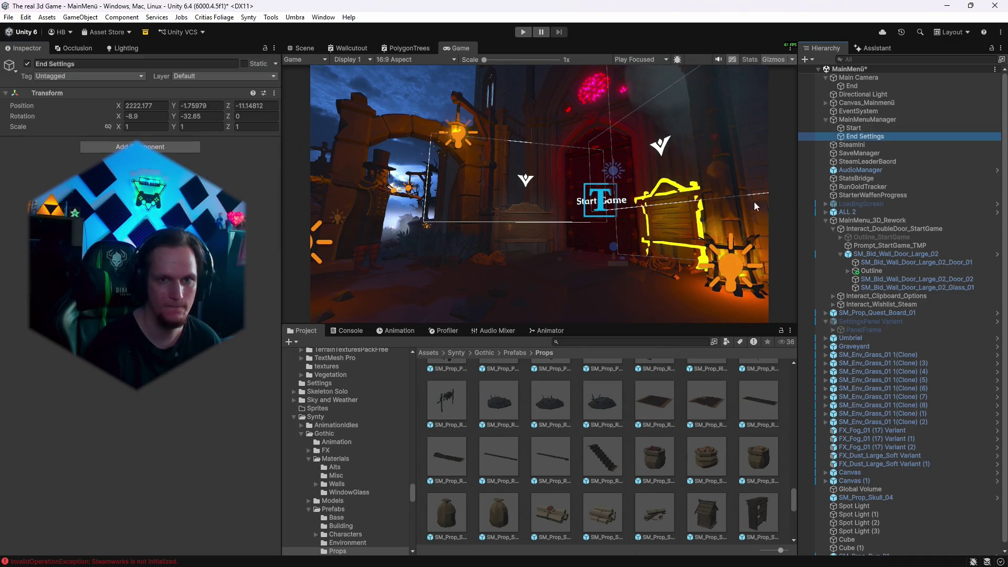
{"action": "left_click", "coordinate": [301, 48]}
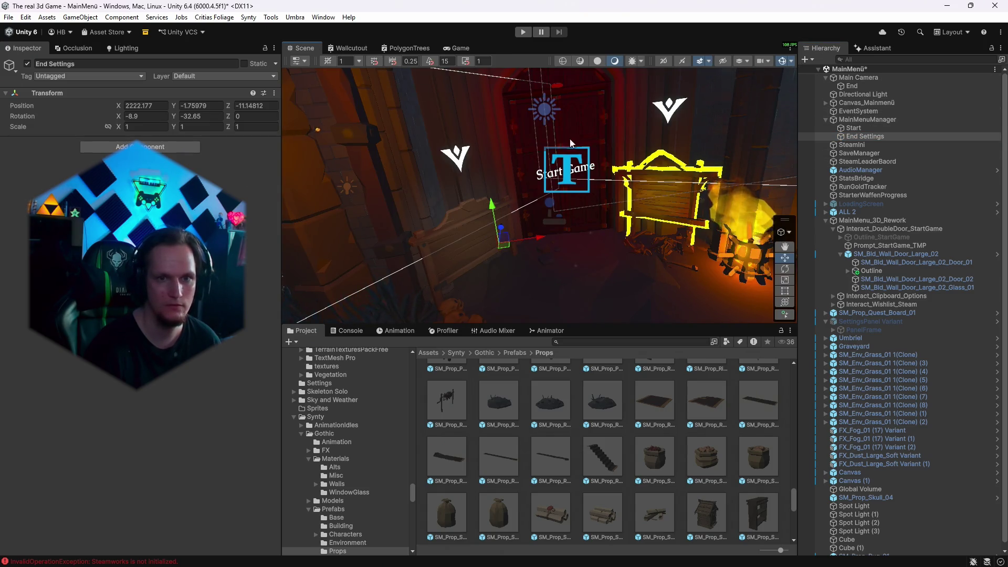
{"action": "left_click", "coordinate": [784, 302]}
{"action": "left_click_drag", "start_coordinate": [511, 273], "coordinate": [557, 262]}
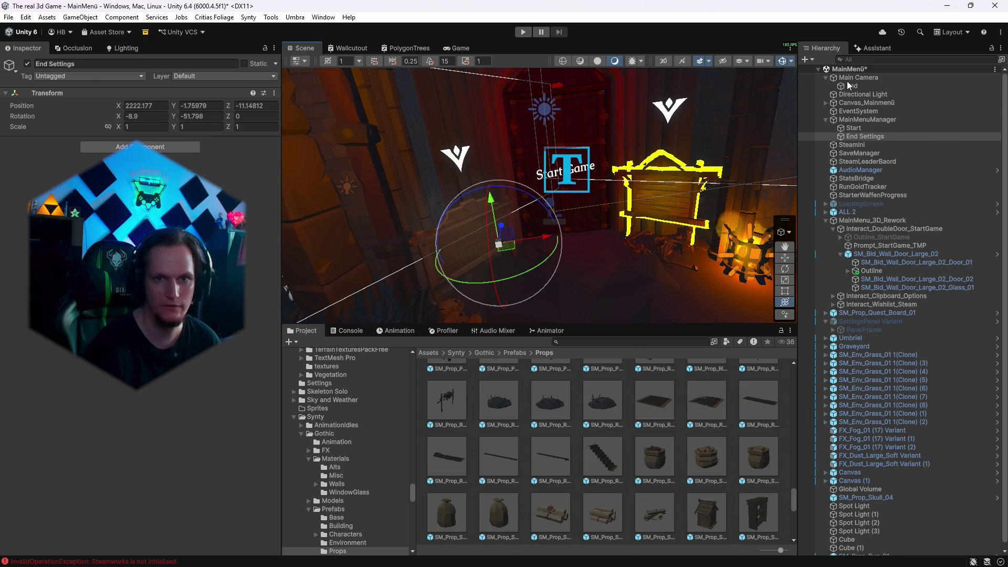
Replay Test Settings Flight To End Once from MainMenuManager in the Game view.
{"action": "left_click", "coordinate": [855, 154]}
{"action": "left_click", "coordinate": [867, 120]}
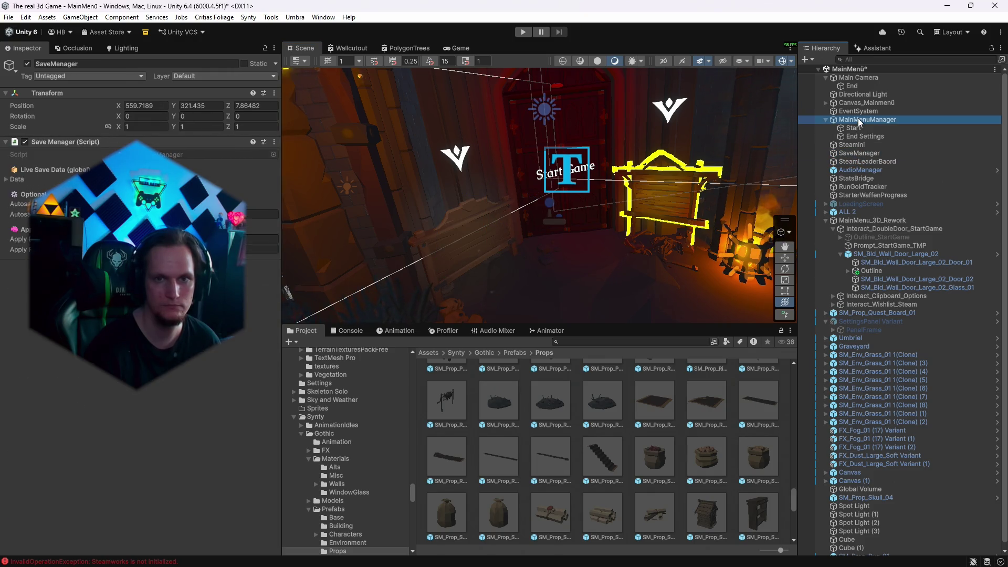
{"action": "left_click", "coordinate": [457, 47]}
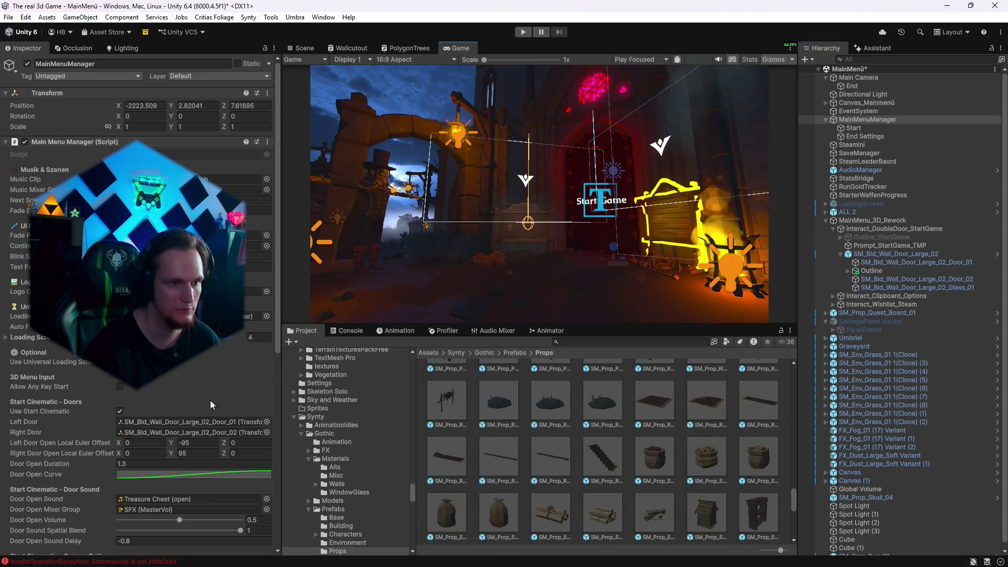
{"action": "scroll", "coordinate": [194, 410], "scroll_direction": "down", "scroll_amount": 8}
{"action": "scroll", "coordinate": [194, 410], "scroll_direction": "down", "scroll_amount": 5}
{"action": "left_click", "coordinate": [143, 499]}
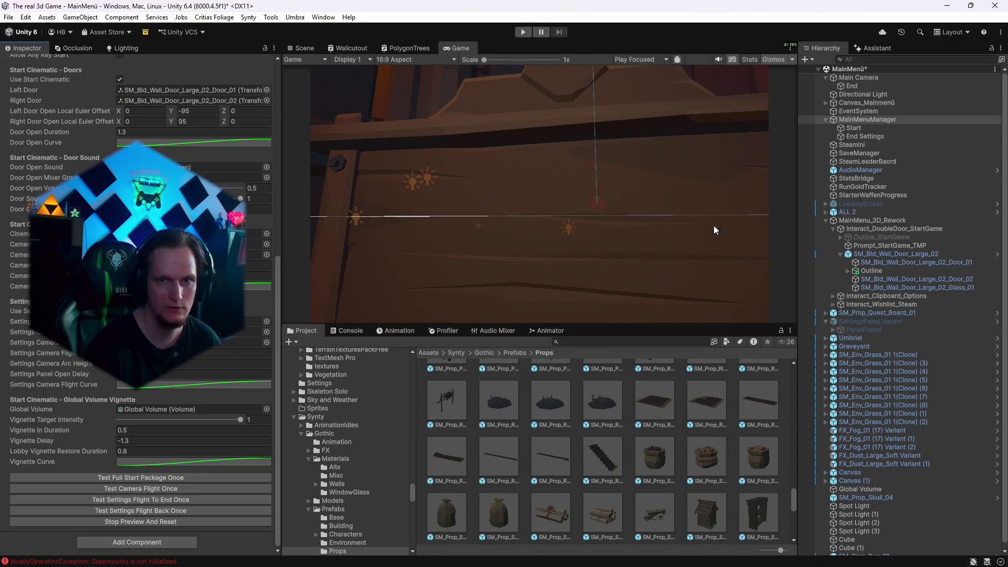
{"action": "left_click", "coordinate": [298, 49]}
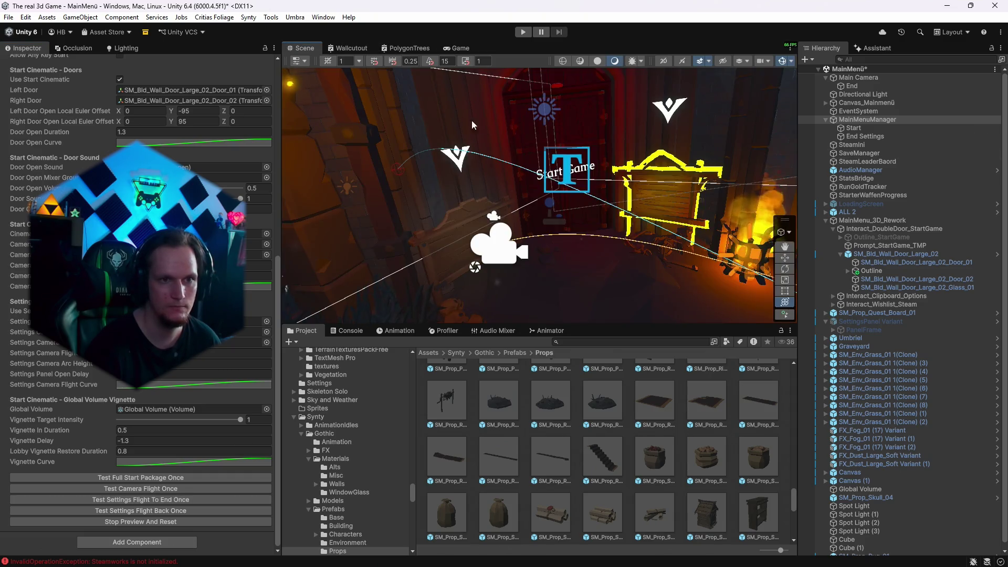
Turn End Settings back to about (-5.5, -37.7, -0.6), checking the framing in the Game view.
{"action": "left_click", "coordinate": [845, 136]}
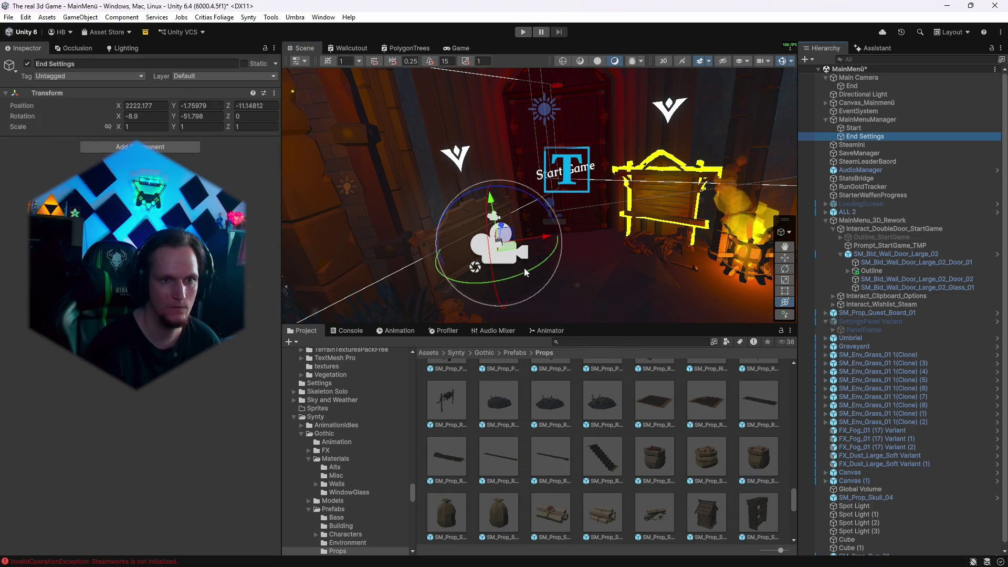
{"action": "left_click_drag", "start_coordinate": [507, 276], "coordinate": [501, 262]}
{"action": "left_click", "coordinate": [460, 49]}
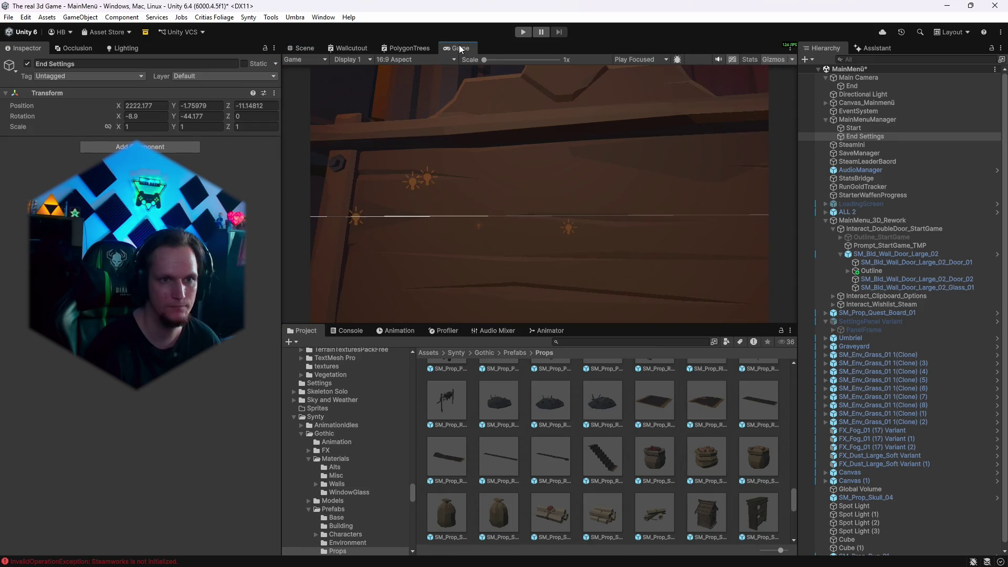
{"action": "left_click", "coordinate": [303, 49]}
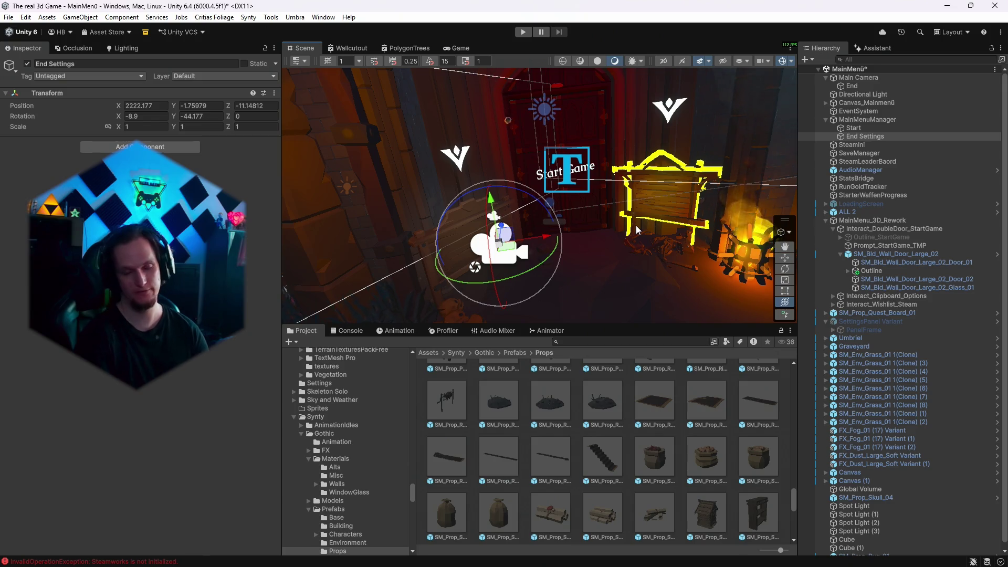
{"action": "left_click", "coordinate": [452, 51]}
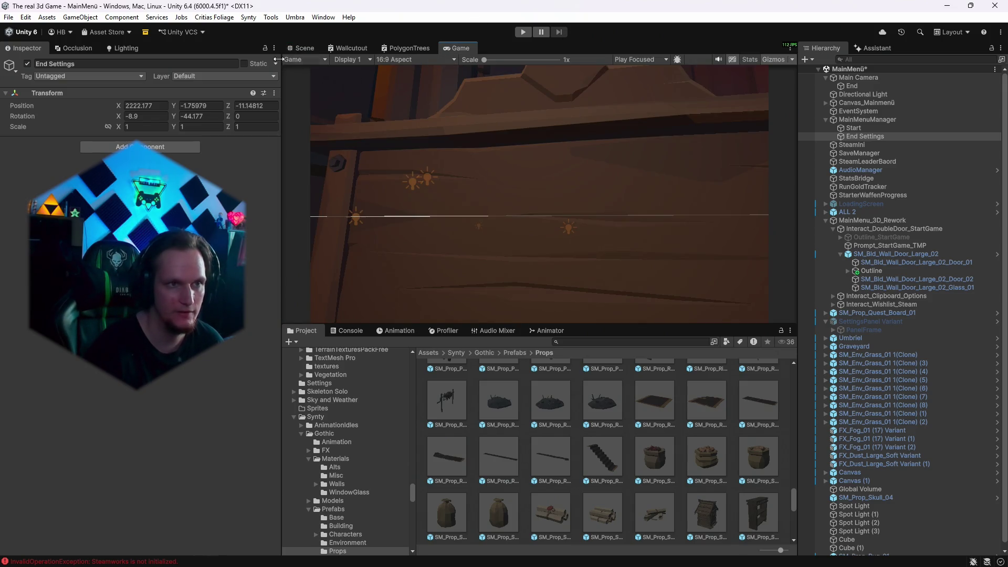
{"action": "left_click", "coordinate": [310, 50]}
{"action": "left_click_drag", "start_coordinate": [516, 229], "coordinate": [514, 229]}
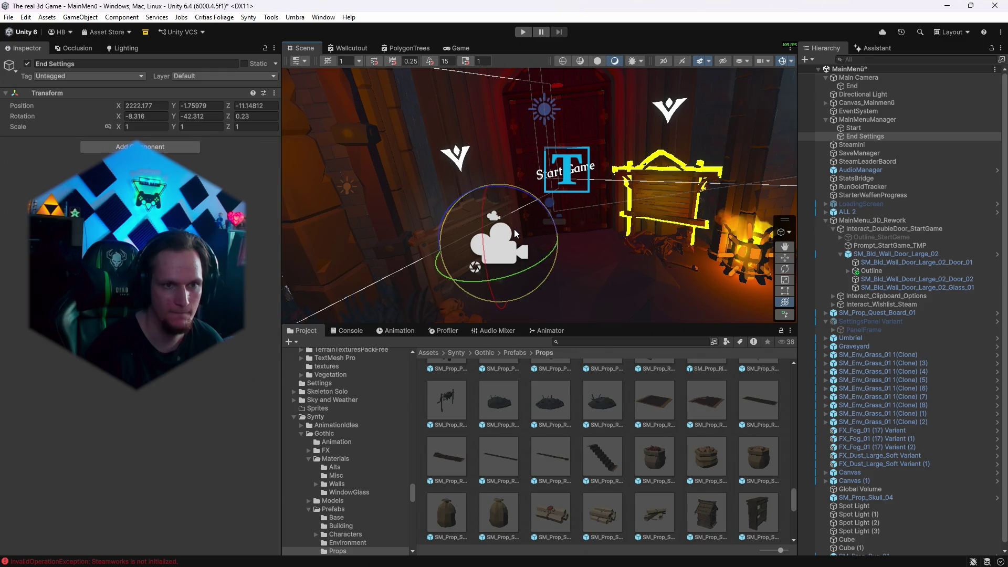
{"action": "left_click", "coordinate": [459, 50]}
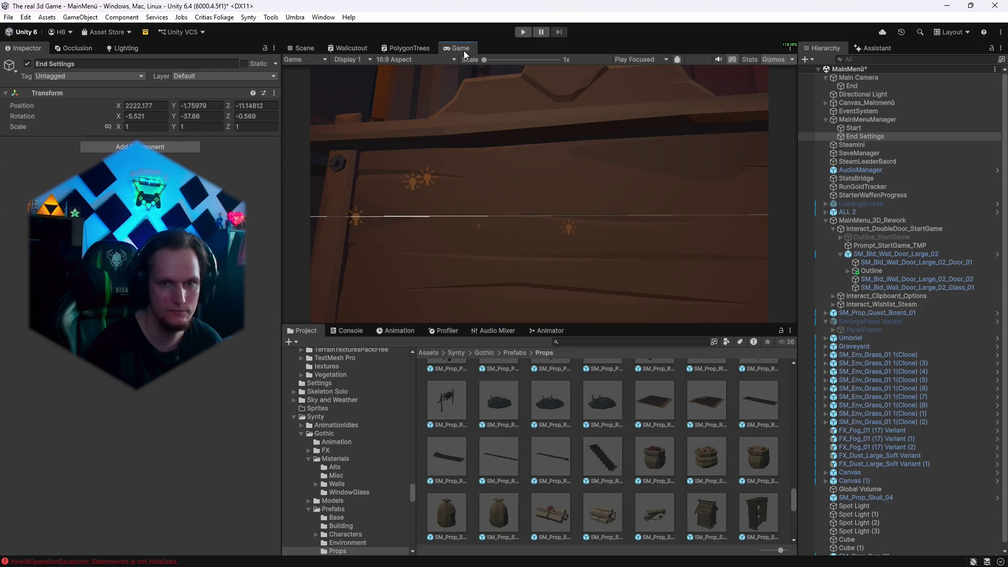
Replay the settings flight back to the start view, then out to End Settings.
{"action": "left_click", "coordinate": [857, 78]}
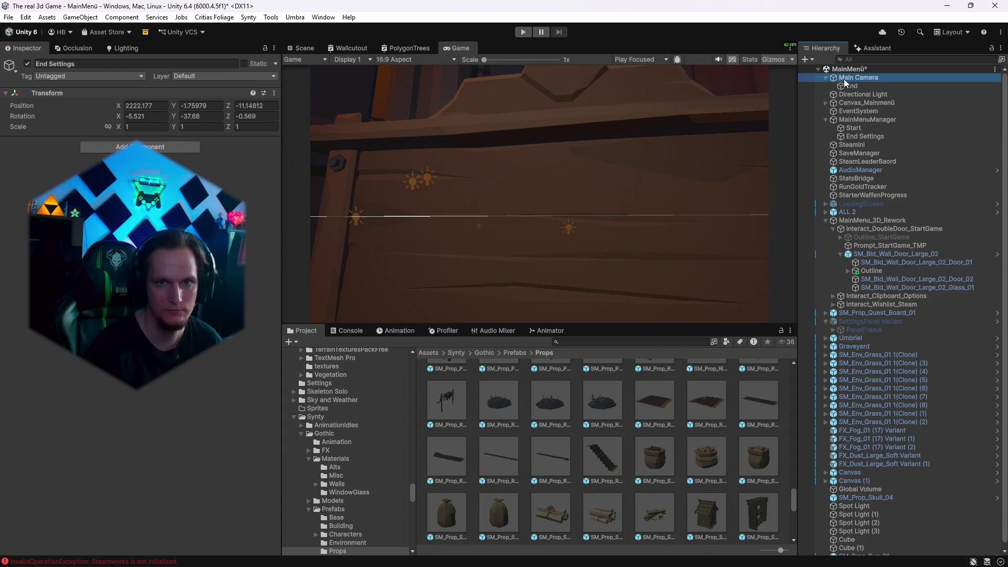
{"action": "scroll", "coordinate": [244, 410], "scroll_direction": "down", "scroll_amount": 5}
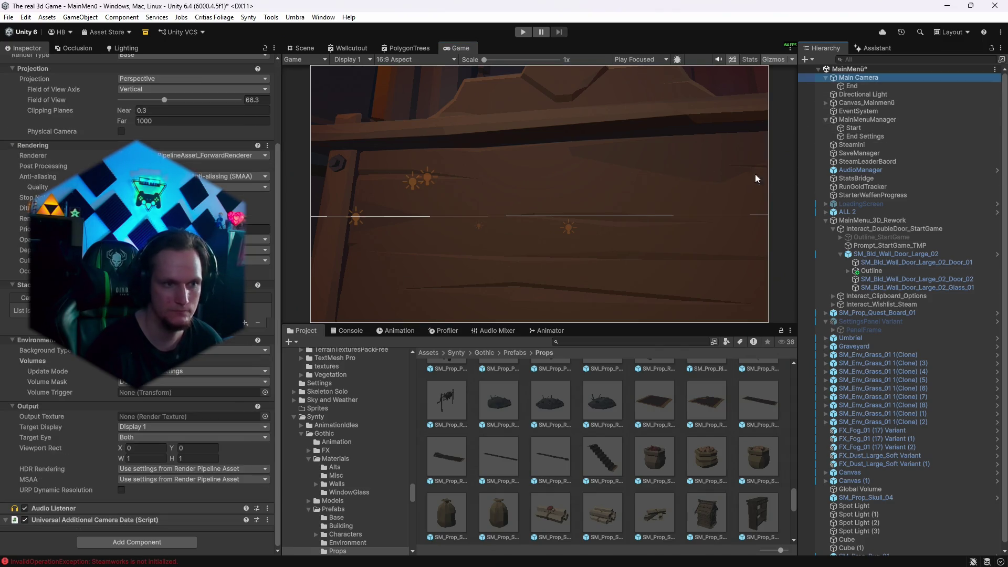
{"action": "left_click", "coordinate": [872, 120]}
{"action": "scroll", "coordinate": [167, 398], "scroll_direction": "down", "scroll_amount": 8}
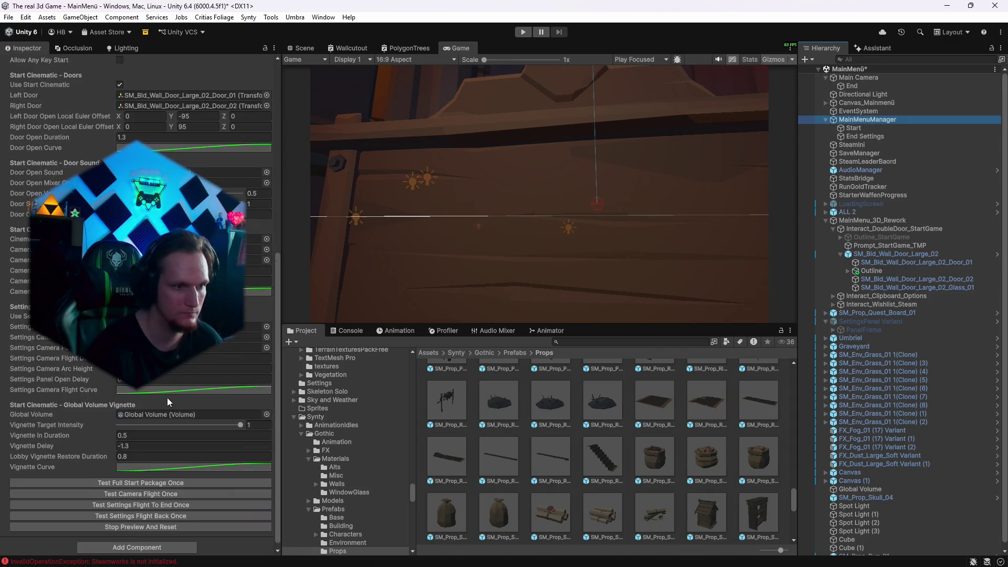
{"action": "left_click", "coordinate": [138, 511]}
{"action": "left_click", "coordinate": [136, 500]}
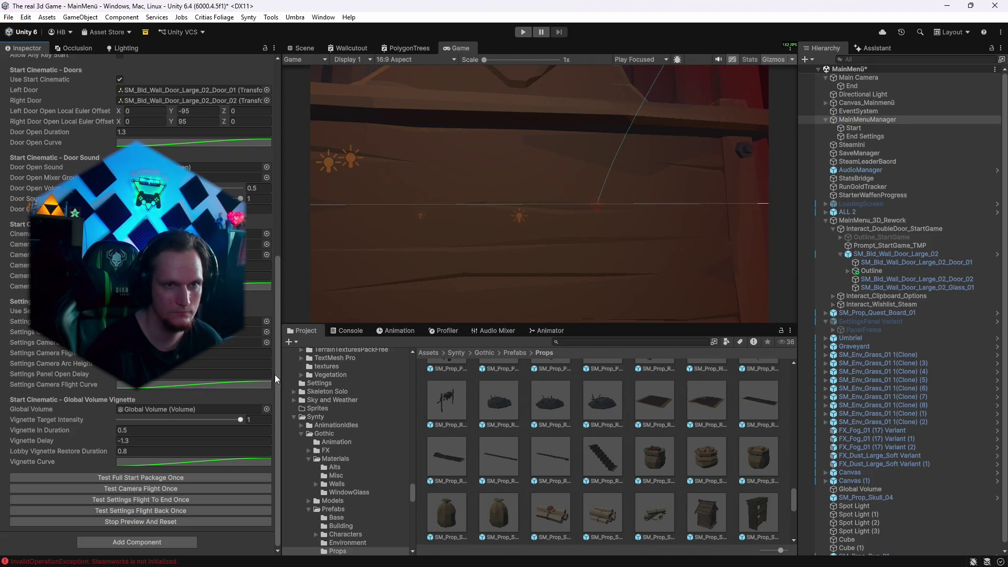
Check the current End Settings framing by previewing the flights back to the door and to the marker.
{"action": "left_click", "coordinate": [859, 135]}
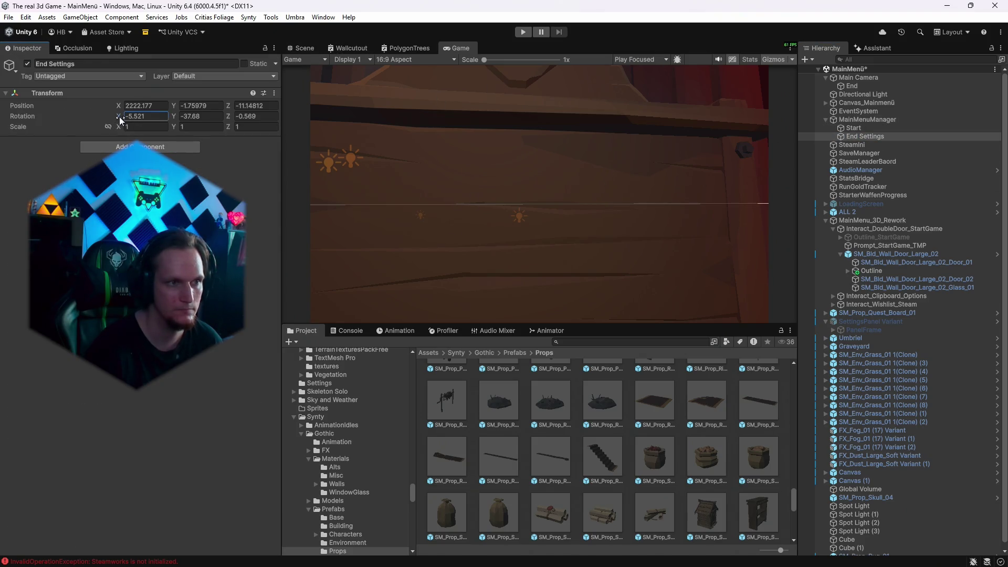
{"action": "left_click", "coordinate": [297, 51]}
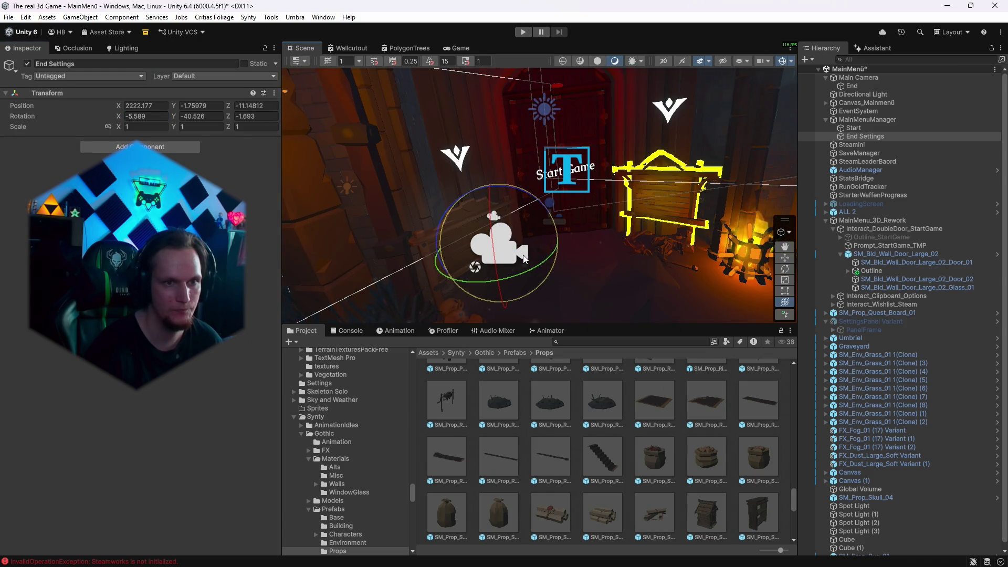
{"action": "left_click", "coordinate": [448, 48]}
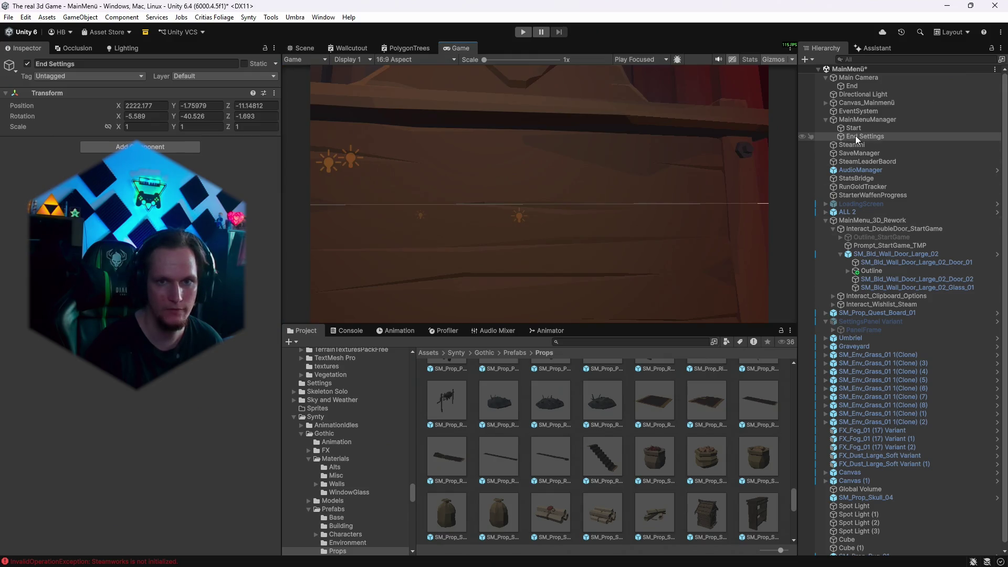
{"action": "left_click", "coordinate": [866, 119]}
{"action": "scroll", "coordinate": [172, 474], "scroll_direction": "down", "scroll_amount": 20}
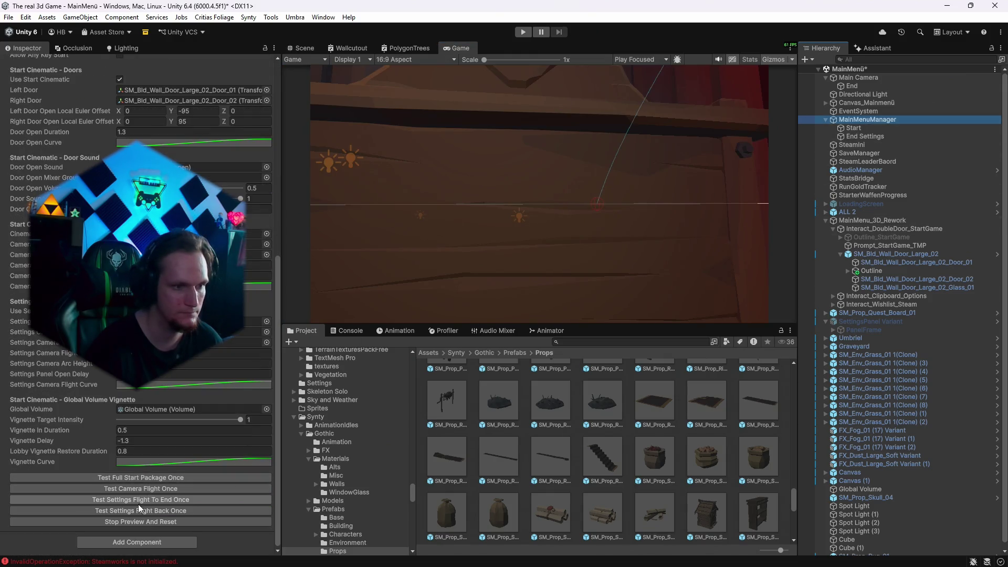
{"action": "left_click", "coordinate": [136, 509]}
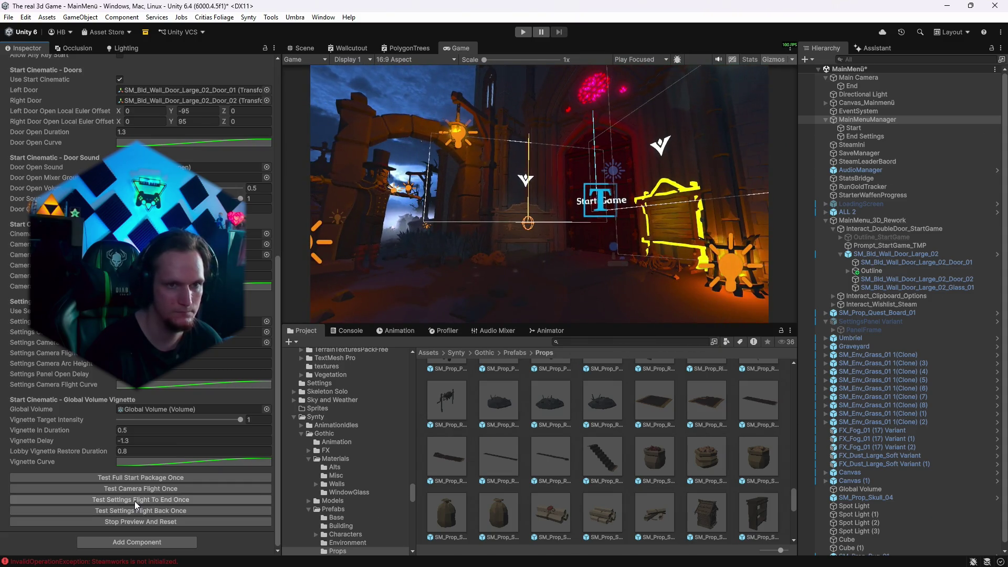
{"action": "left_click", "coordinate": [134, 501]}
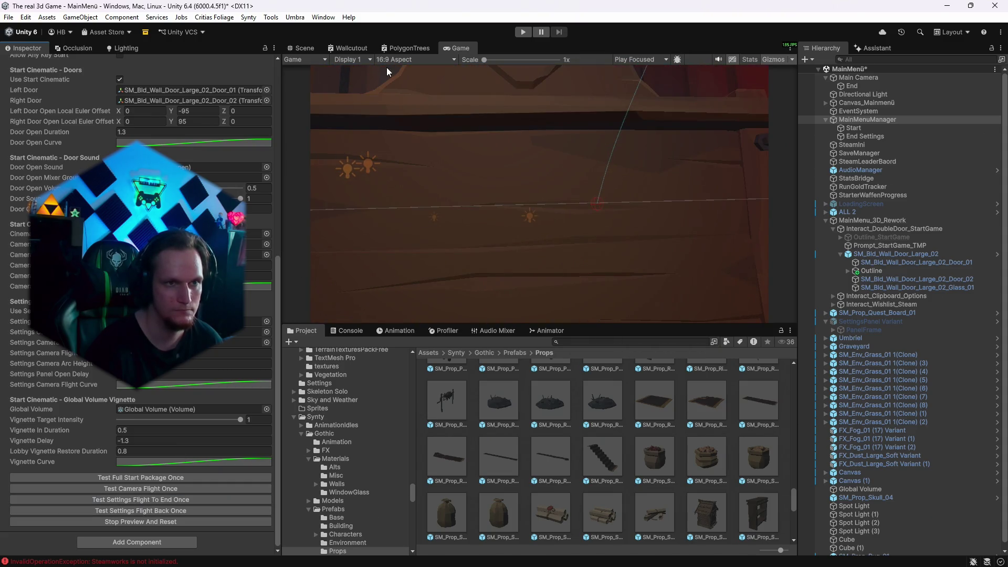
Tilt the End Settings marker slightly and retest both settings flights.
{"action": "left_click", "coordinate": [303, 48]}
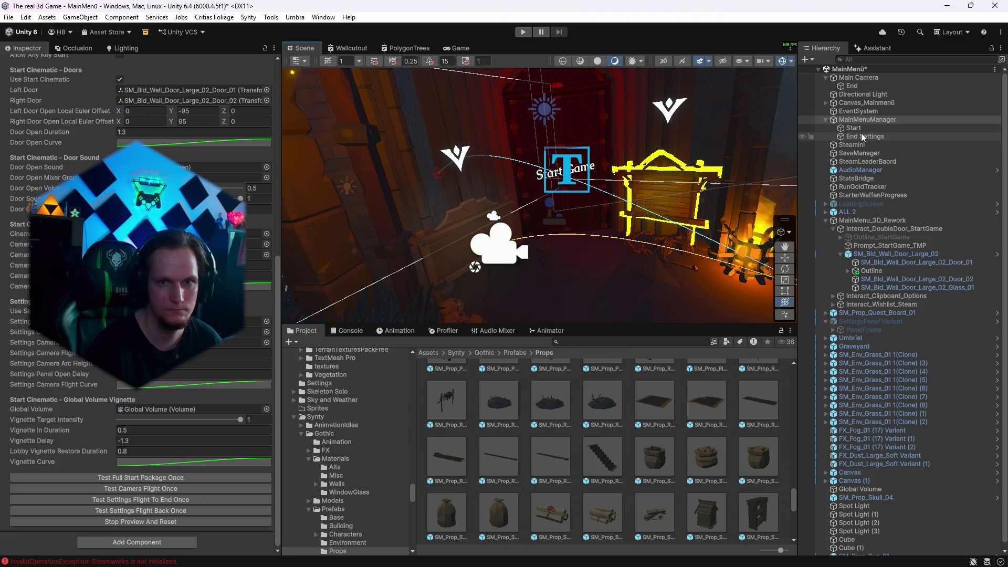
{"action": "left_click", "coordinate": [865, 136]}
{"action": "left_click_drag", "start_coordinate": [528, 243], "coordinate": [530, 241]}
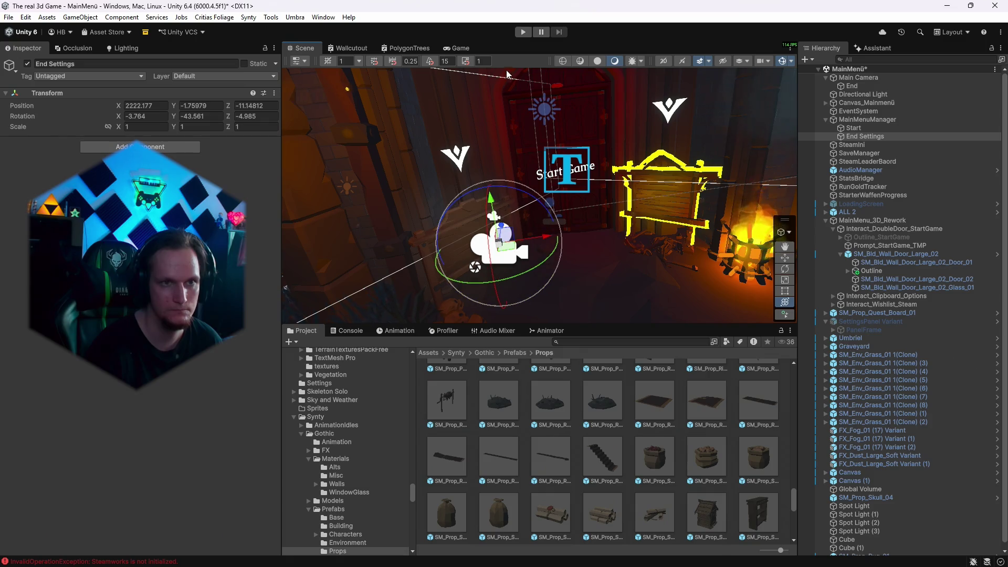
{"action": "left_click", "coordinate": [453, 48]}
{"action": "left_click", "coordinate": [855, 120]}
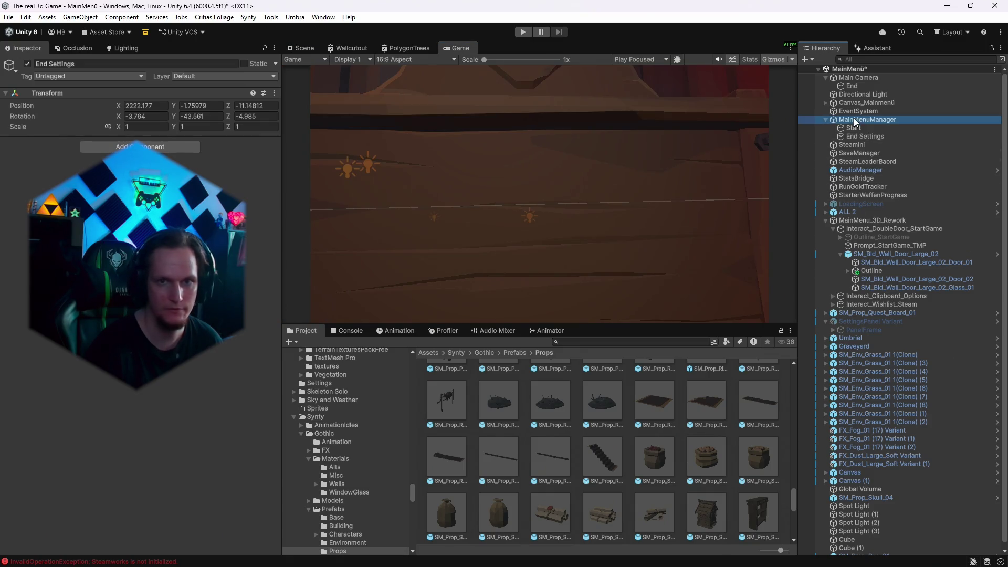
{"action": "scroll", "coordinate": [157, 380], "scroll_direction": "down", "scroll_amount": 15}
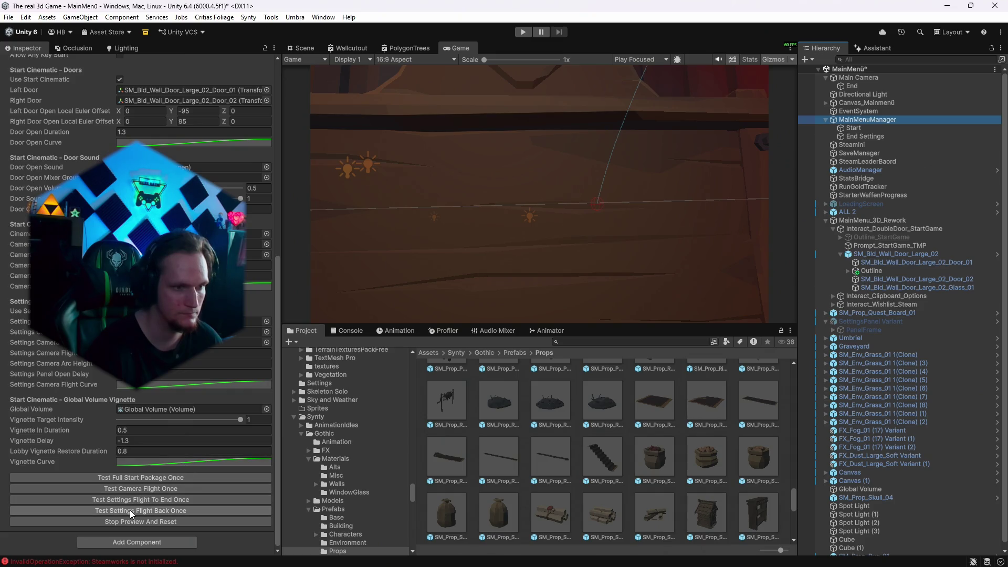
{"action": "left_click", "coordinate": [130, 508]}
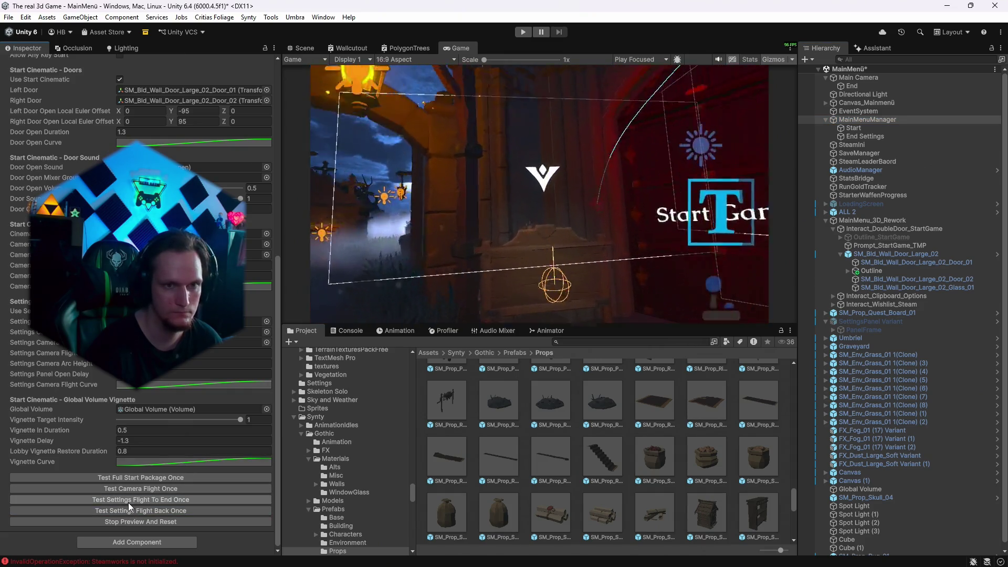
{"action": "left_click", "coordinate": [128, 503]}
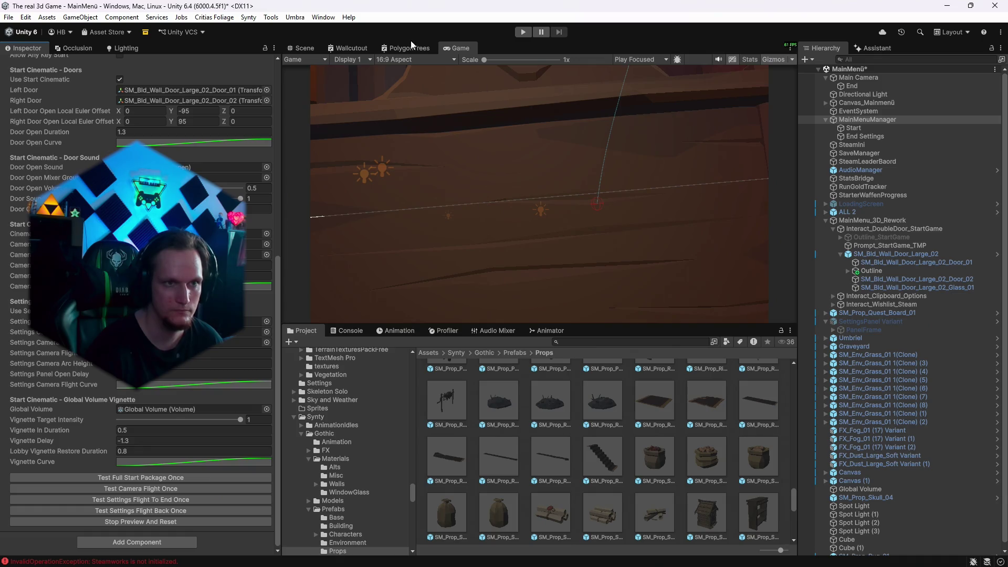
Frame End Settings and orbit around it to check its aim, then retest both flights.
{"action": "left_click", "coordinate": [309, 50]}
{"action": "left_click", "coordinate": [855, 138]}
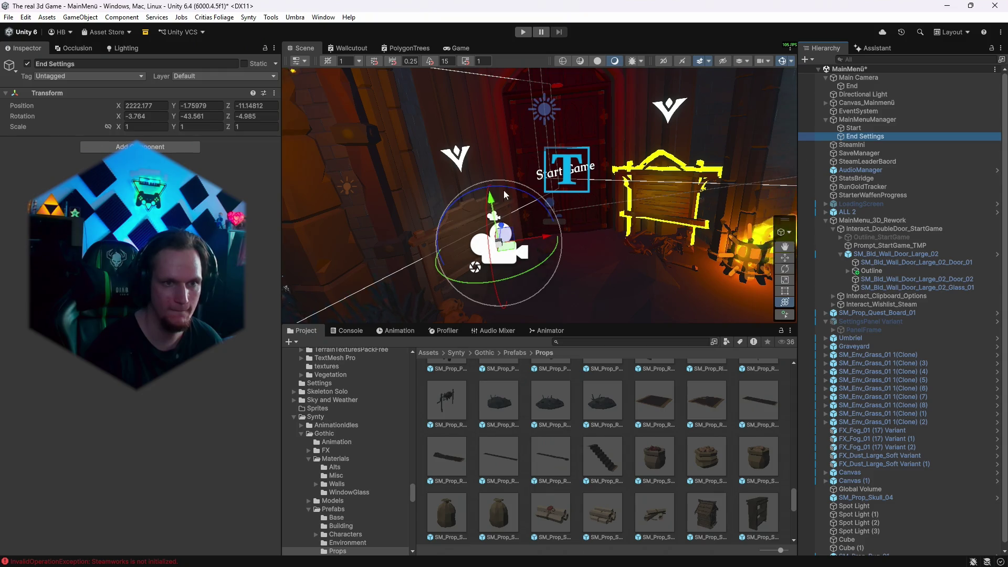
{"action": "key", "text": "f"}
{"action": "left_click_drag", "start_coordinate": [551, 189], "coordinate": [505, 186]}
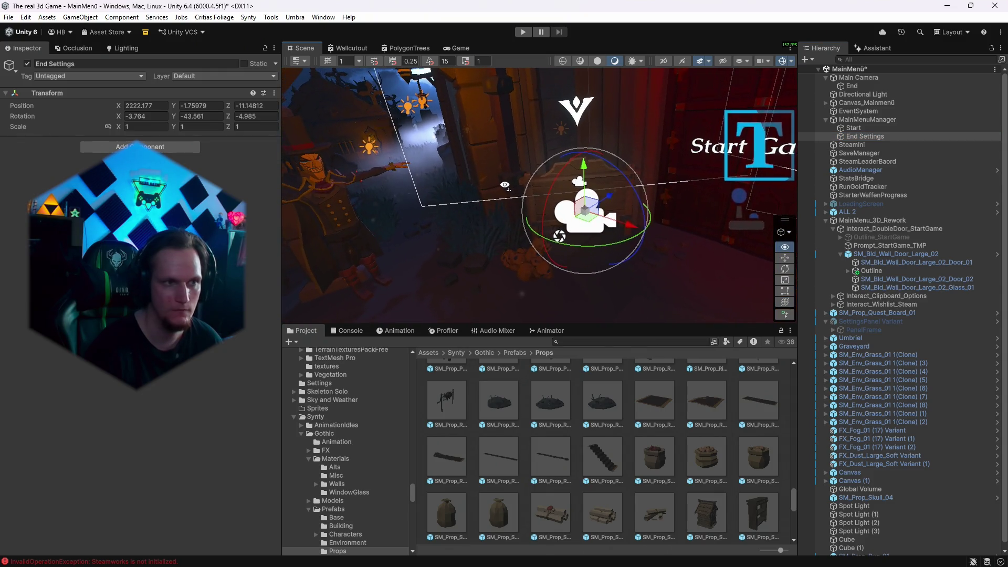
{"action": "mouse_move", "coordinate": [639, 159]}
{"action": "left_mouse_down"}
{"action": "mouse_move", "coordinate": [555, 164]}
{"action": "mouse_move", "coordinate": [577, 151]}
{"action": "left_mouse_up"}
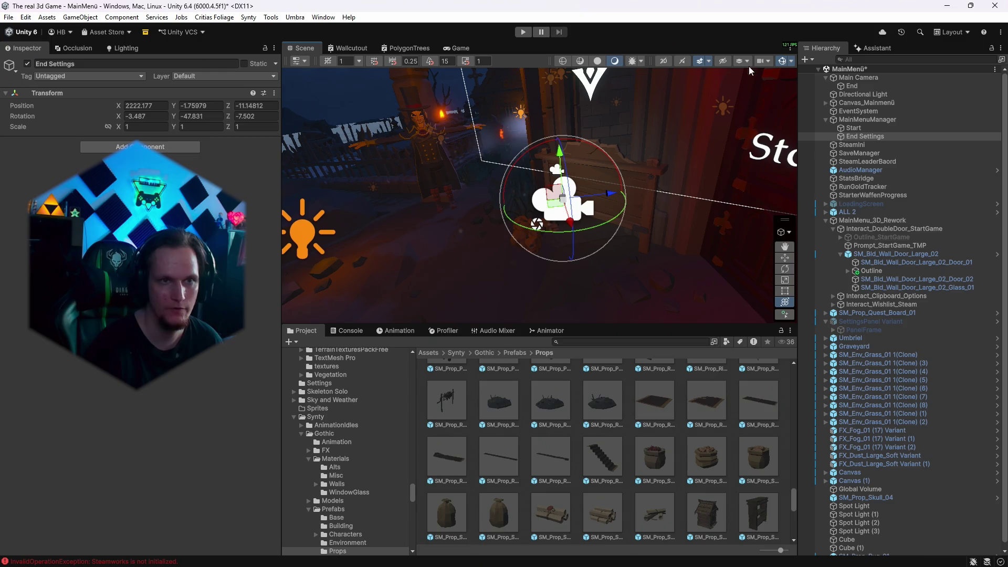
{"action": "left_click", "coordinate": [861, 118]}
{"action": "scroll", "coordinate": [142, 315], "scroll_direction": "down", "scroll_amount": 10}
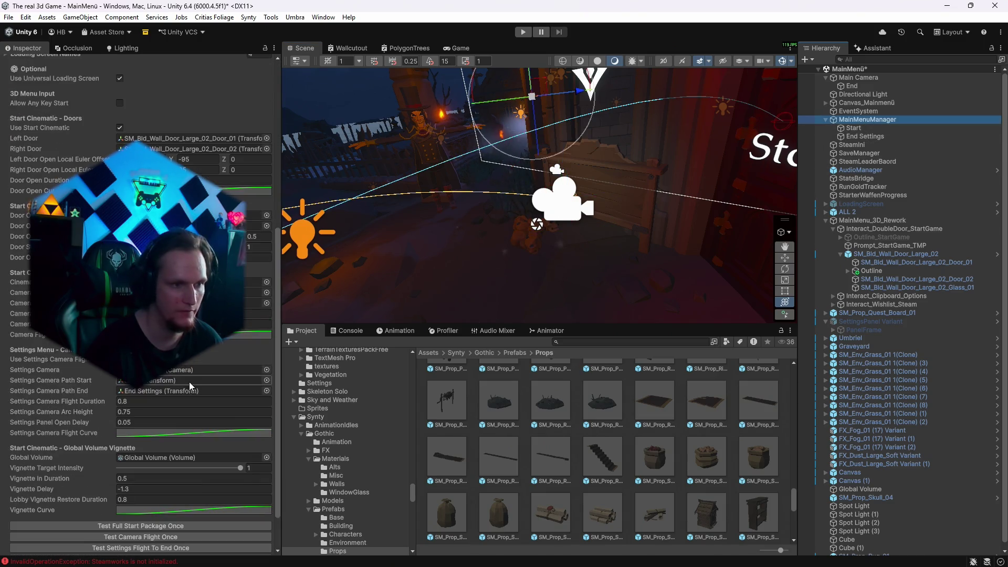
{"action": "left_click", "coordinate": [456, 48]}
{"action": "scroll", "coordinate": [165, 395], "scroll_direction": "down", "scroll_amount": 3}
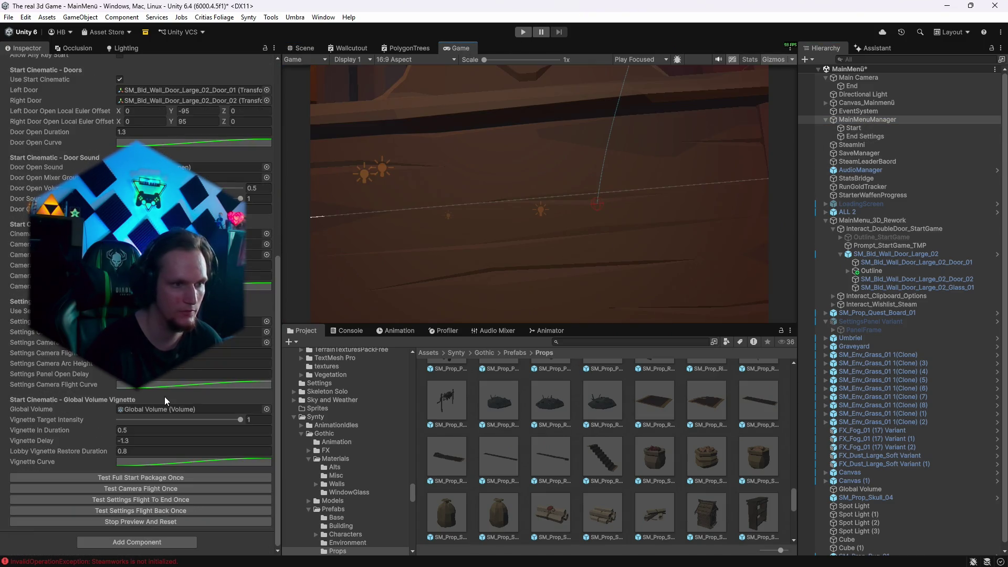
{"action": "left_click", "coordinate": [129, 511]}
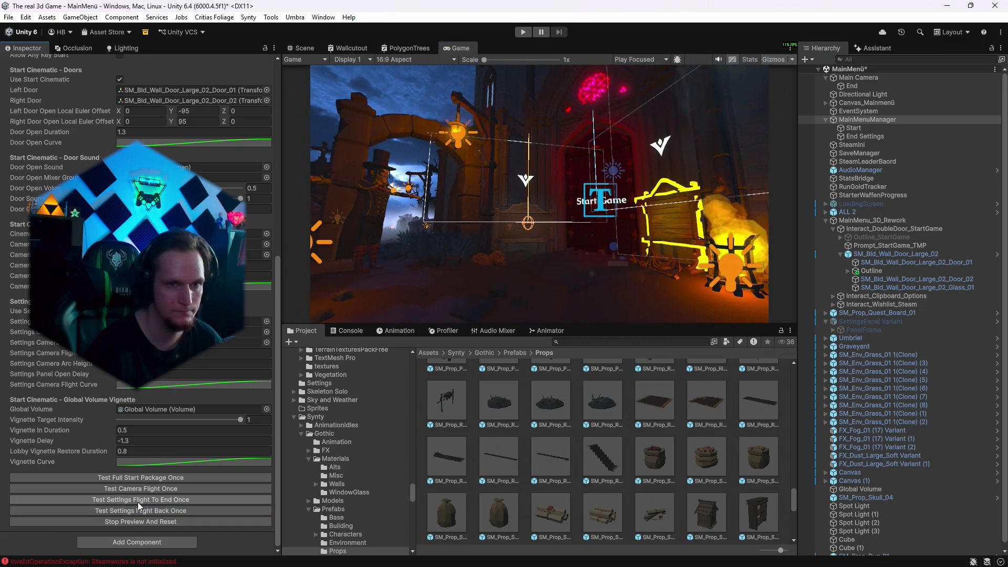
{"action": "left_click", "coordinate": [137, 501]}
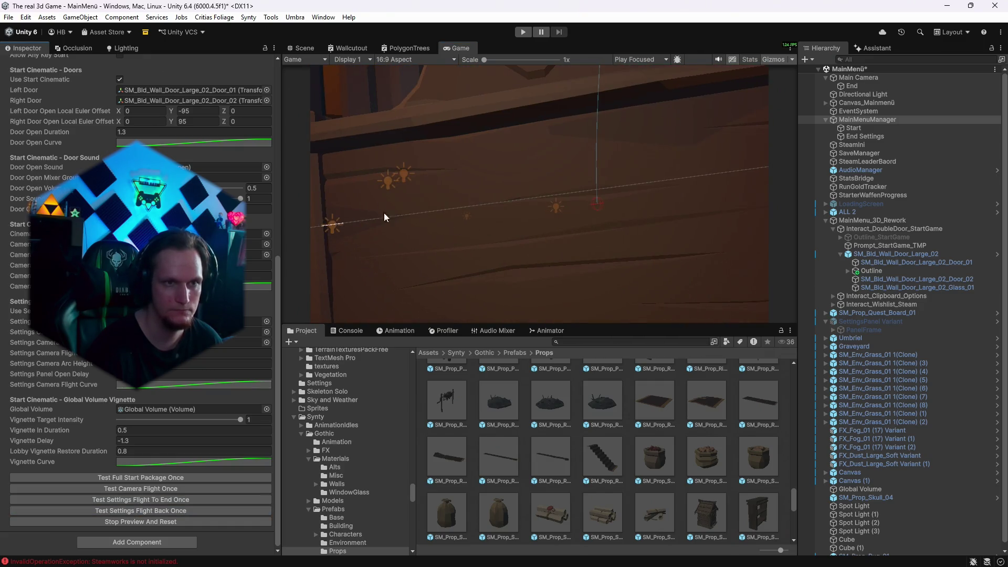
Fine-tune End Settings to rotation -1.842, -47.931, -4.911 and preview the flight to it.
{"action": "left_click", "coordinate": [307, 49]}
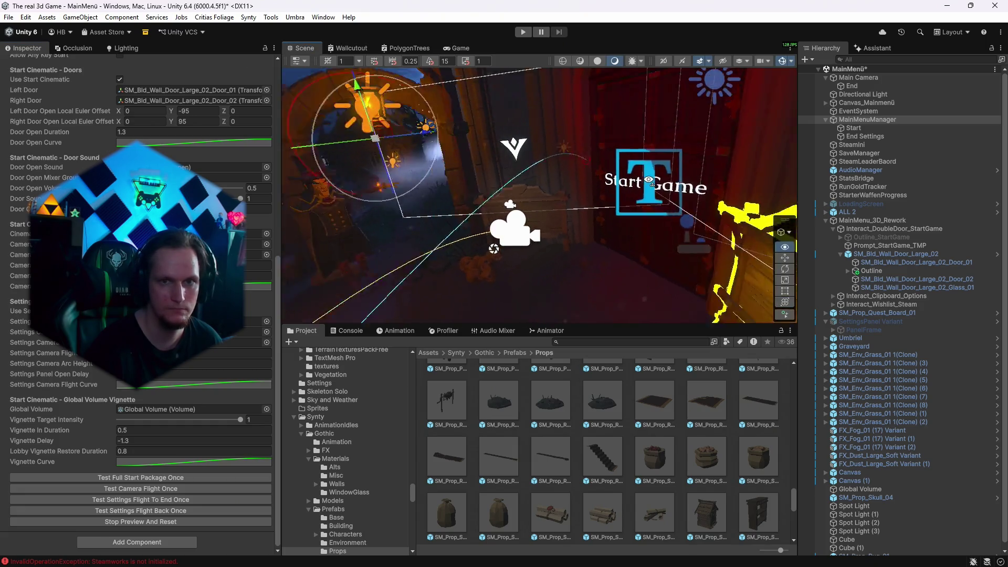
{"action": "left_click", "coordinate": [501, 231]}
{"action": "mouse_move", "coordinate": [568, 165]}
{"action": "left_mouse_down"}
{"action": "mouse_move", "coordinate": [583, 215]}
{"action": "mouse_move", "coordinate": [556, 245]}
{"action": "left_mouse_up"}
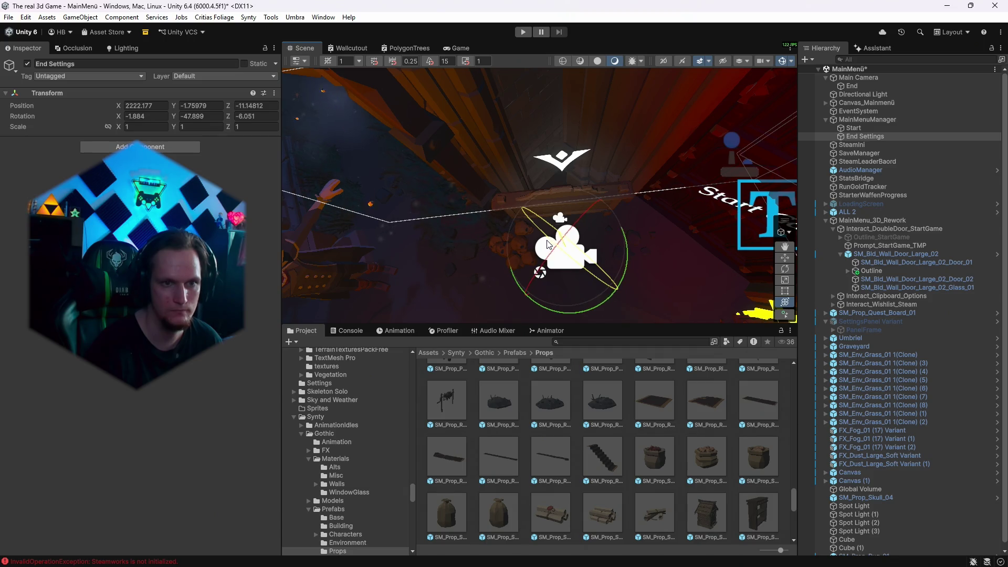
{"action": "left_click_drag", "start_coordinate": [545, 244], "coordinate": [549, 247]}
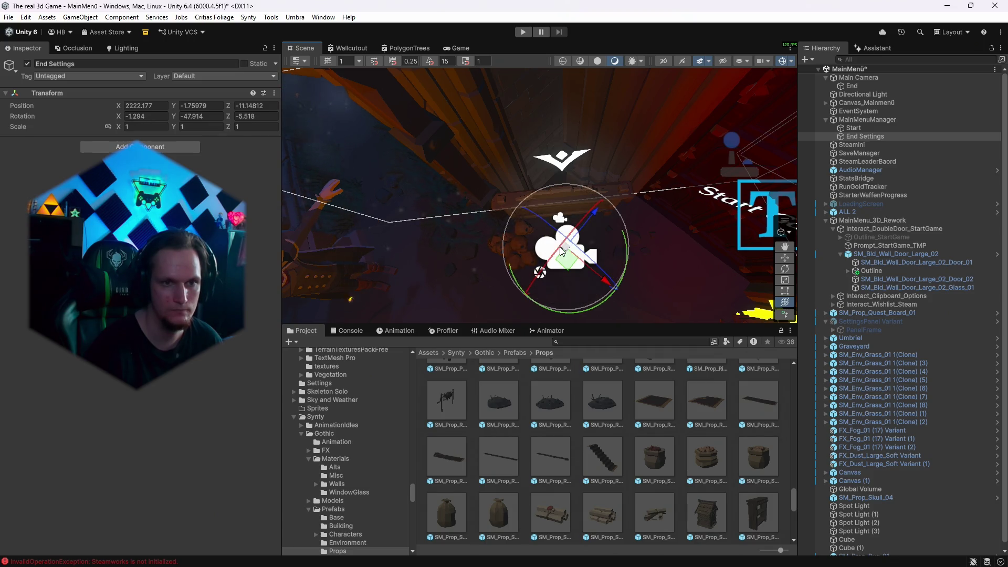
{"action": "key", "text": "ctrl+2"}
{"action": "left_click", "coordinate": [864, 120]}
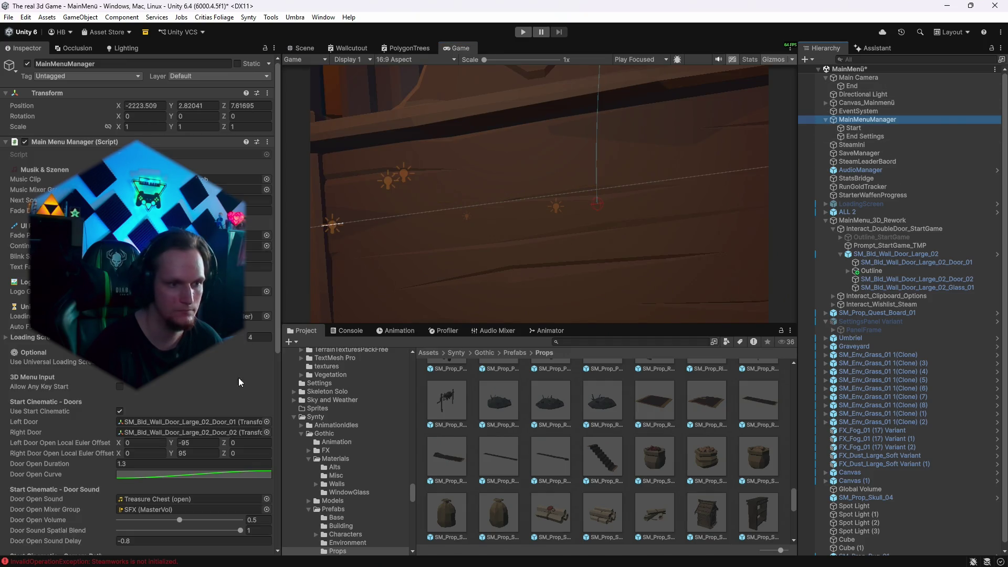
{"action": "scroll", "coordinate": [216, 414], "scroll_direction": "down", "scroll_amount": 15}
{"action": "left_click", "coordinate": [162, 499]}
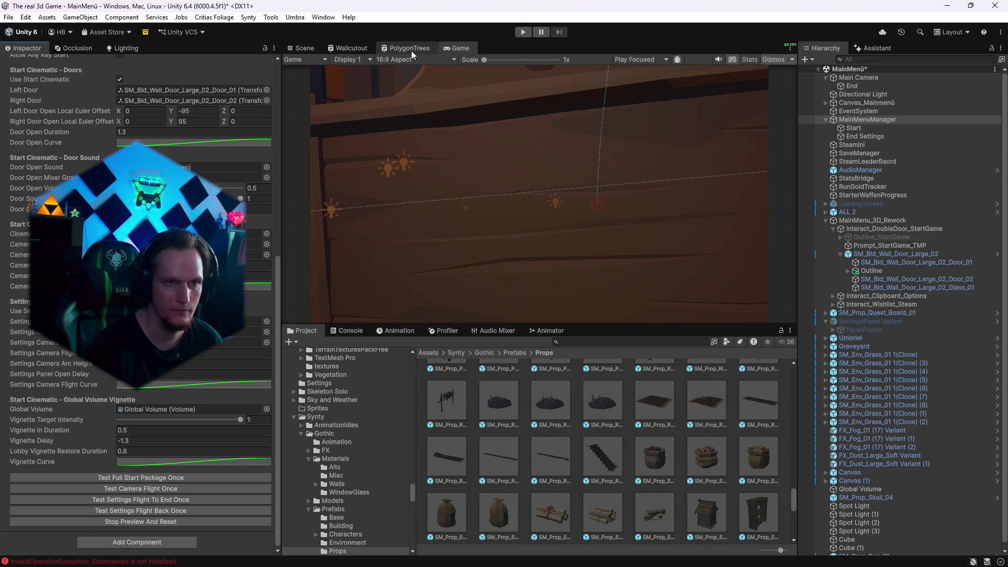
{"action": "left_click", "coordinate": [311, 50]}
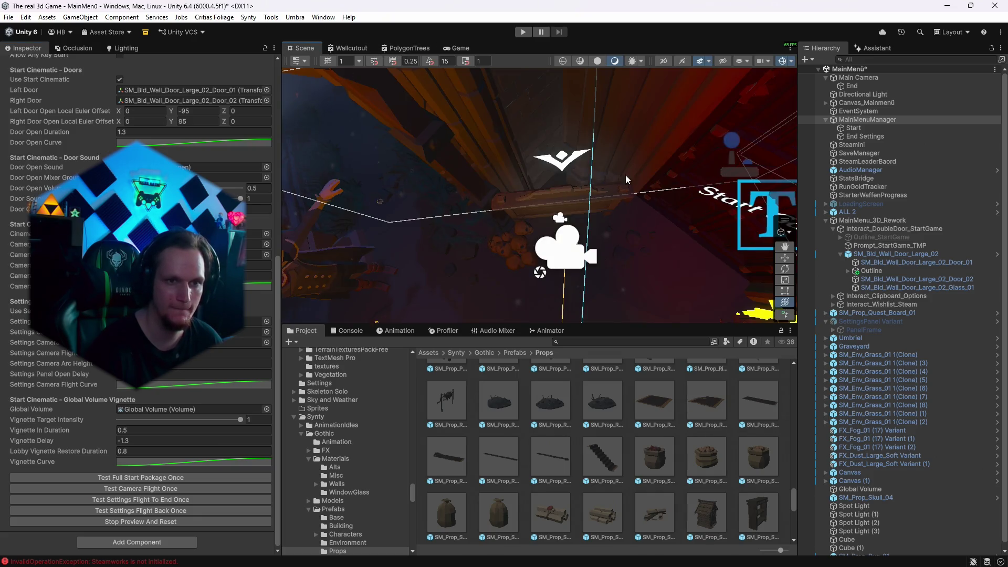
Nudge the End Settings rotation slightly and replay the flights back to the door and out again.
{"action": "left_click", "coordinate": [860, 136]}
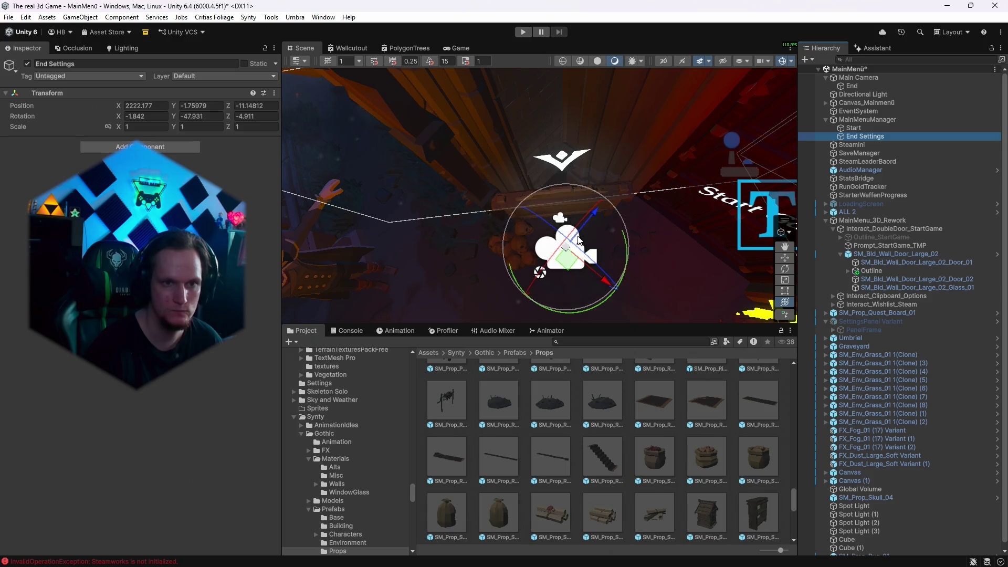
{"action": "left_click_drag", "start_coordinate": [588, 237], "coordinate": [591, 240]}
{"action": "left_click", "coordinate": [871, 120]}
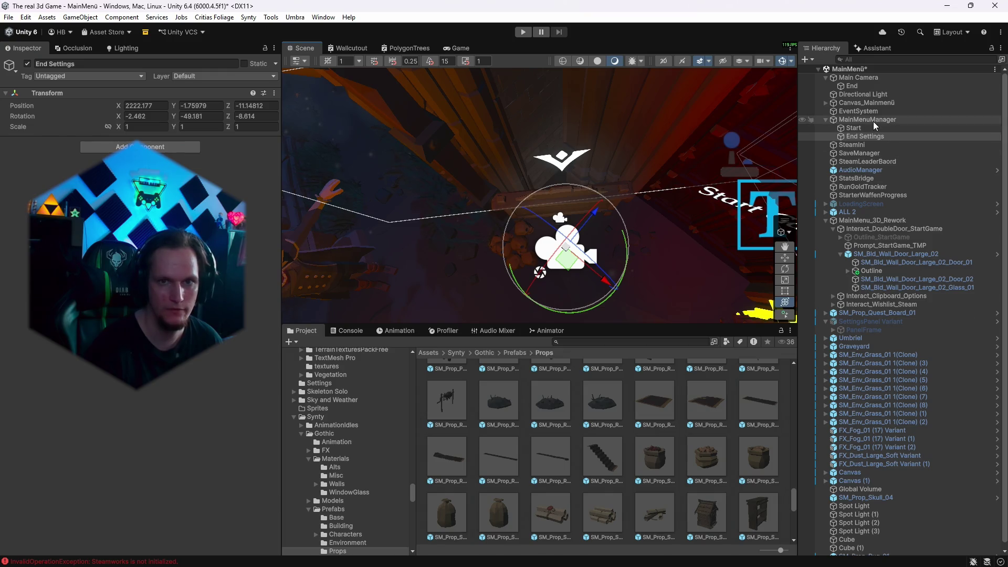
{"action": "left_click", "coordinate": [457, 48]}
{"action": "scroll", "coordinate": [160, 392], "scroll_direction": "down", "scroll_amount": 10}
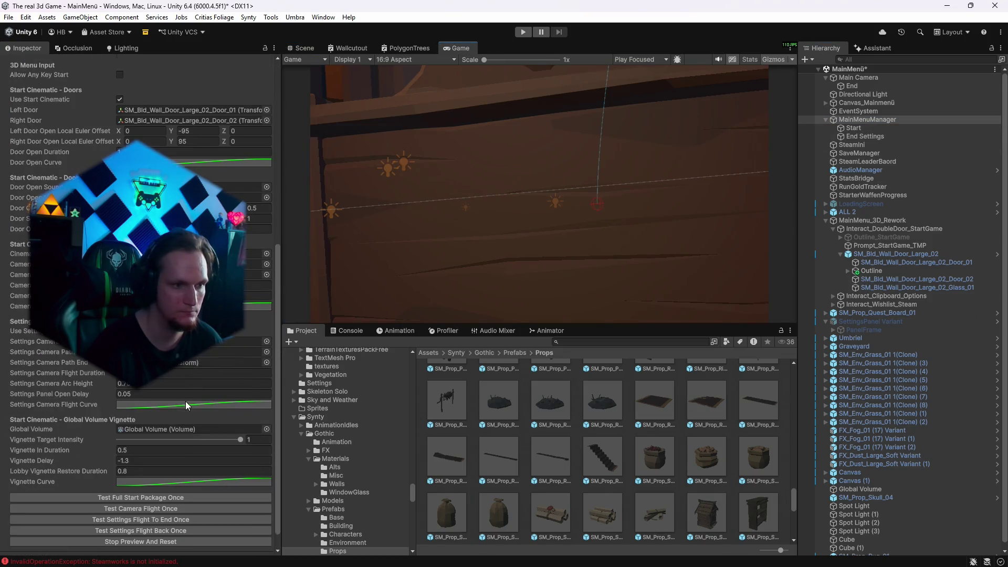
{"action": "left_click", "coordinate": [163, 509]}
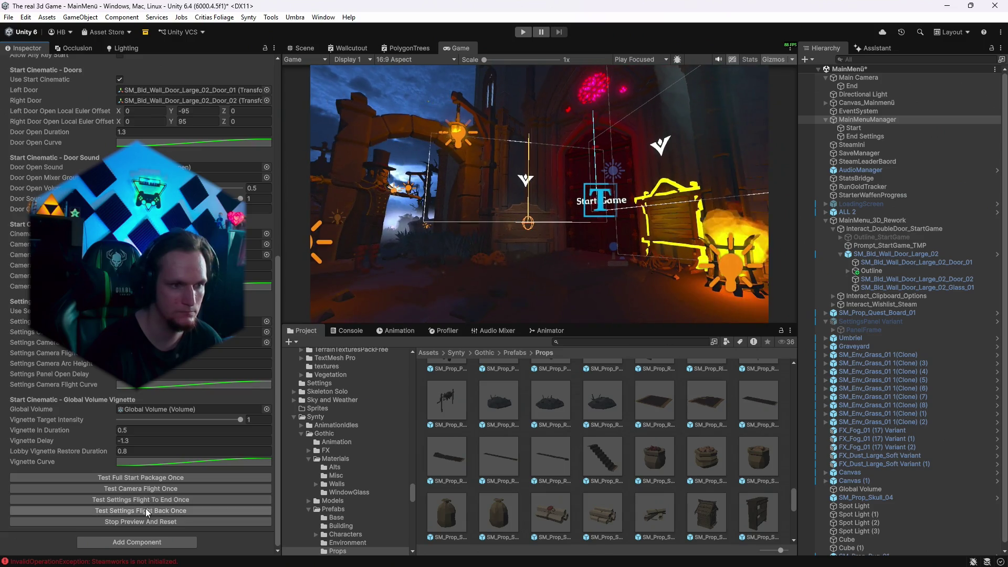
{"action": "left_click", "coordinate": [140, 499]}
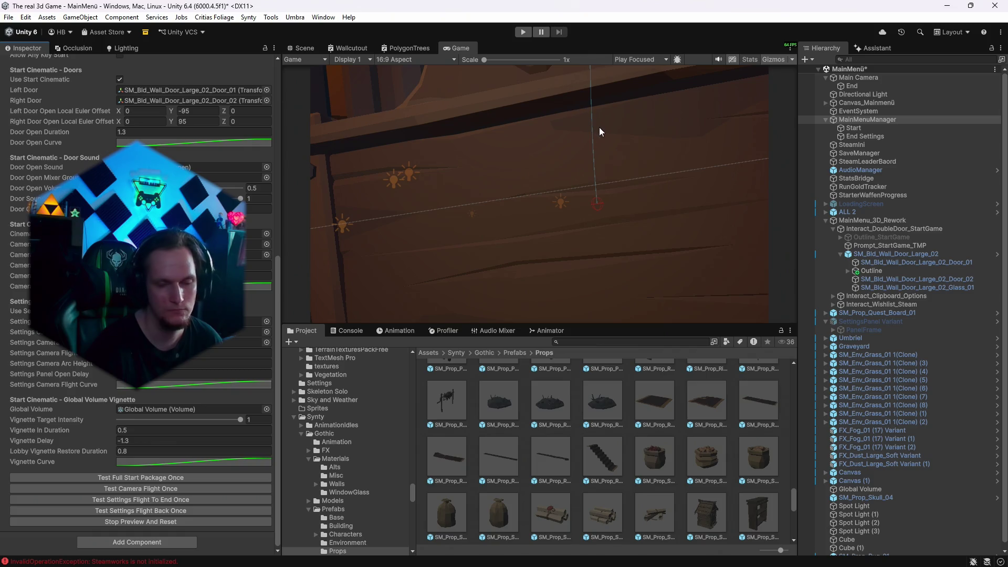
{"action": "left_click", "coordinate": [306, 48]}
Rotate End Settings further to -3.532, -50.867, -14.185 and replay both settings flights.
{"action": "left_click", "coordinate": [861, 136]}
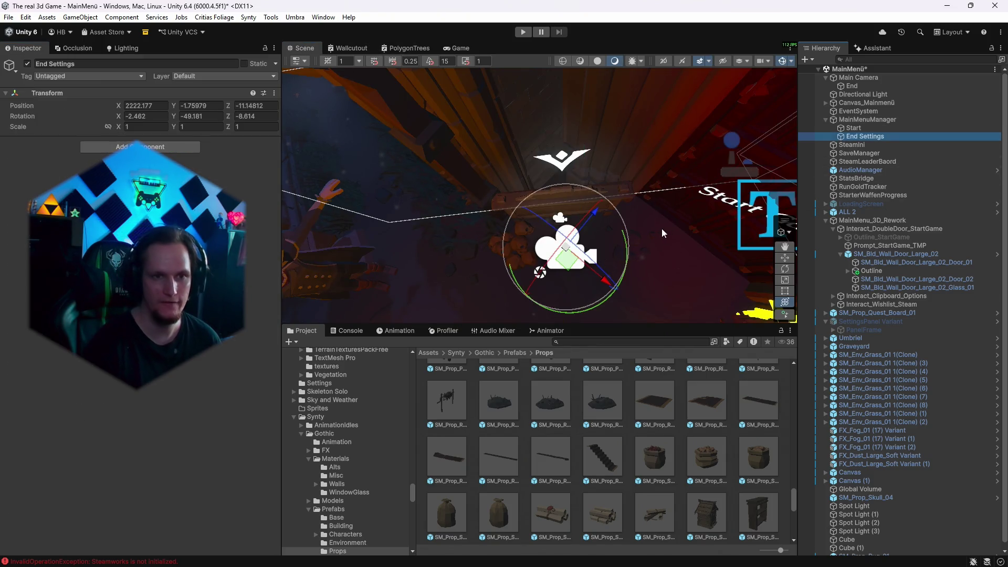
{"action": "left_click", "coordinate": [589, 234]}
{"action": "left_click_drag", "start_coordinate": [590, 234], "coordinate": [592, 234]}
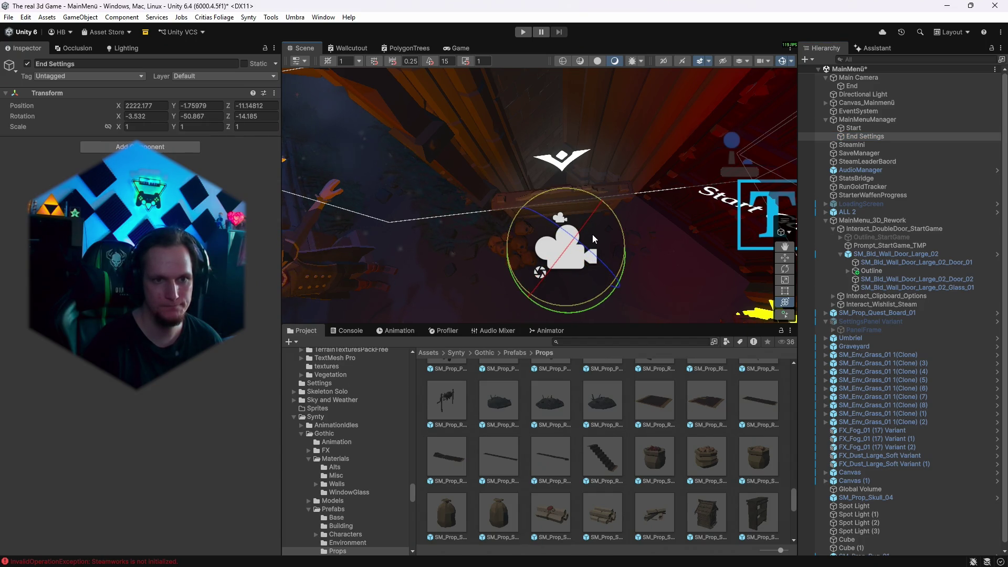
{"action": "left_click", "coordinate": [871, 112]}
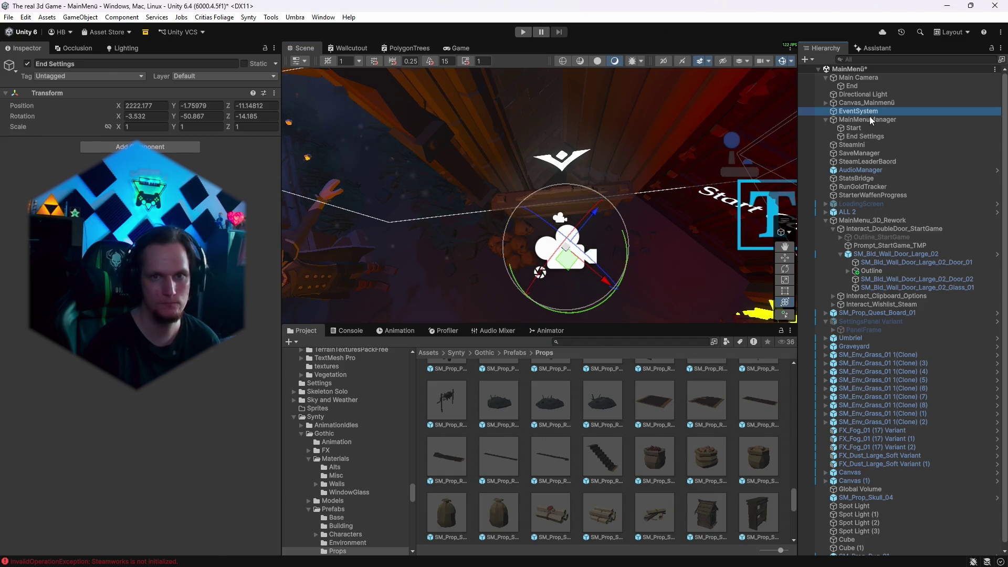
{"action": "left_click", "coordinate": [867, 119]}
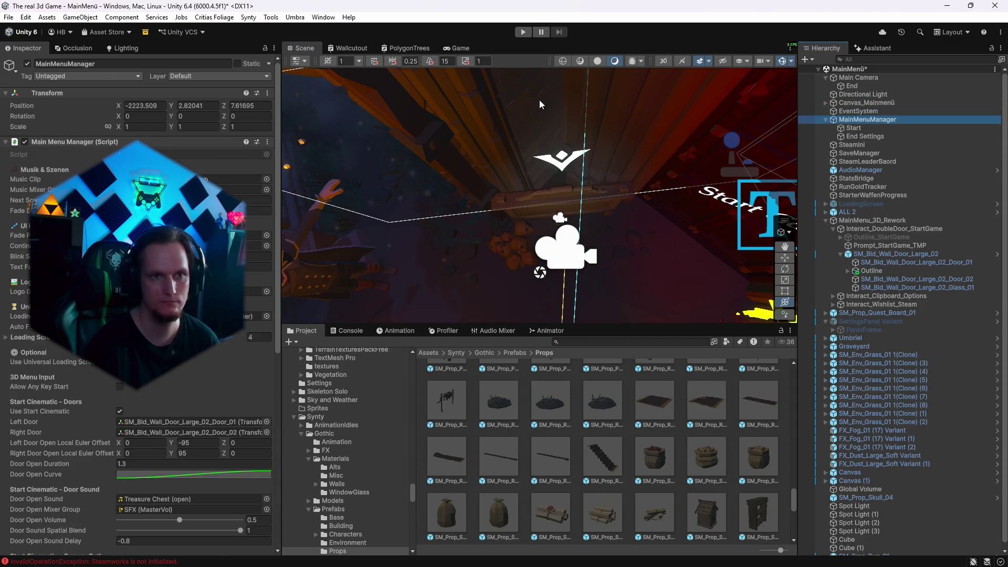
{"action": "left_click", "coordinate": [456, 48]}
{"action": "scroll", "coordinate": [160, 445], "scroll_direction": "down", "scroll_amount": 10}
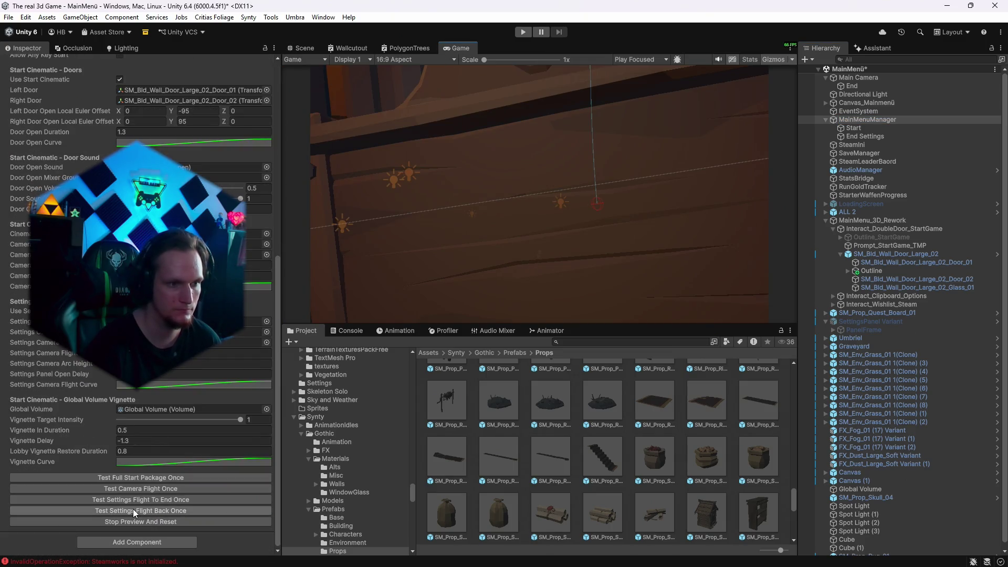
{"action": "left_click", "coordinate": [133, 508]}
{"action": "left_click", "coordinate": [134, 502]}
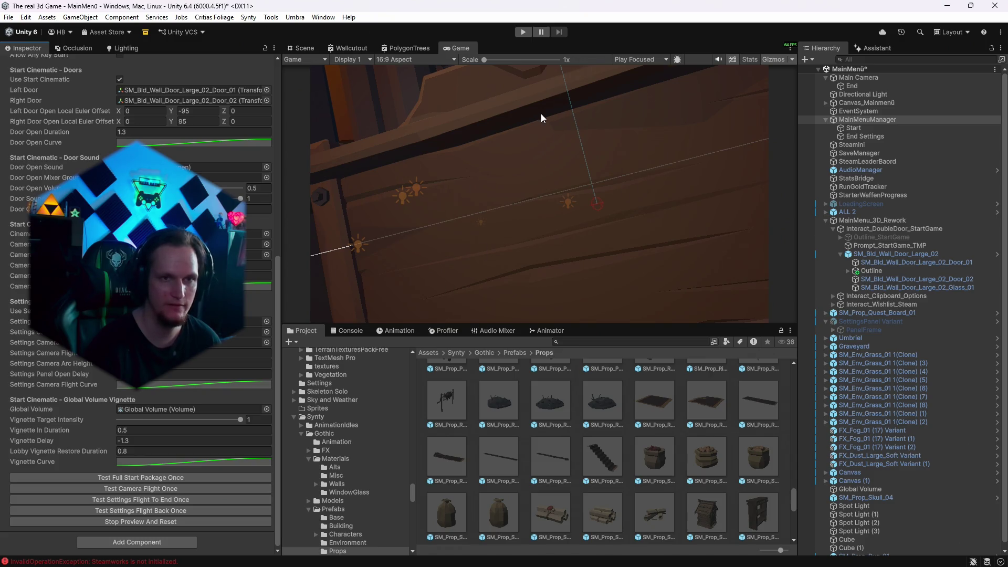
{"action": "left_click", "coordinate": [305, 49]}
{"action": "left_click", "coordinate": [819, 136]}
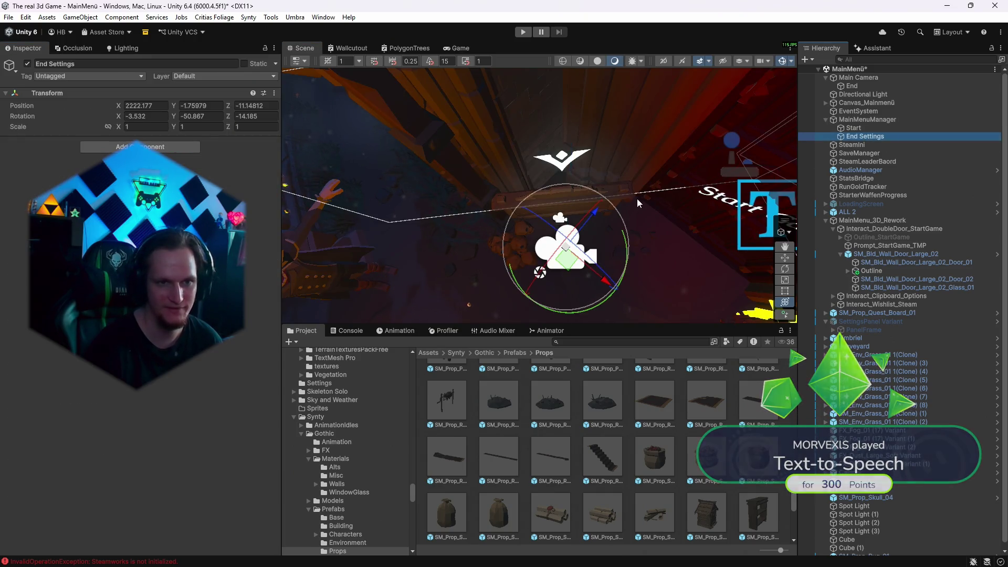
Nudge End Settings' rotation, then preview the flights back to the door and out to End Settings.
{"action": "left_click_drag", "start_coordinate": [590, 237], "coordinate": [595, 237]}
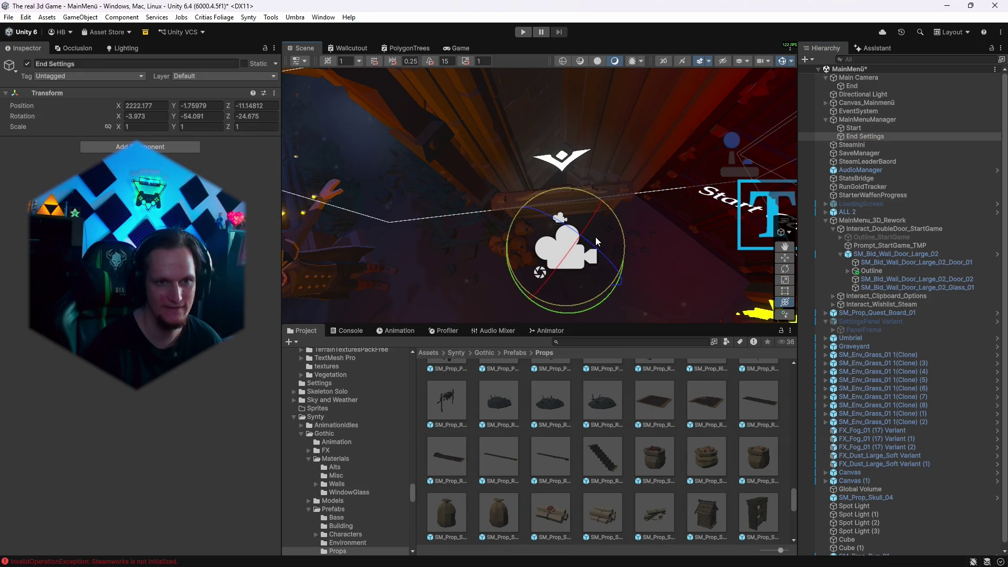
{"action": "left_click", "coordinate": [866, 119]}
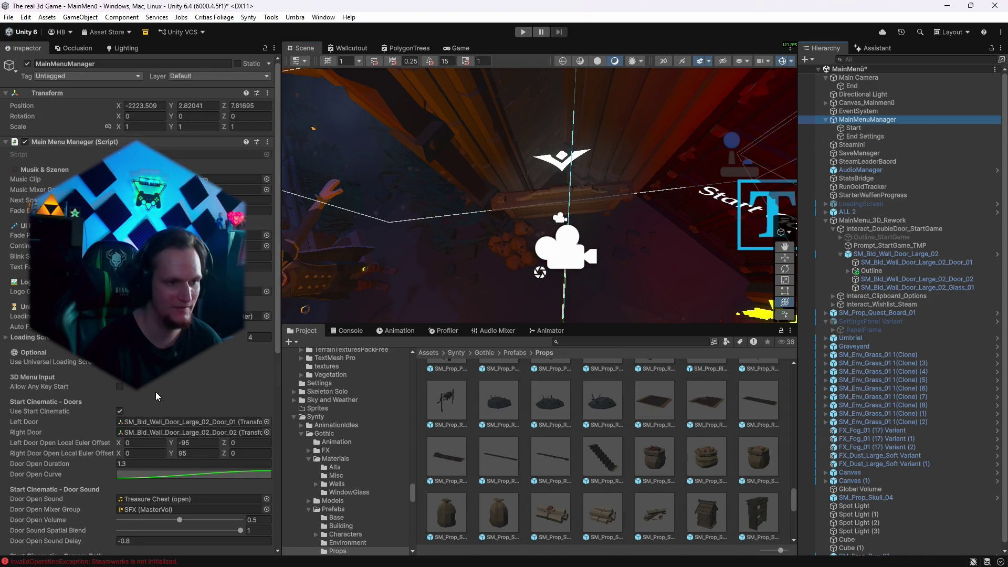
{"action": "scroll", "coordinate": [191, 399], "scroll_direction": "down", "scroll_amount": 10}
{"action": "left_click", "coordinate": [457, 48]}
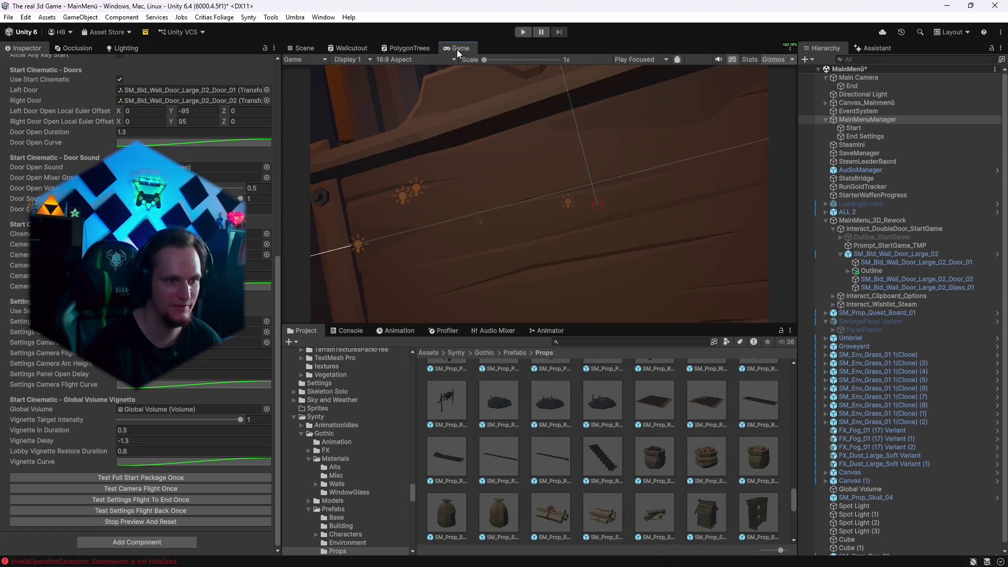
{"action": "left_click", "coordinate": [167, 508]}
{"action": "left_click", "coordinate": [162, 501]}
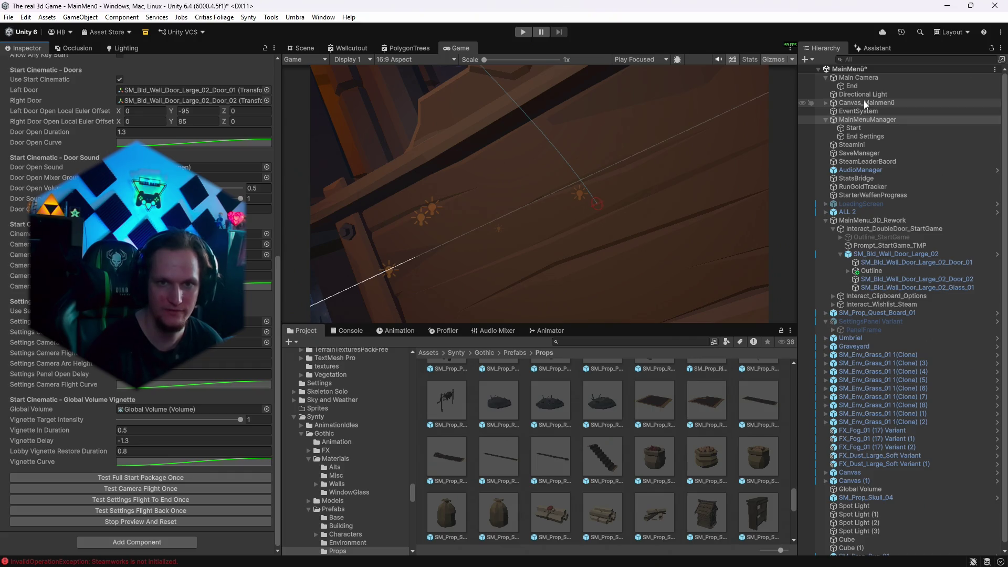
Rotate End Settings again in Scene view and replay the flight to it twice.
{"action": "left_click", "coordinate": [865, 138]}
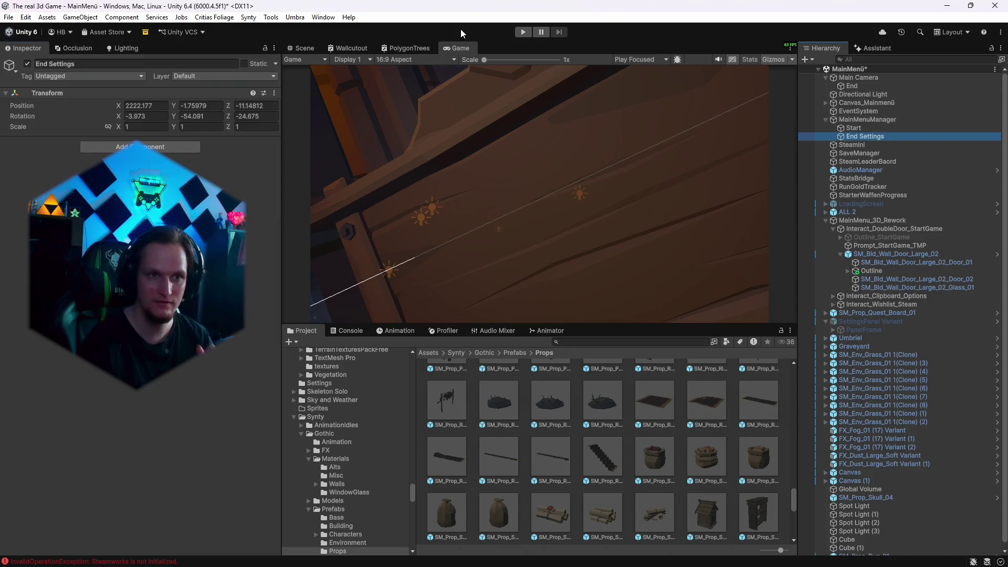
{"action": "left_click", "coordinate": [320, 48]}
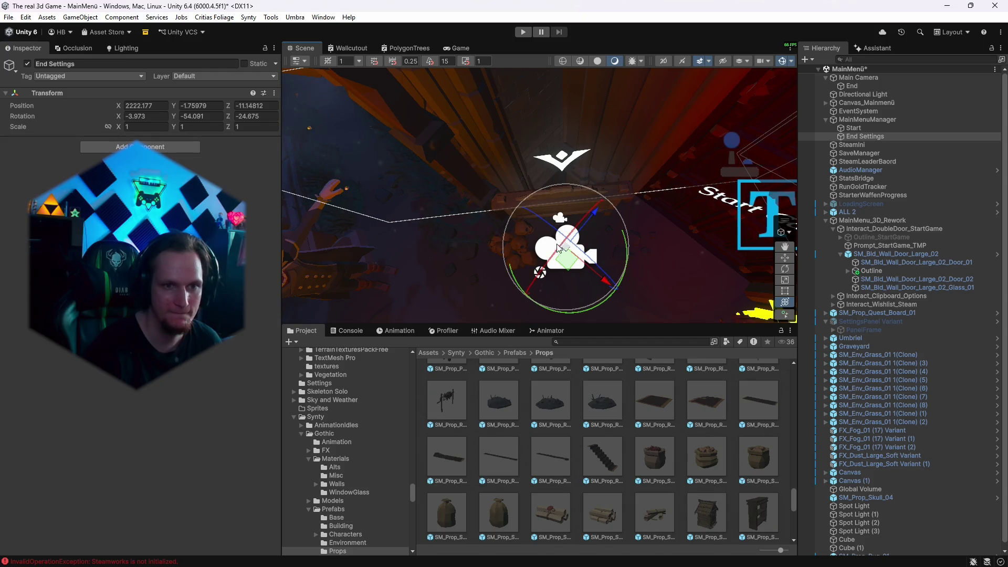
{"action": "left_click_drag", "start_coordinate": [534, 246], "coordinate": [538, 244]}
{"action": "left_click", "coordinate": [880, 121]}
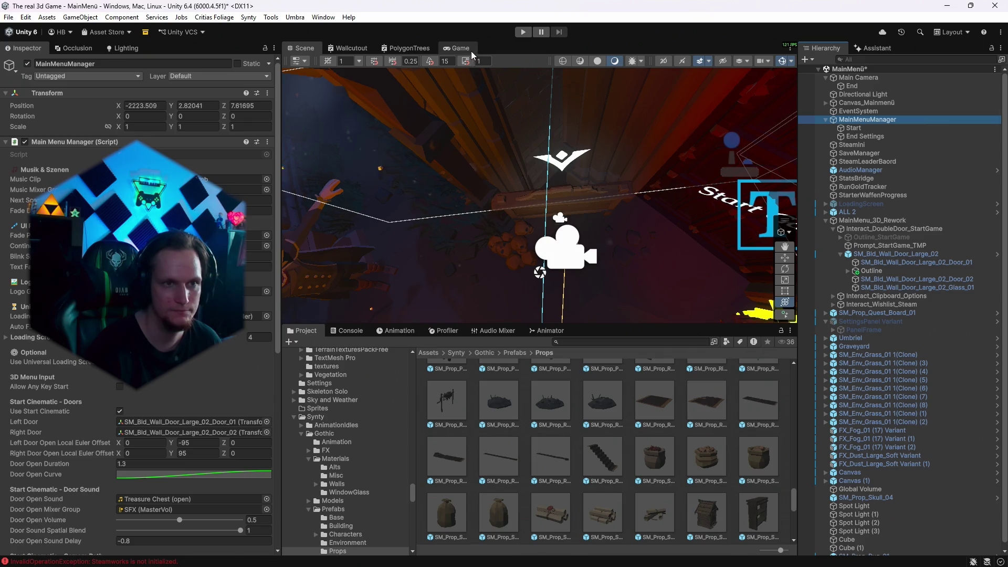
{"action": "left_click", "coordinate": [472, 51]}
{"action": "scroll", "coordinate": [149, 410], "scroll_direction": "down", "scroll_amount": 10}
{"action": "left_click", "coordinate": [135, 499]}
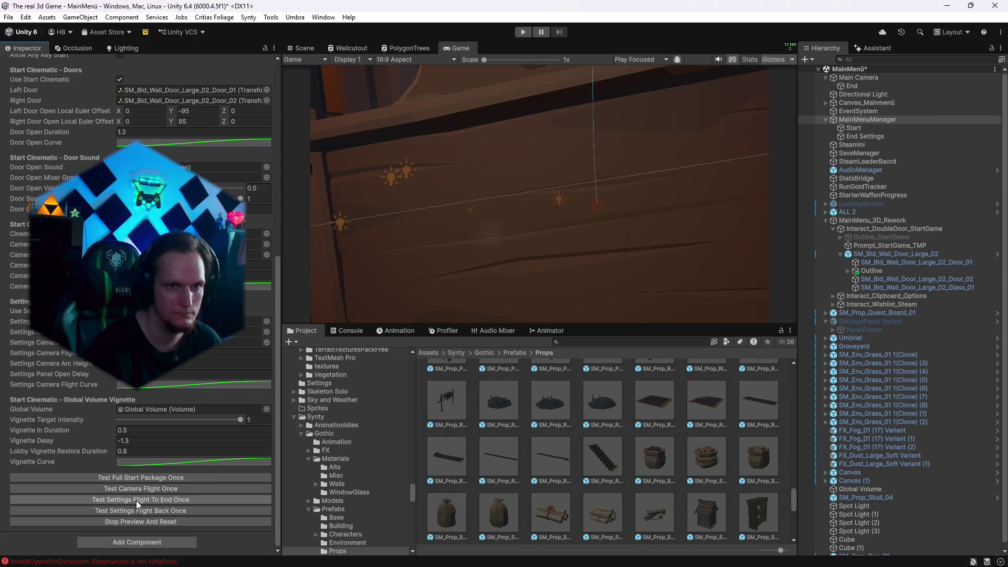
{"action": "left_click", "coordinate": [137, 499]}
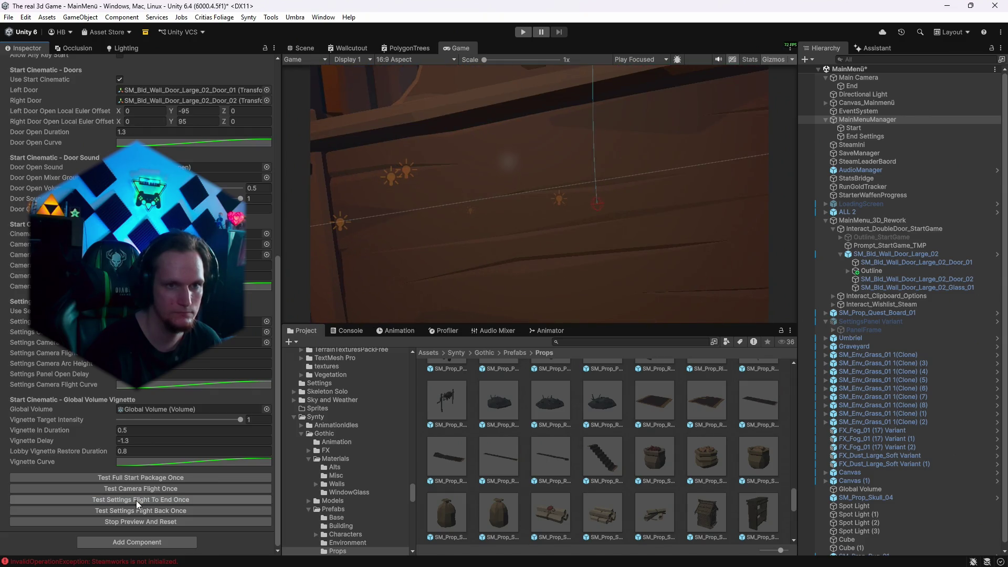
Check the End Settings marker, then preview the camera flight through the scene again.
{"action": "scroll", "coordinate": [142, 315], "scroll_direction": "up", "scroll_amount": 2}
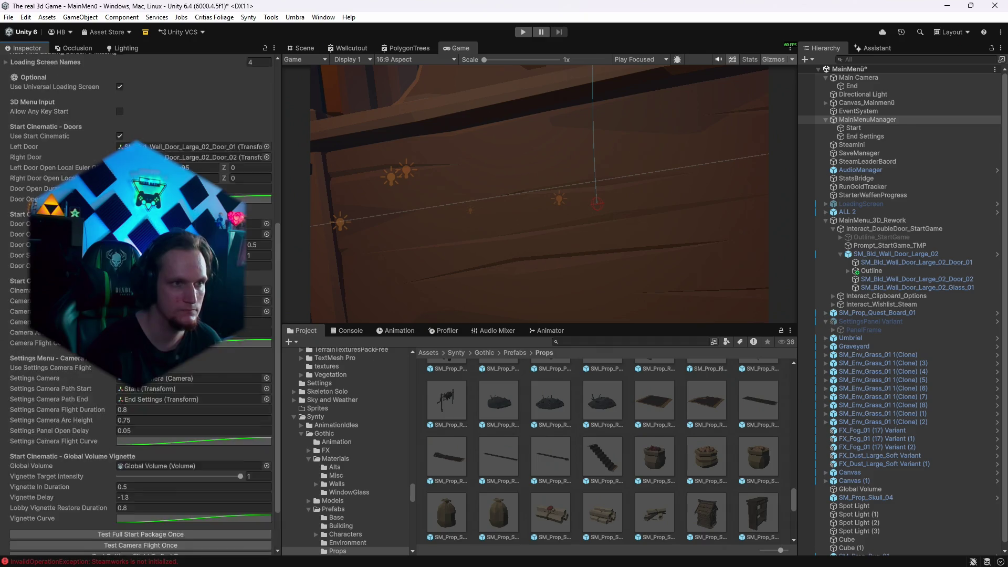
{"action": "left_click", "coordinate": [871, 136]}
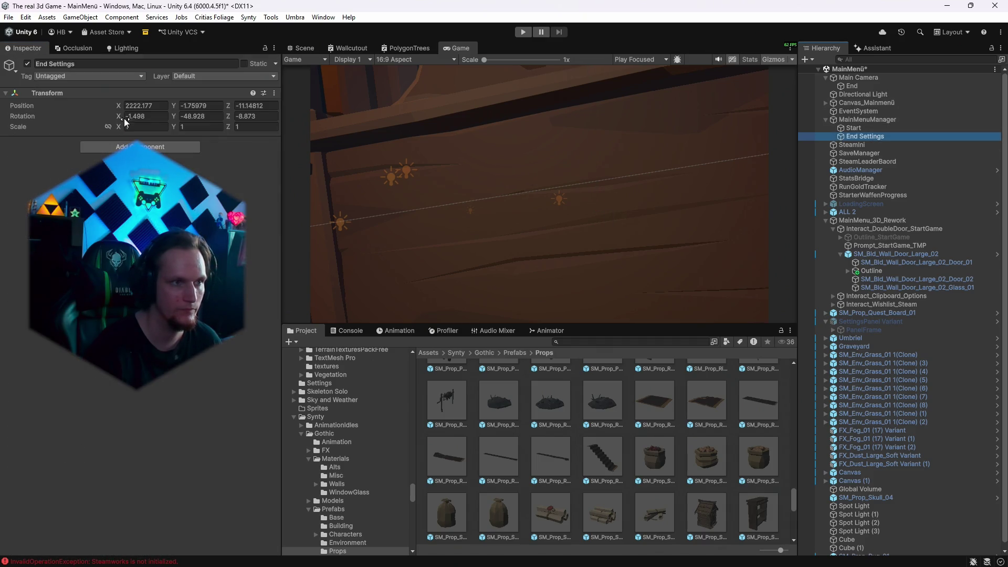
{"action": "left_click", "coordinate": [313, 49]}
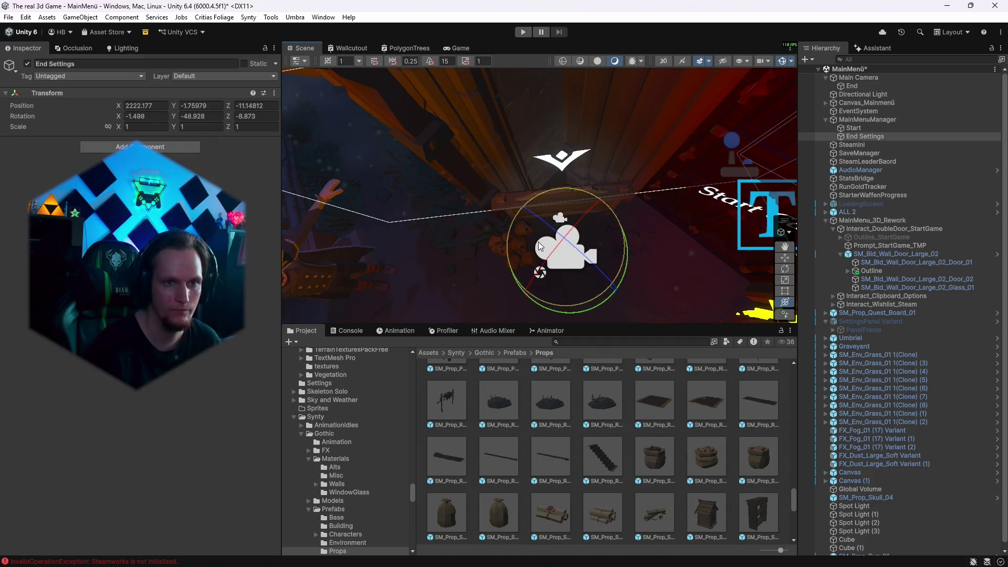
{"action": "left_click", "coordinate": [460, 47]}
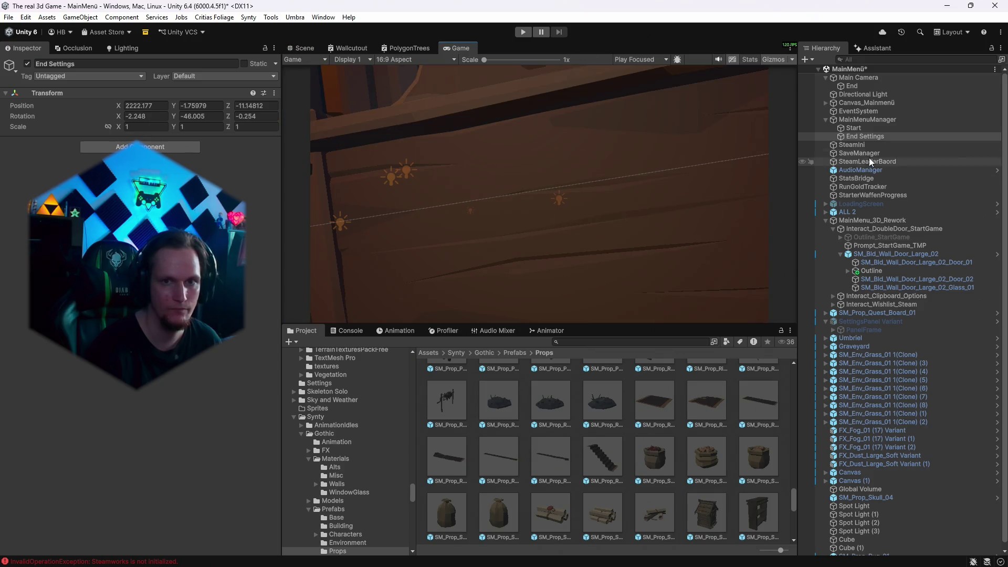
{"action": "left_click", "coordinate": [866, 120]}
{"action": "scroll", "coordinate": [153, 420], "scroll_direction": "down", "scroll_amount": 15}
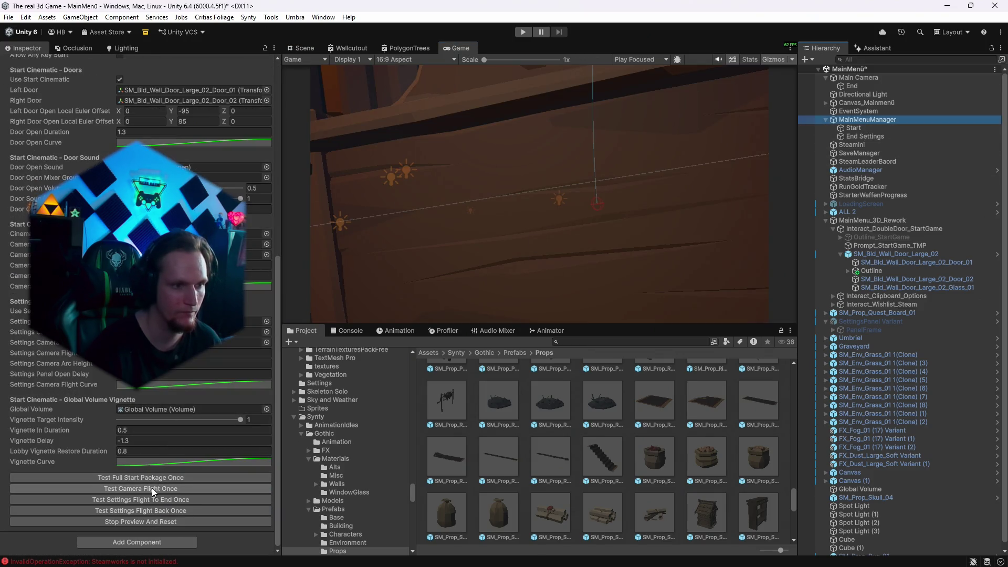
{"action": "left_click", "coordinate": [152, 488]}
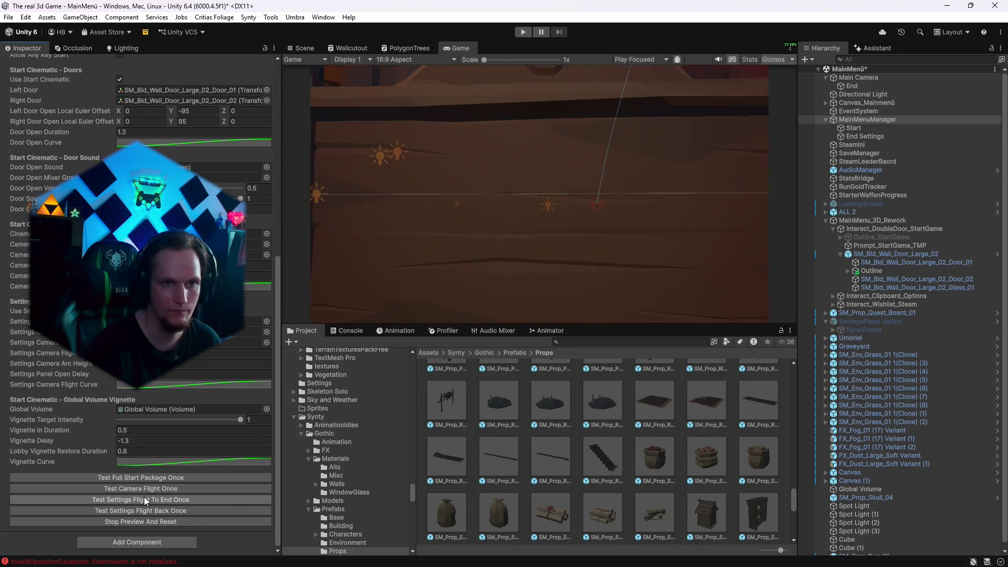
Re-aim End Settings, then preview the start flight toward the door and the full start cinematic.
{"action": "left_click", "coordinate": [300, 47]}
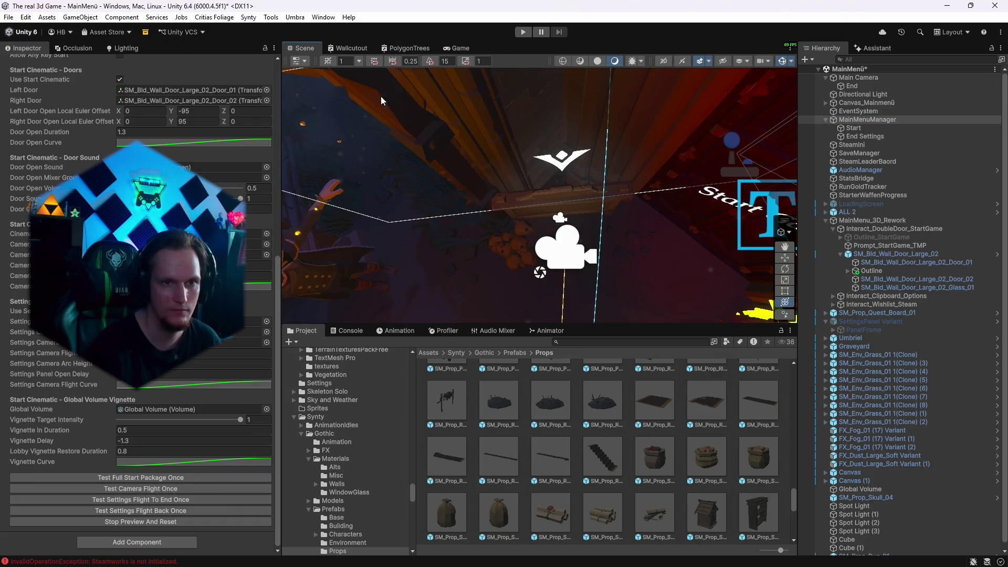
{"action": "left_click", "coordinate": [864, 136]}
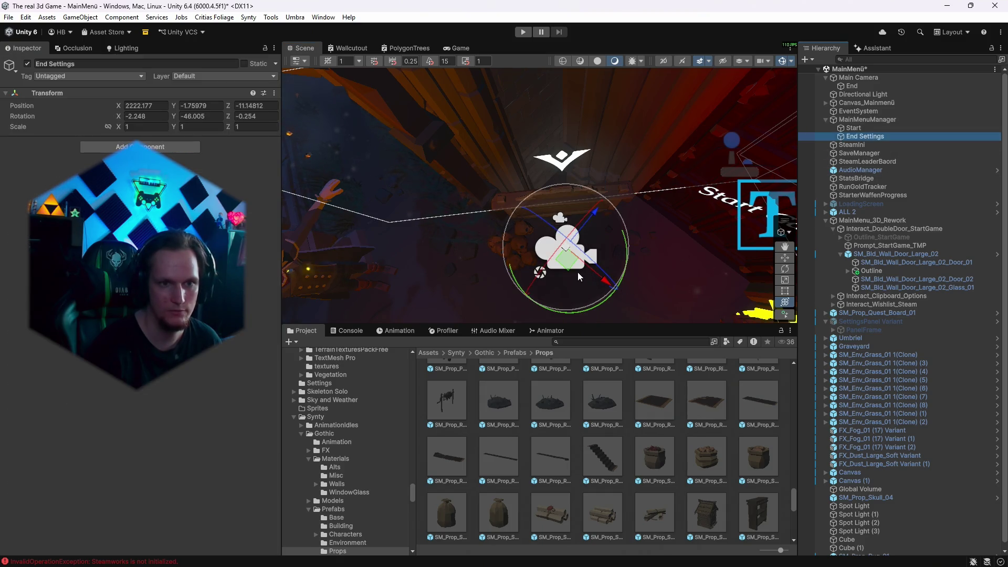
{"action": "left_click_drag", "start_coordinate": [572, 276], "coordinate": [573, 273]}
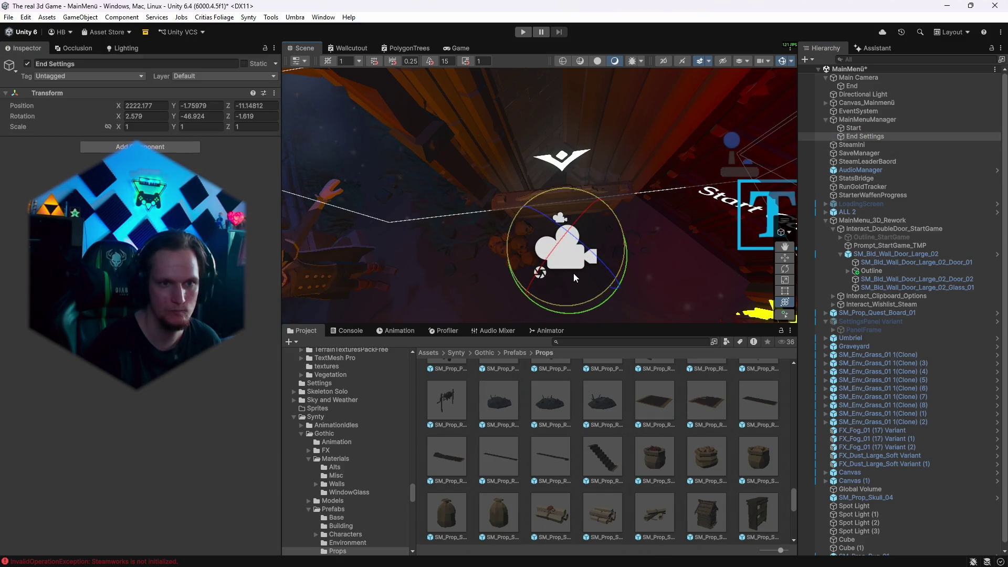
{"action": "left_click", "coordinate": [861, 120]}
{"action": "left_click", "coordinate": [456, 47]}
{"action": "scroll", "coordinate": [183, 417], "scroll_direction": "down", "scroll_amount": 10}
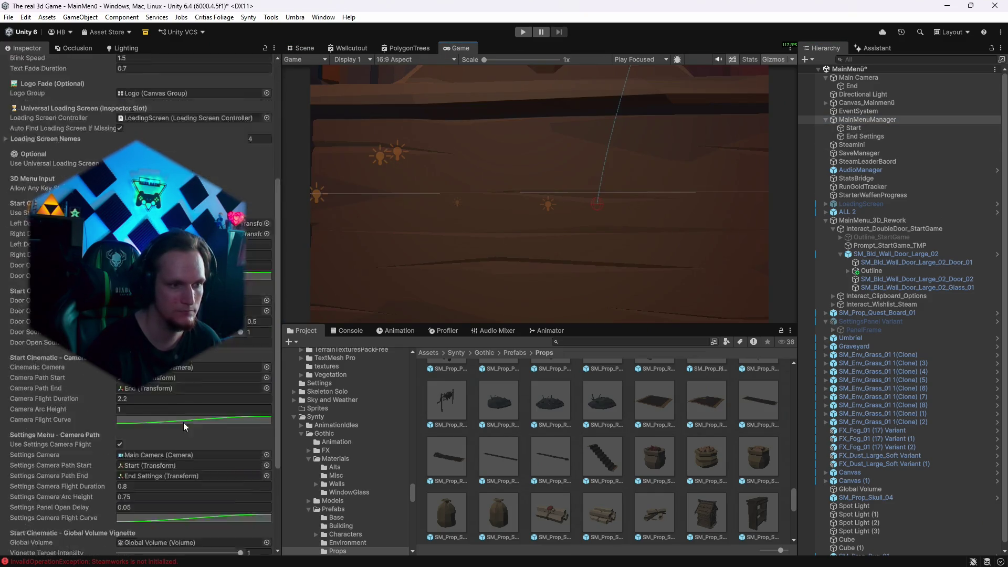
{"action": "left_click", "coordinate": [147, 489]}
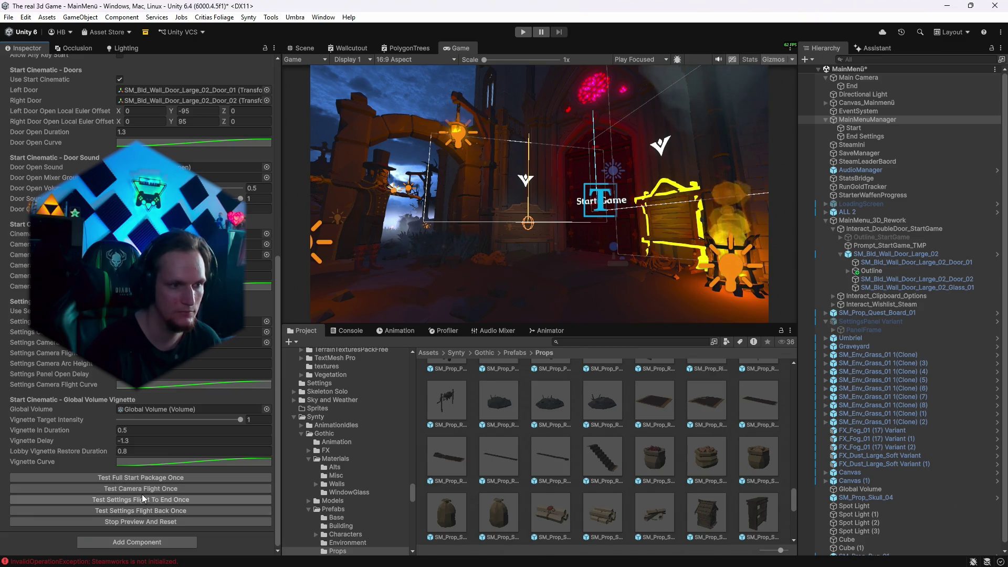
{"action": "left_click", "coordinate": [134, 479]}
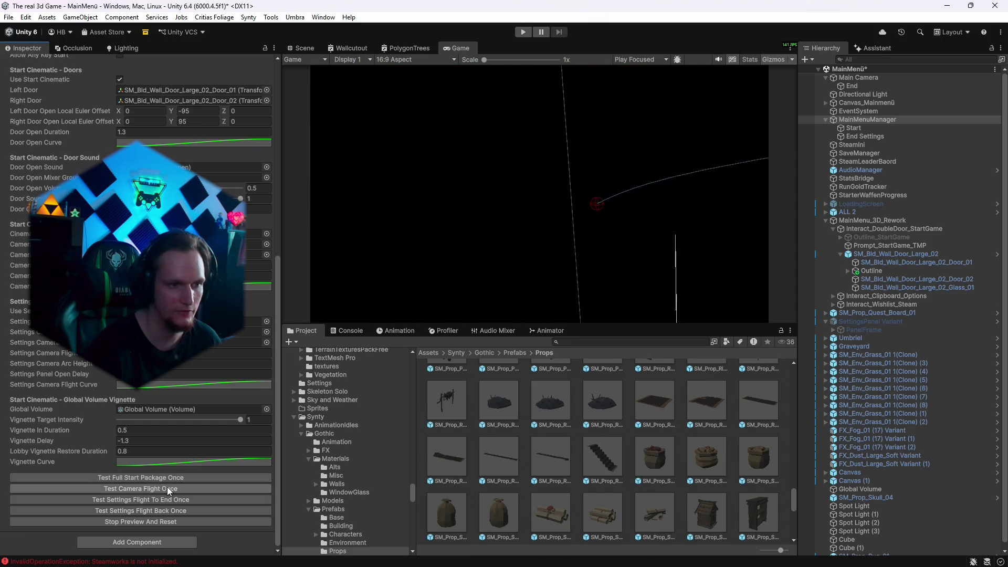
{"action": "left_click", "coordinate": [130, 502]}
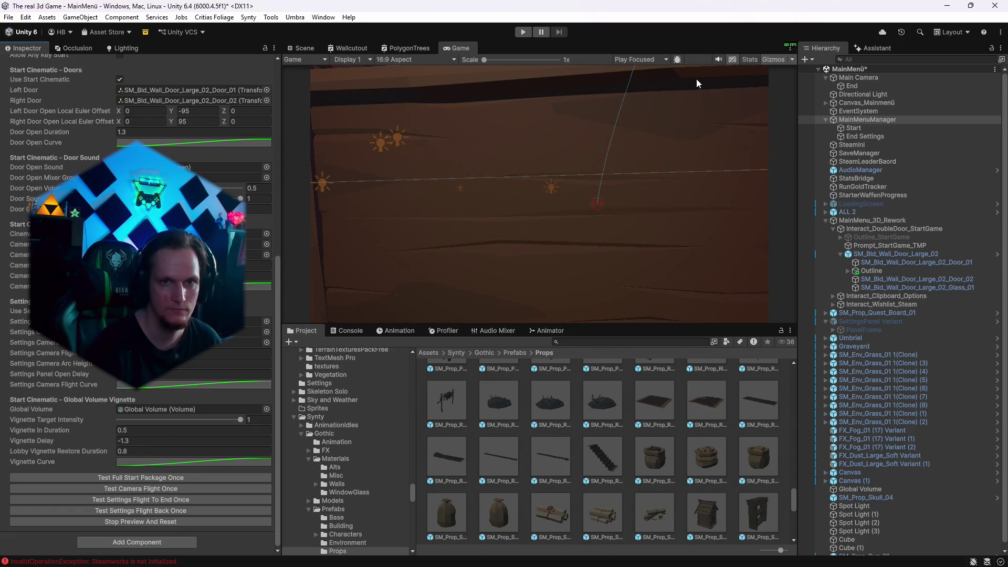
Fine-tune End Settings' rotation, preview the flight to it, and reselect the marker in Scene view.
{"action": "left_click", "coordinate": [858, 136]}
{"action": "left_click", "coordinate": [299, 48]}
{"action": "left_click_drag", "start_coordinate": [563, 264], "coordinate": [566, 261]}
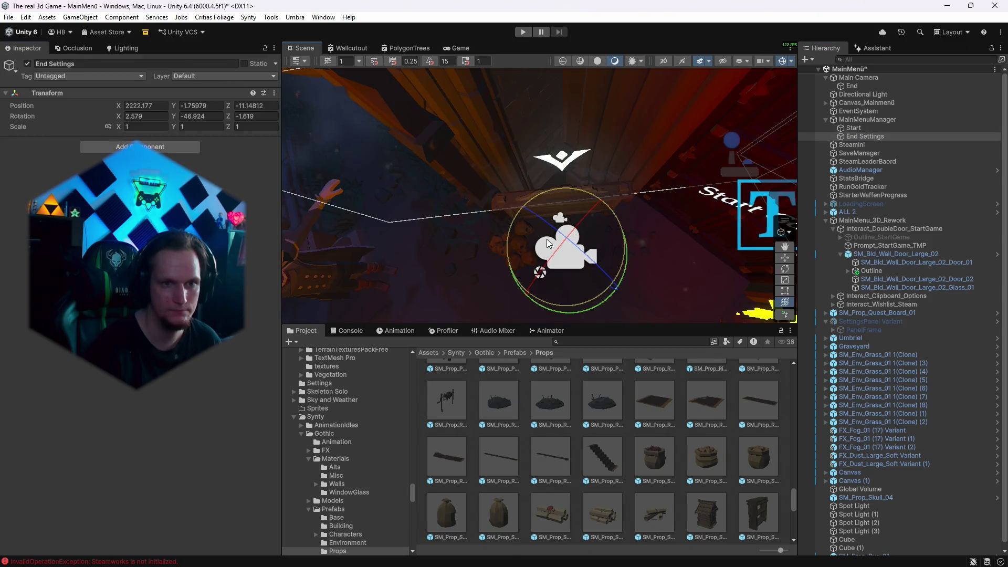
{"action": "left_click", "coordinate": [458, 48]}
{"action": "left_click", "coordinate": [887, 119]}
{"action": "scroll", "coordinate": [181, 379], "scroll_direction": "down", "scroll_amount": 10}
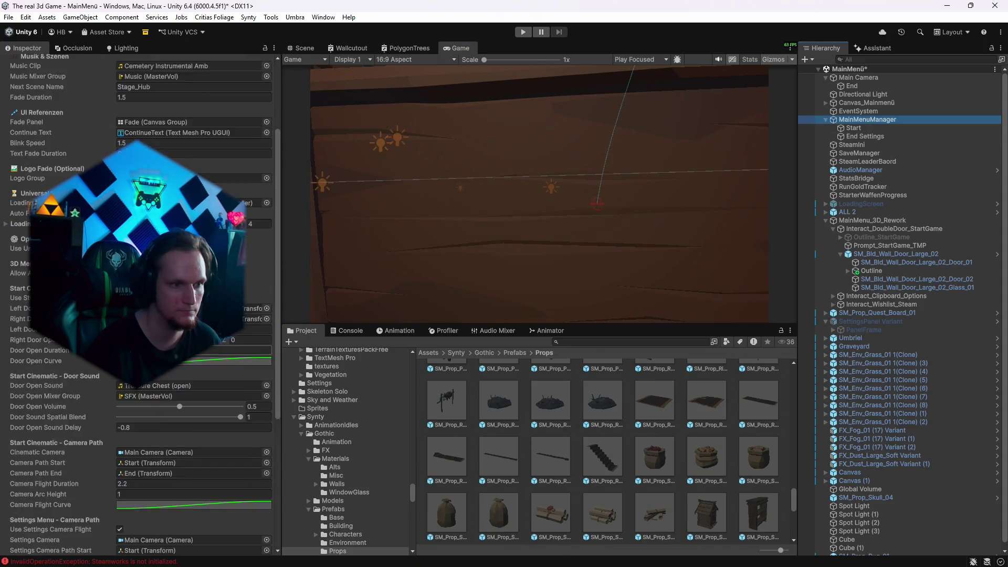
{"action": "scroll", "coordinate": [181, 379], "scroll_direction": "down", "scroll_amount": 3}
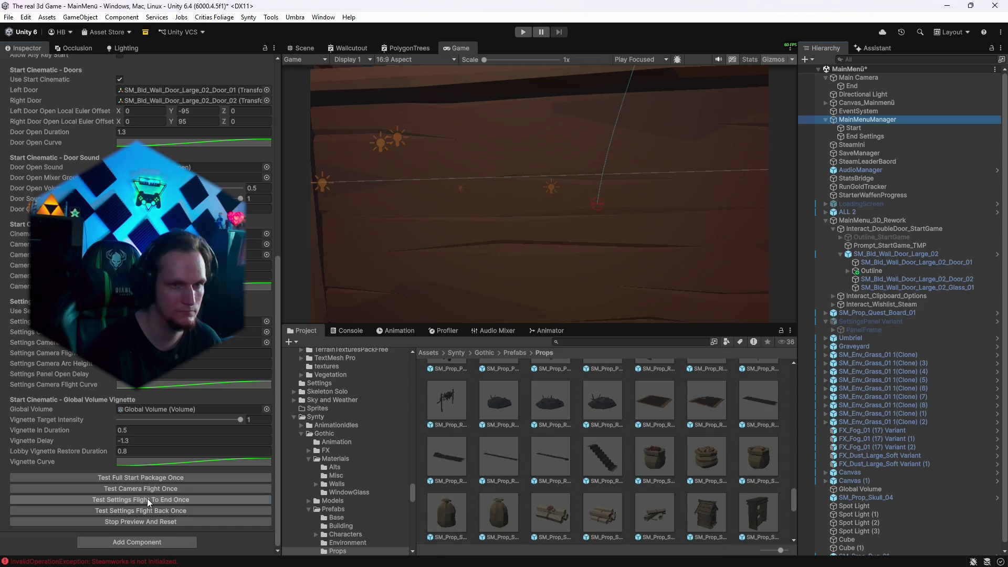
{"action": "left_click", "coordinate": [147, 498]}
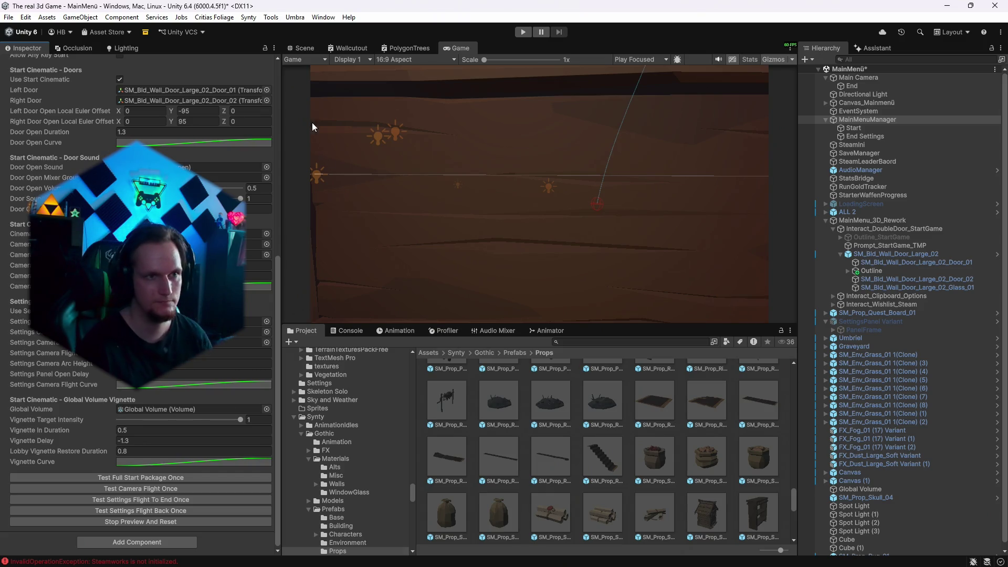
{"action": "left_click", "coordinate": [306, 48]}
{"action": "left_click", "coordinate": [864, 136]}
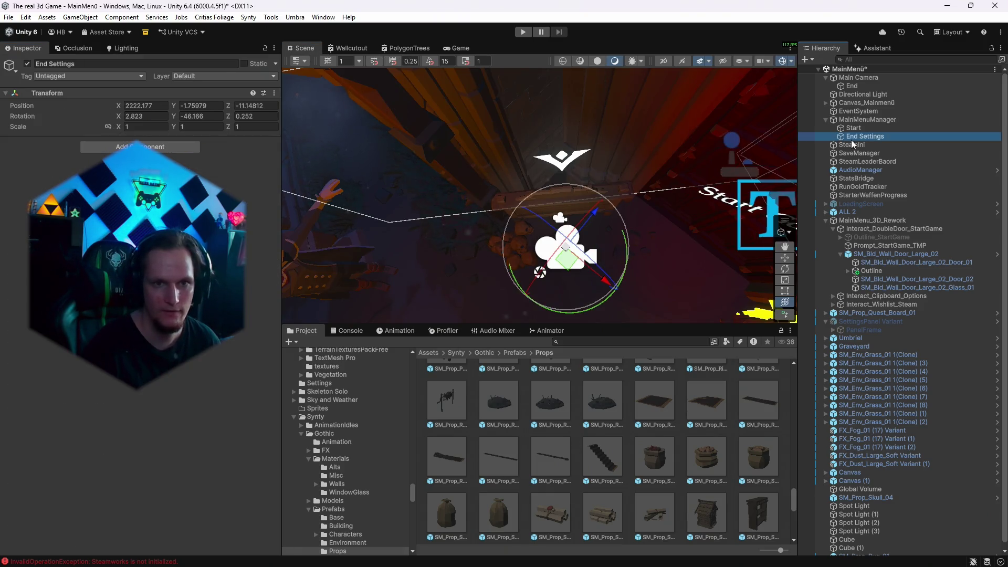
Tilt End Settings slightly and preview the flight to it from MainMenuManager.
{"action": "left_click", "coordinate": [565, 280]}
{"action": "left_click_drag", "start_coordinate": [566, 280], "coordinate": [566, 279]}
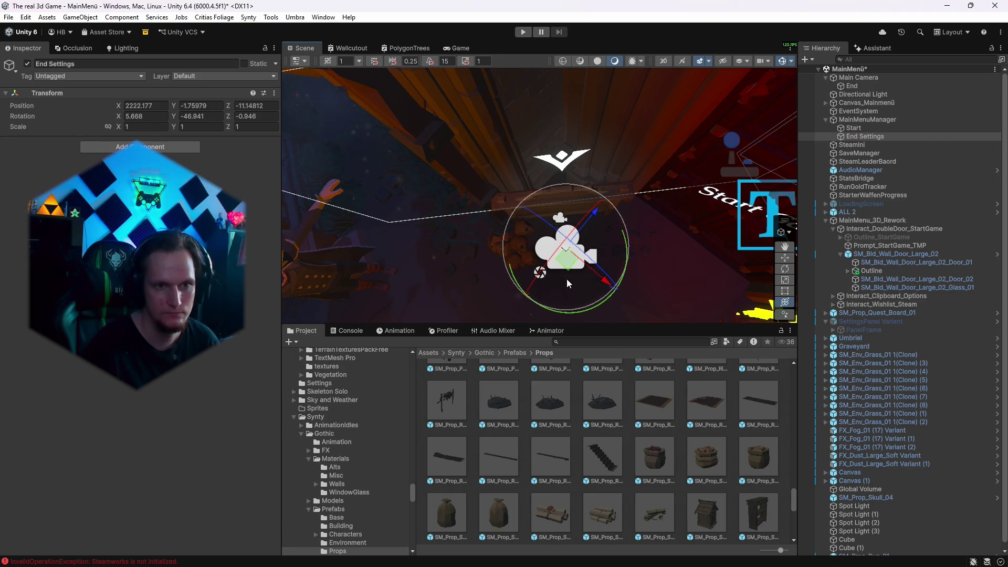
{"action": "left_click", "coordinate": [867, 119]}
{"action": "left_click", "coordinate": [456, 48]}
{"action": "scroll", "coordinate": [171, 385], "scroll_direction": "down", "scroll_amount": 10}
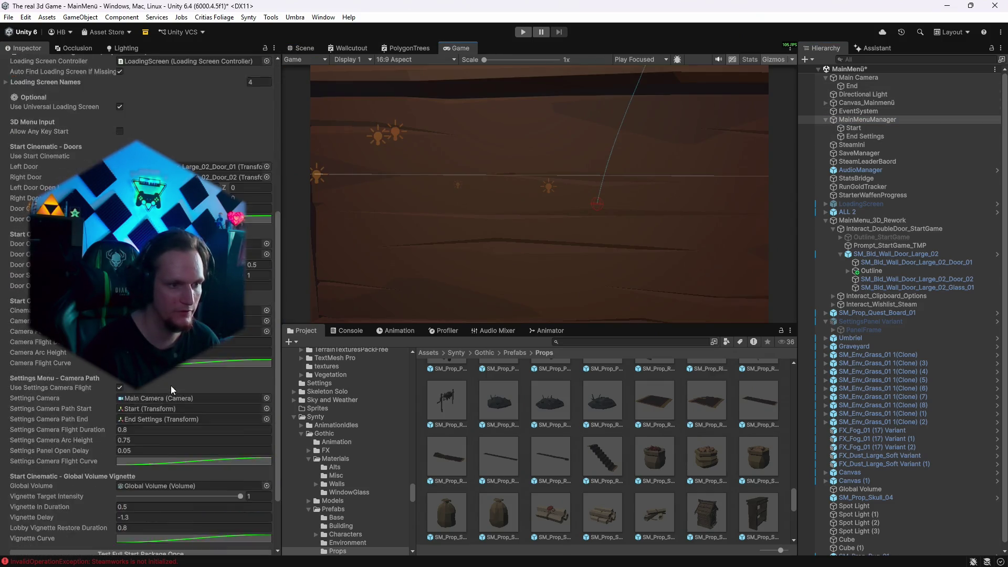
{"action": "left_click", "coordinate": [138, 499]}
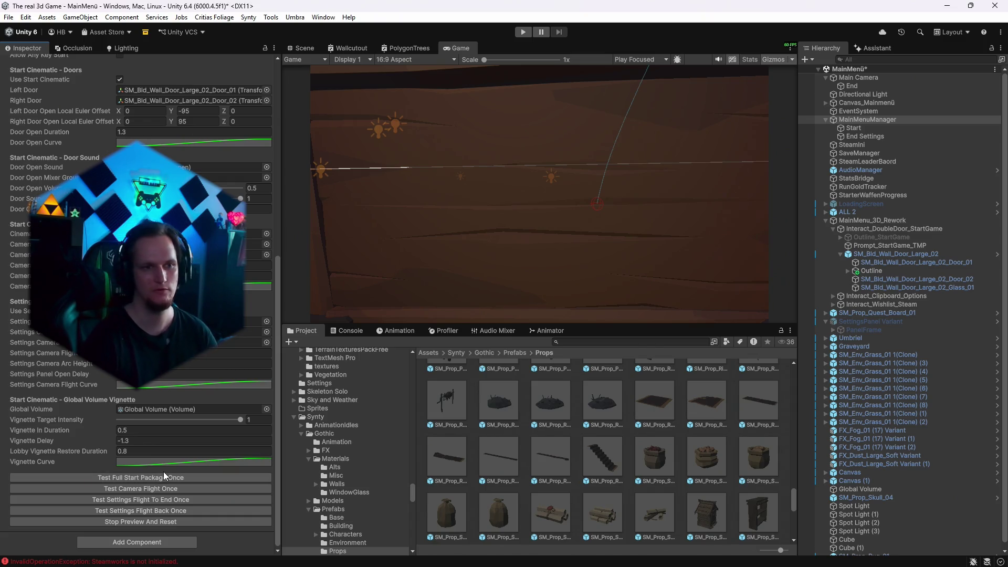
Nudge End Settings to rotation 5.793, -46.513, -0.007 and preview the flight back.
{"action": "left_click", "coordinate": [300, 48]}
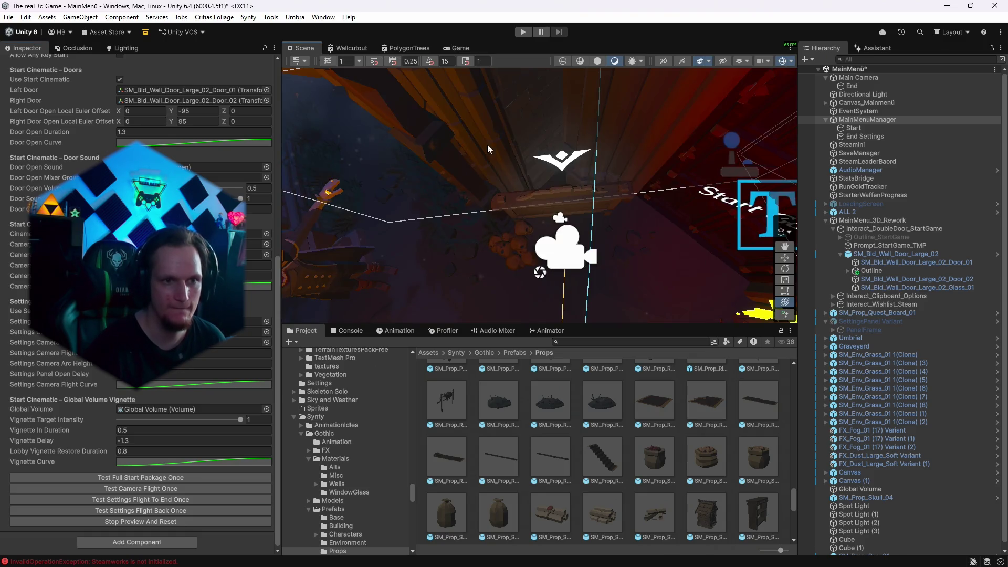
{"action": "left_click", "coordinate": [865, 136]}
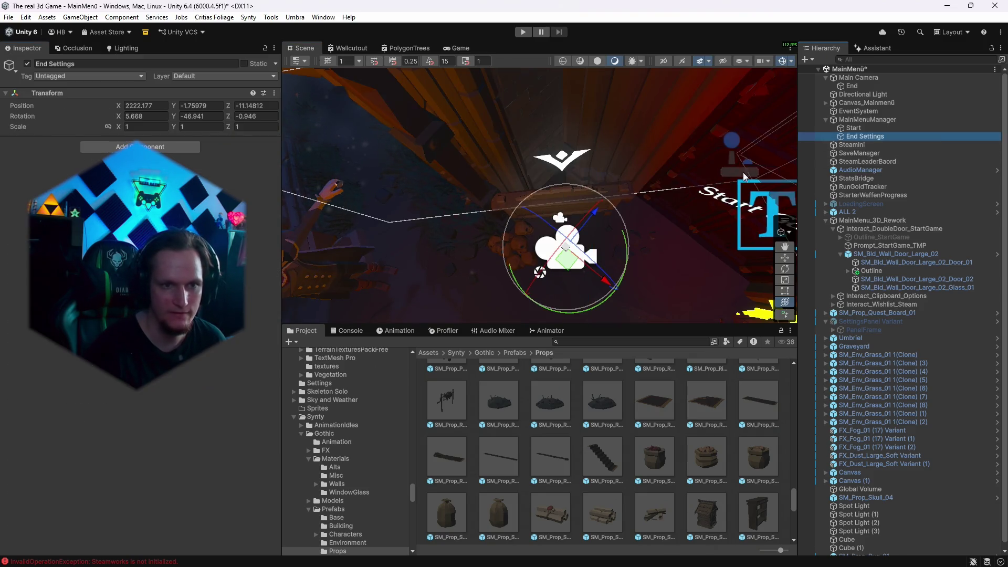
{"action": "left_click", "coordinate": [593, 237]}
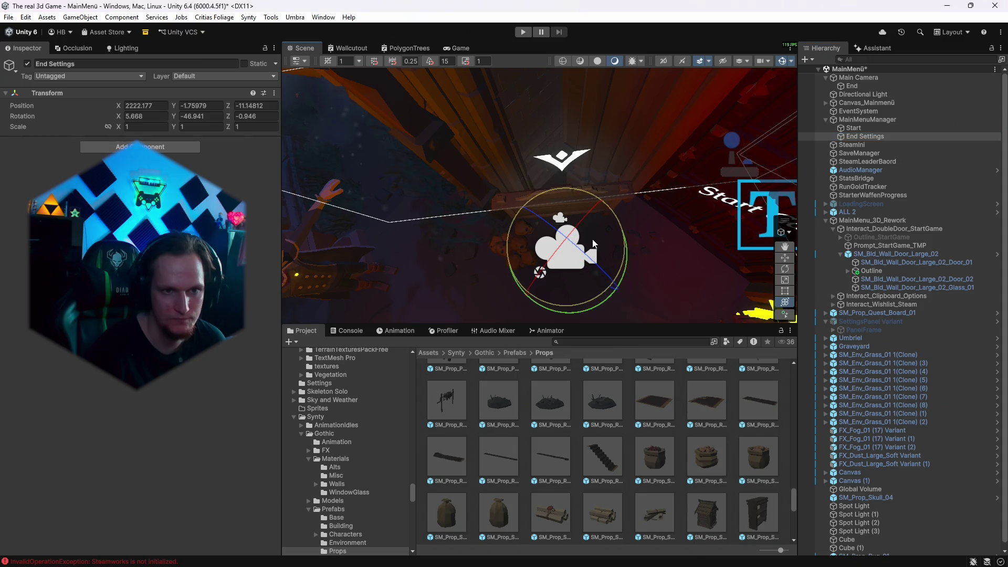
{"action": "left_click_drag", "start_coordinate": [592, 238], "coordinate": [588, 235]}
{"action": "left_click", "coordinate": [455, 48]}
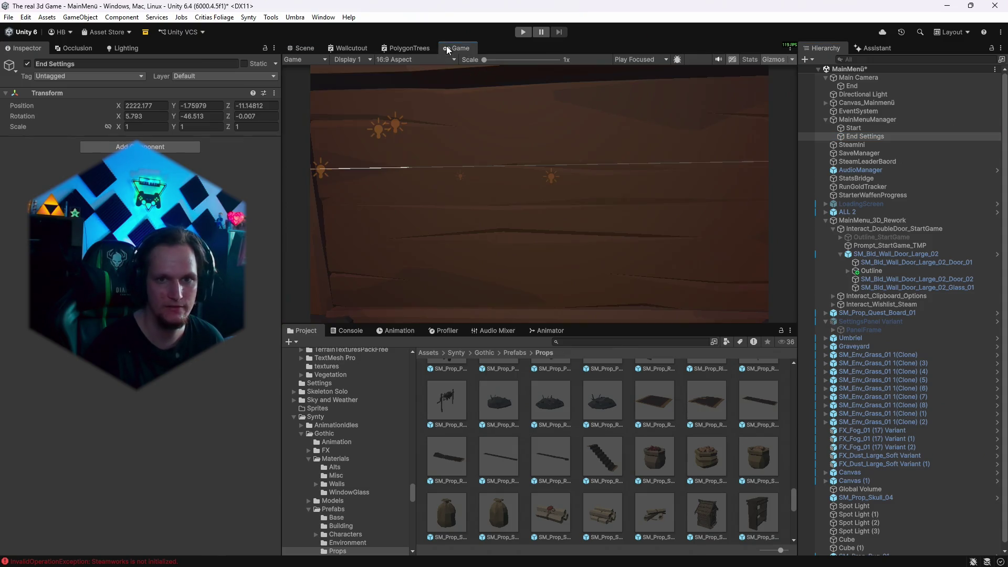
{"action": "left_click", "coordinate": [869, 120]}
{"action": "scroll", "coordinate": [178, 383], "scroll_direction": "down", "scroll_amount": 10}
{"action": "scroll", "coordinate": [179, 383], "scroll_direction": "down", "scroll_amount": 8}
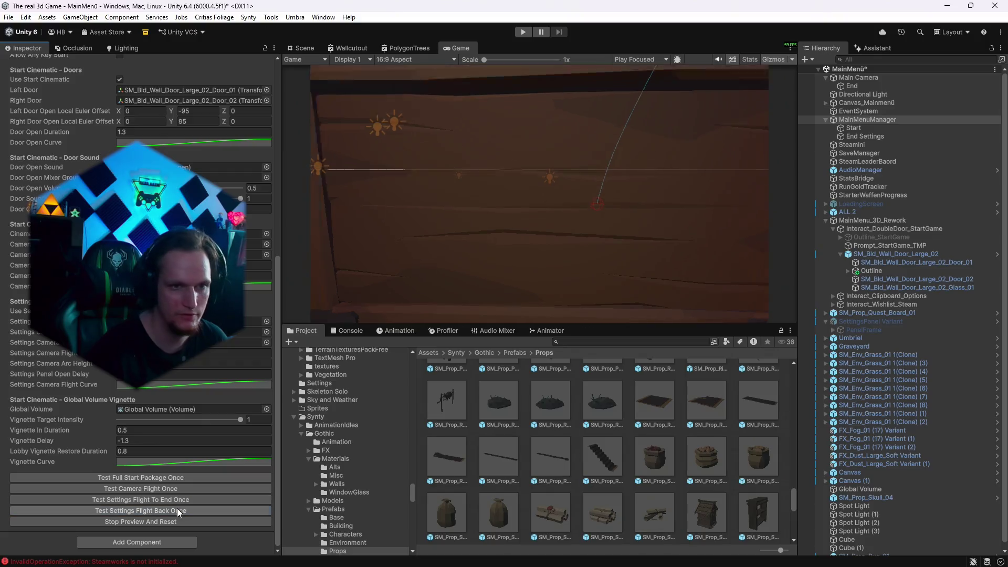
{"action": "left_click", "coordinate": [178, 508]}
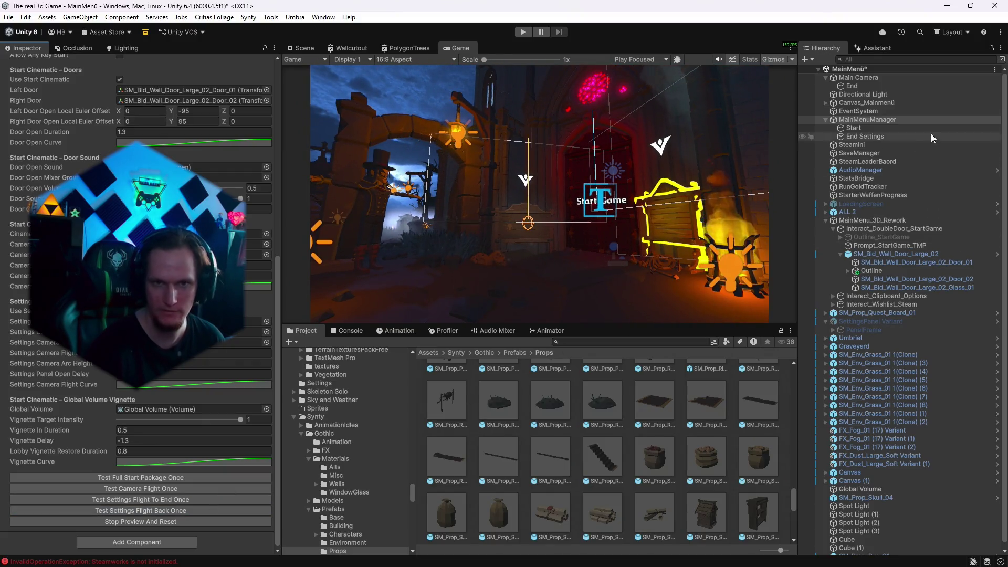
{"action": "left_click", "coordinate": [10, 18]}
Save the MainMenü scene from the File menu.
{"action": "left_click", "coordinate": [9, 19]}
{"action": "left_click", "coordinate": [8, 20]}
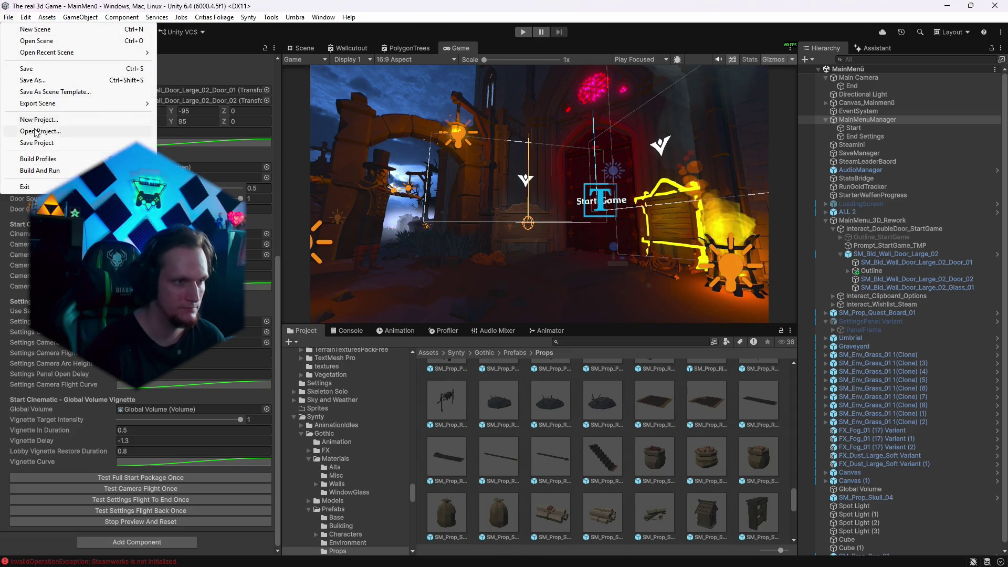
{"action": "left_click", "coordinate": [39, 142]}
Play-test opening the in-game Settings menu and exiting it, then stop play mode.
{"action": "left_click", "coordinate": [523, 31]}
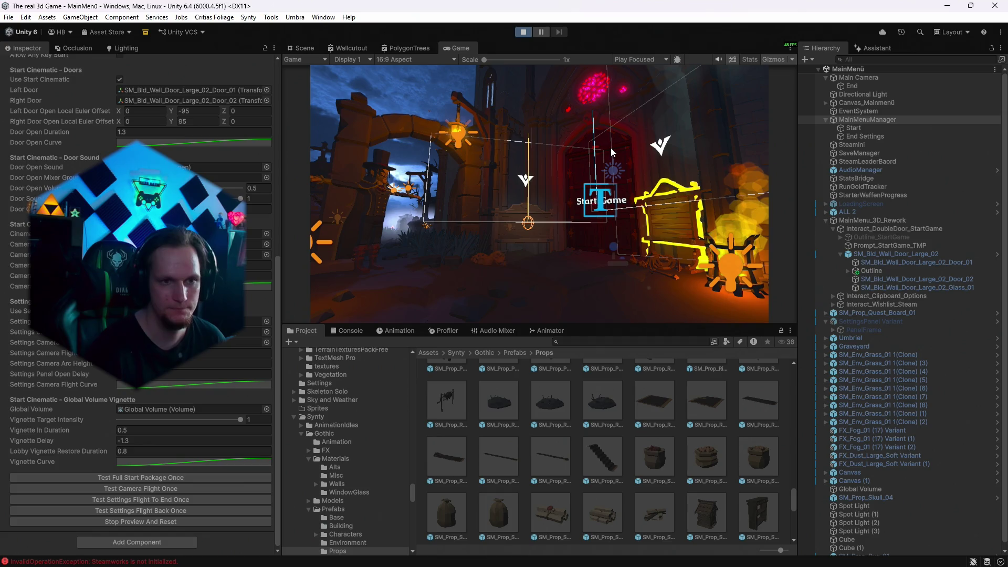
{"action": "left_click", "coordinate": [771, 59]}
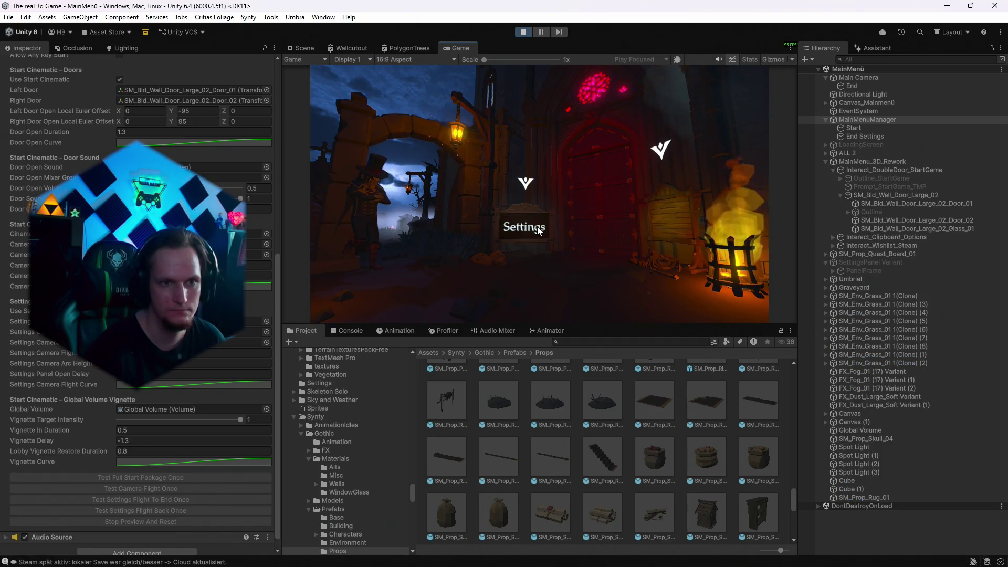
{"action": "left_click", "coordinate": [536, 229]}
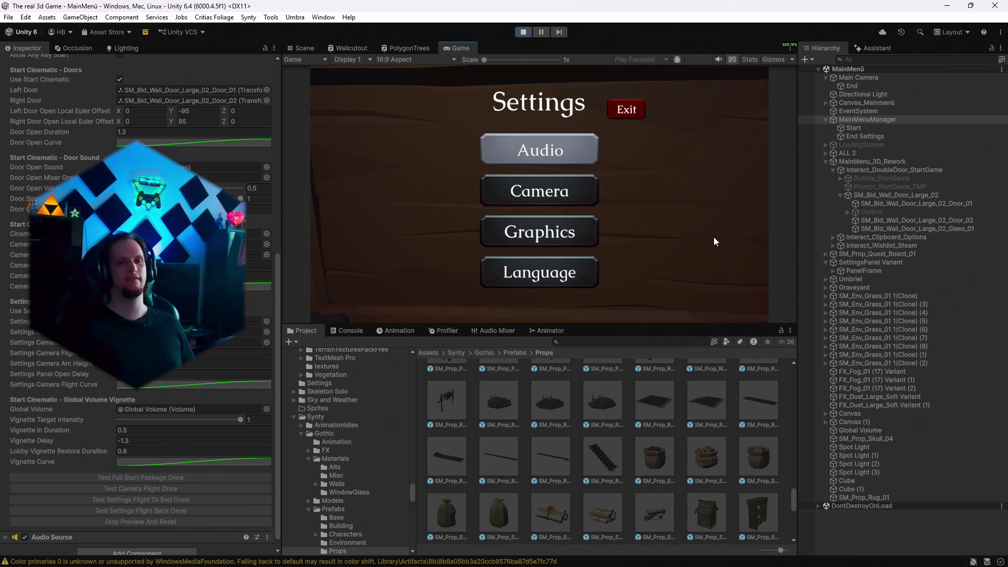
{"action": "key", "text": "Escape"}
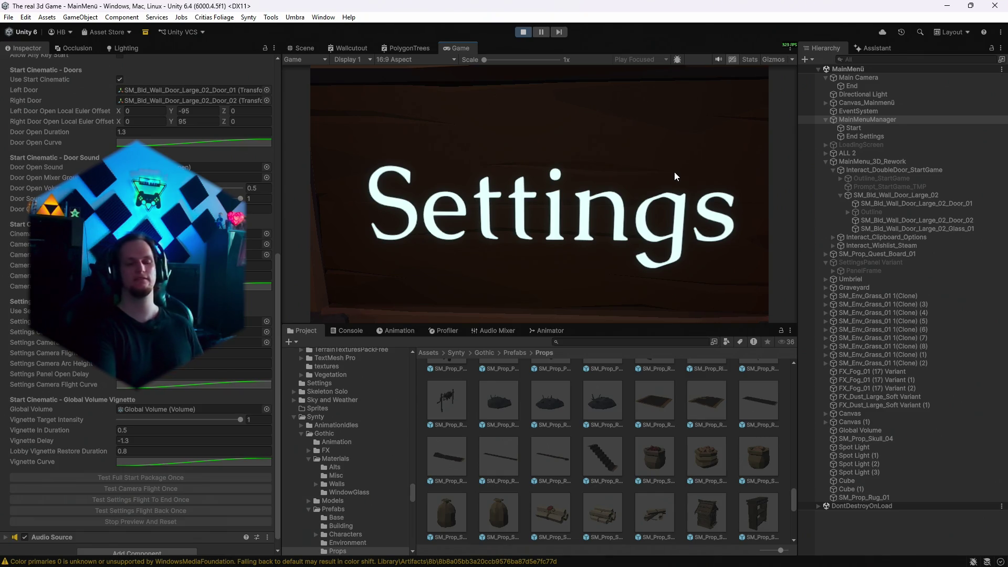
{"action": "left_click", "coordinate": [628, 108]}
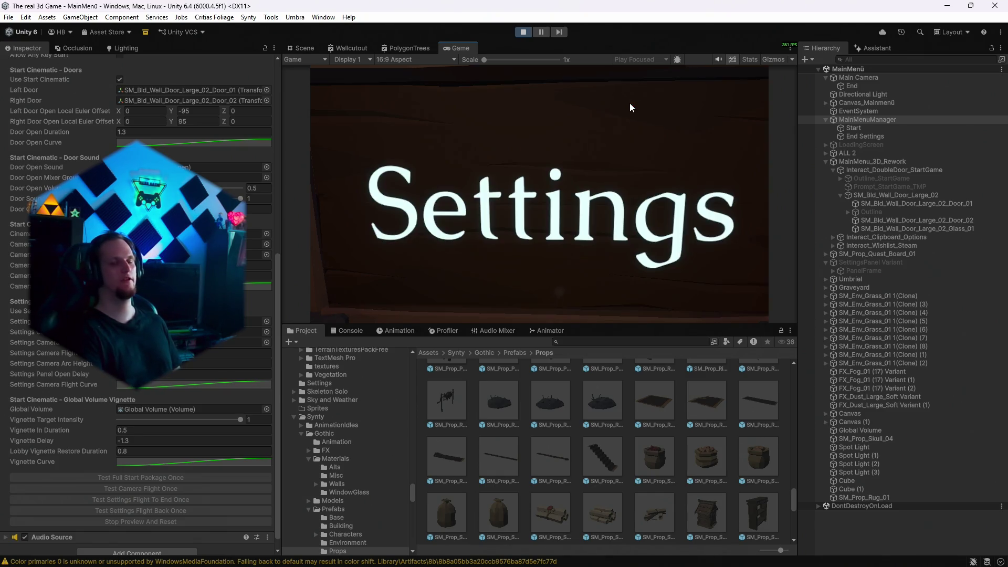
{"action": "left_click", "coordinate": [577, 157]}
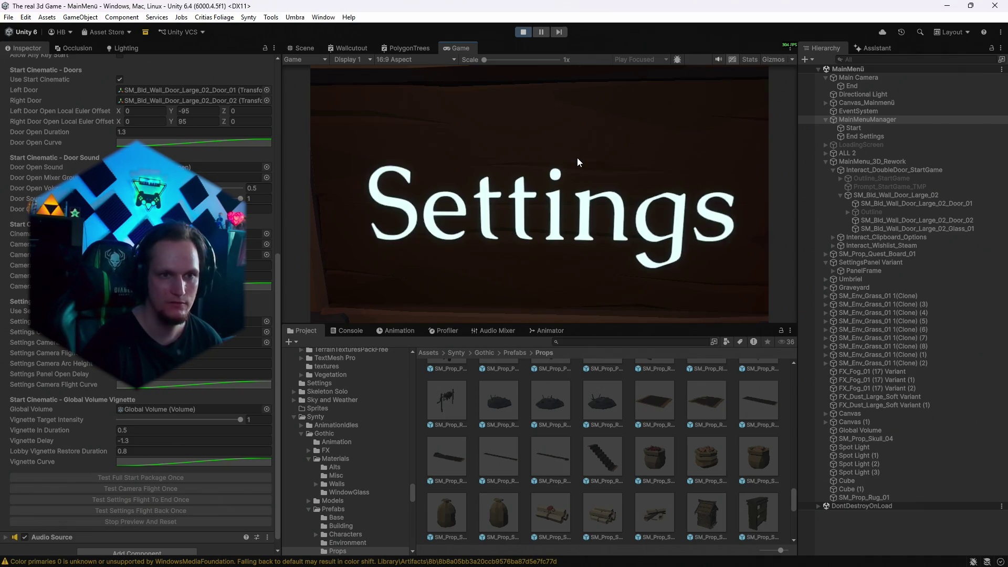
{"action": "left_click", "coordinate": [524, 32]}
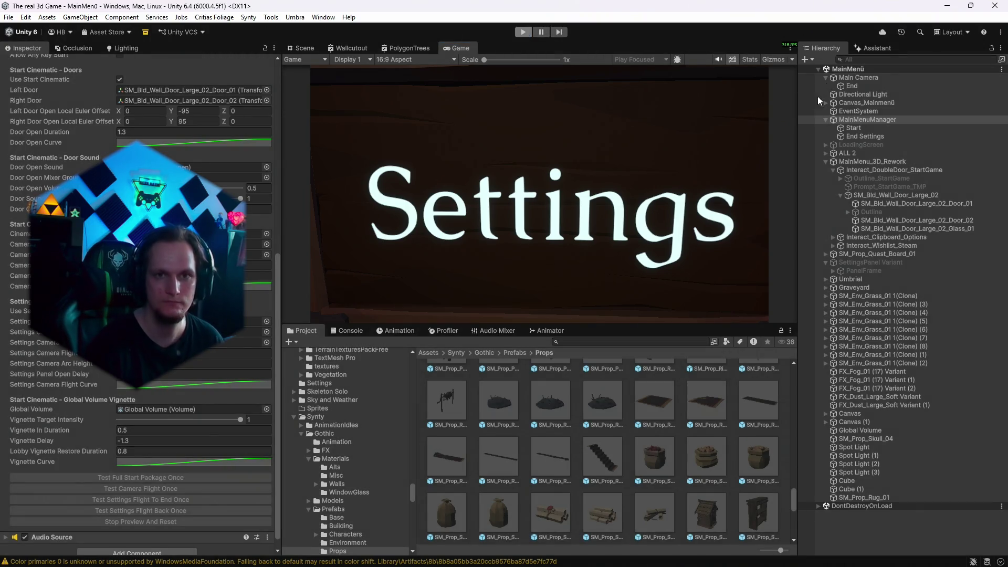
Send the Assistant a German message saying the camera doesn't fly back when Settings is exited.
{"action": "left_click", "coordinate": [875, 48]}
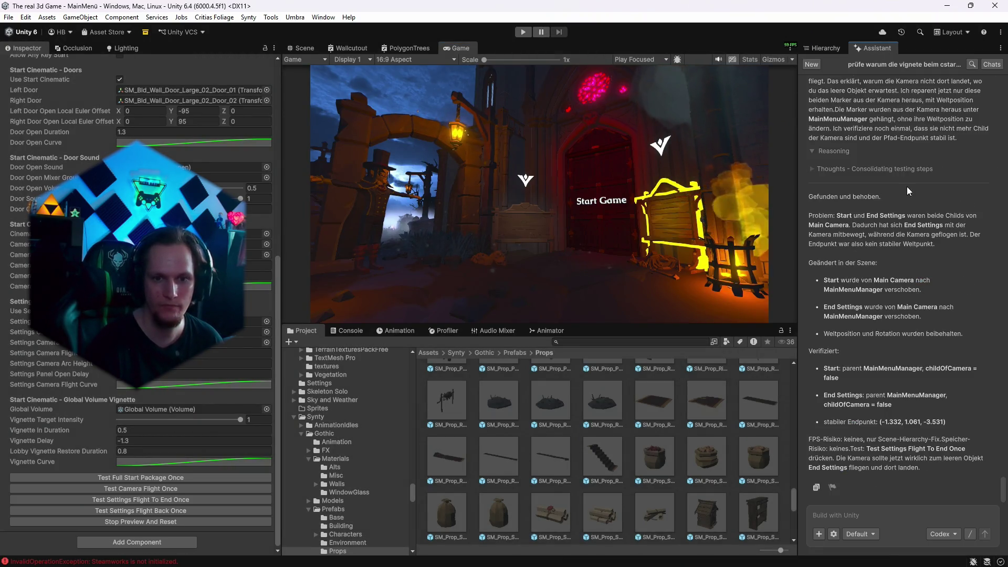
{"action": "left_click", "coordinate": [831, 516]}
{"action": "type", "text": "oaky das "}
{"action": "type", "text": "klappt aber beim s"}
{"action": "type", "text": "chließen von den settings du"}
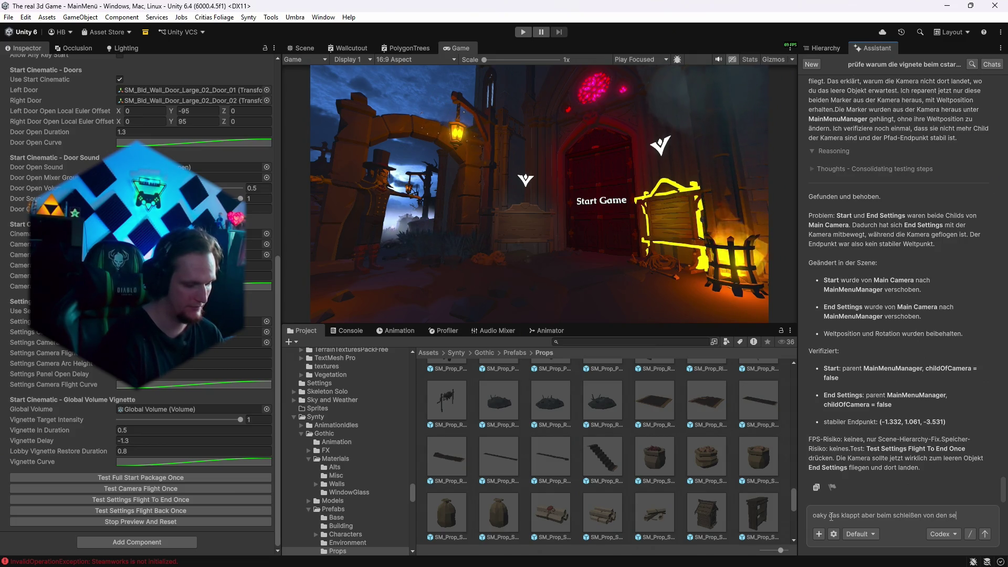
{"action": "type", "text": "rhce"}
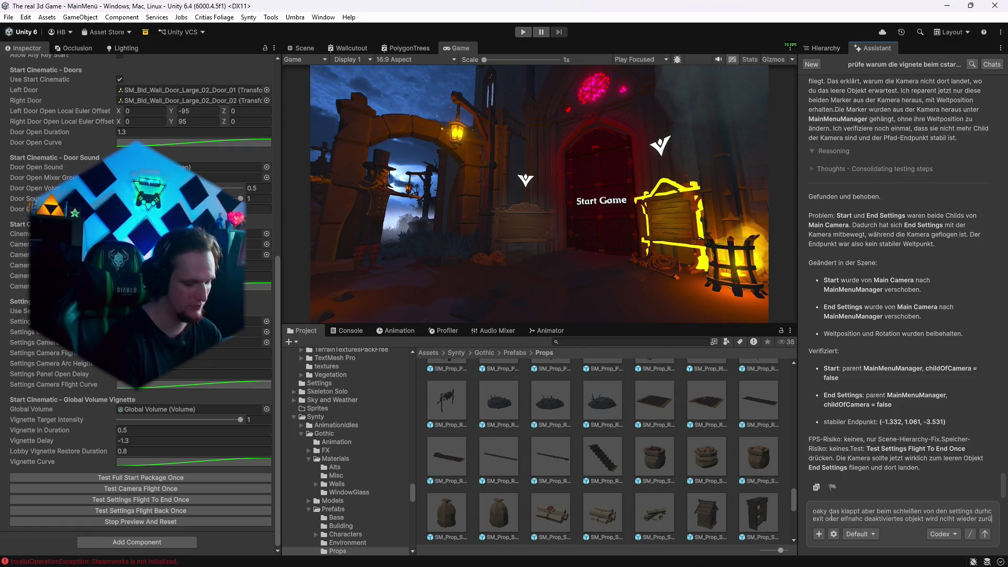
{"action": "type", "text": "ck."}
{"action": "type", "text": "logen"}
{"action": "key", "text": "Return"}
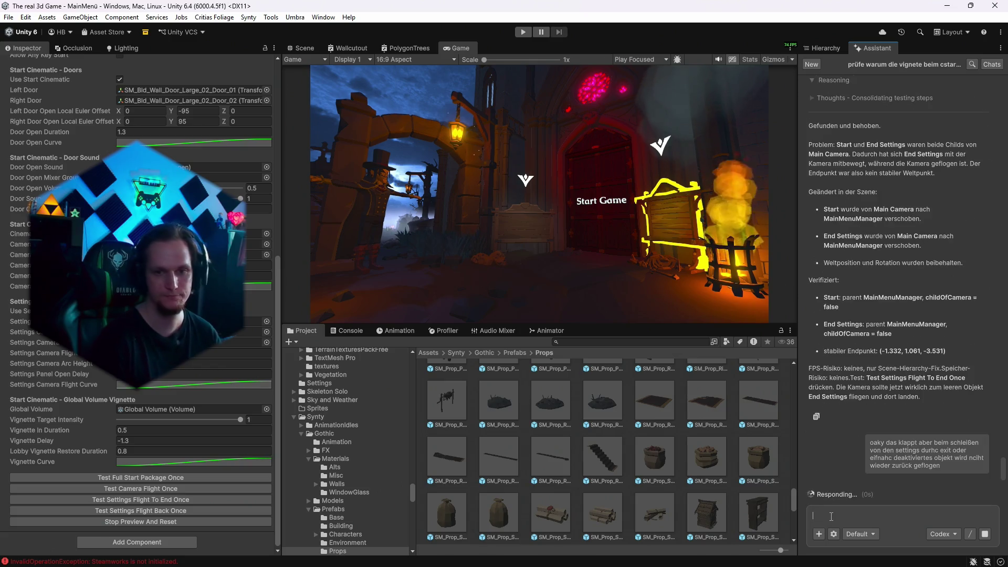
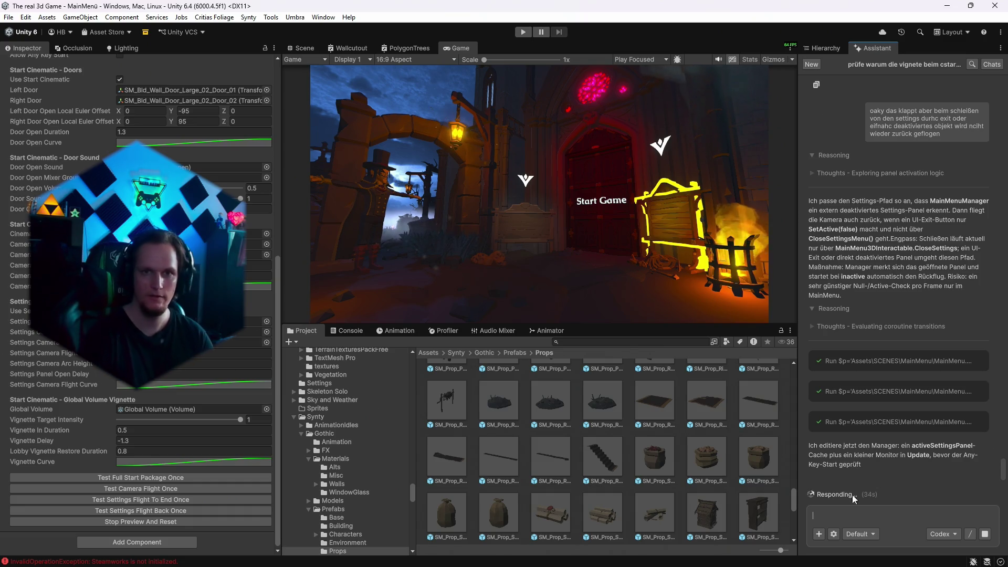
Show the Hierarchy and expand Interact_Clipboard_Options and Interact_Wishlist_Steam to see their children.
{"action": "left_click", "coordinate": [842, 47]}
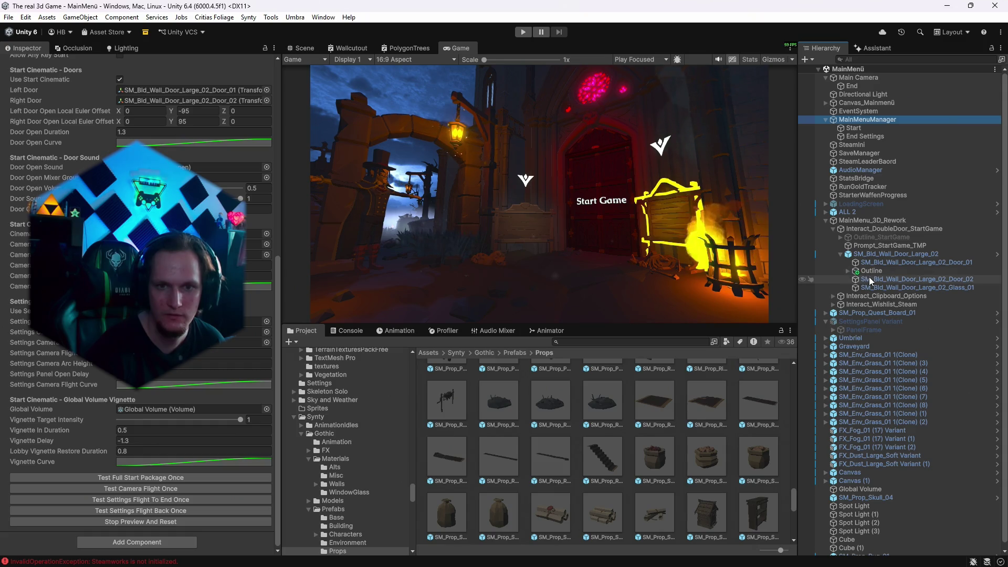
{"action": "left_click", "coordinate": [846, 271]}
{"action": "left_click", "coordinate": [847, 271]}
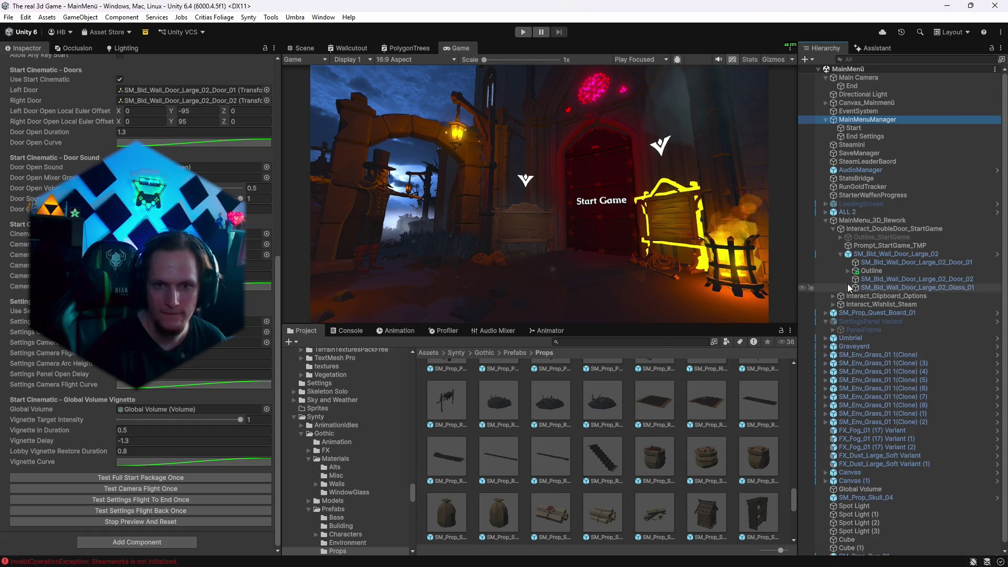
{"action": "left_click", "coordinate": [833, 296]}
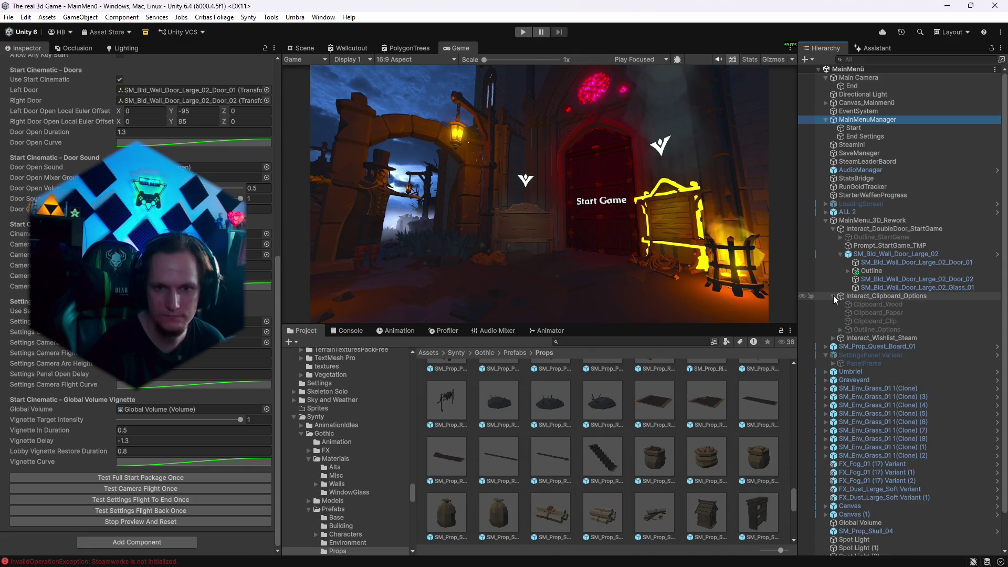
{"action": "left_click", "coordinate": [840, 338]}
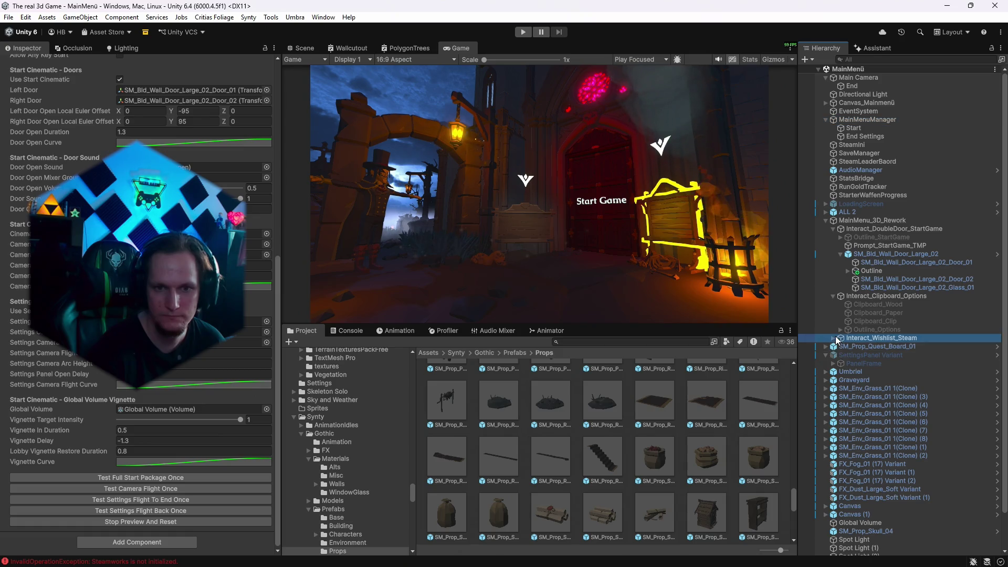
{"action": "left_click", "coordinate": [833, 337]}
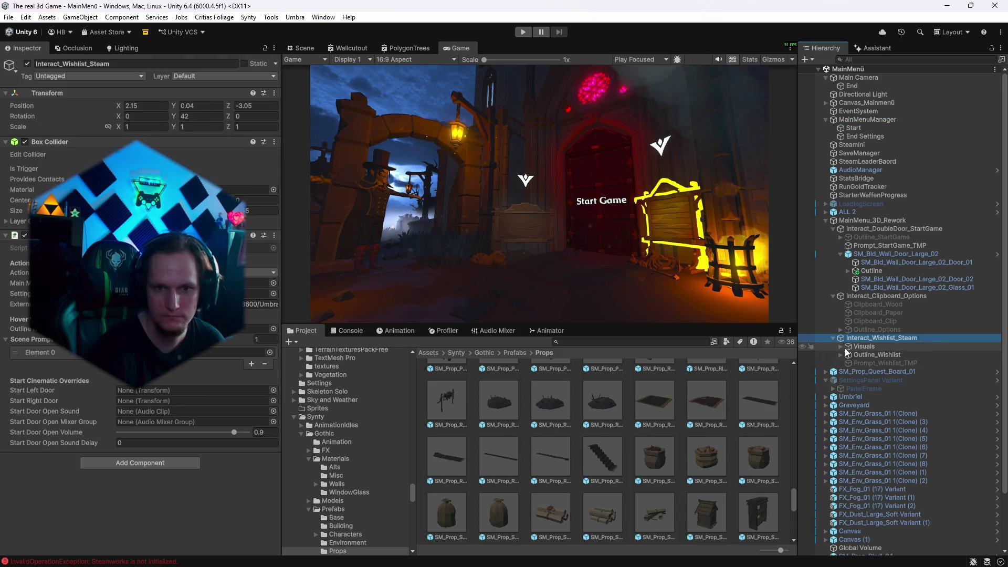
Add a Localized Text Override component to Prompt_Wishlist_TMP under Visuals.
{"action": "left_click", "coordinate": [840, 346]}
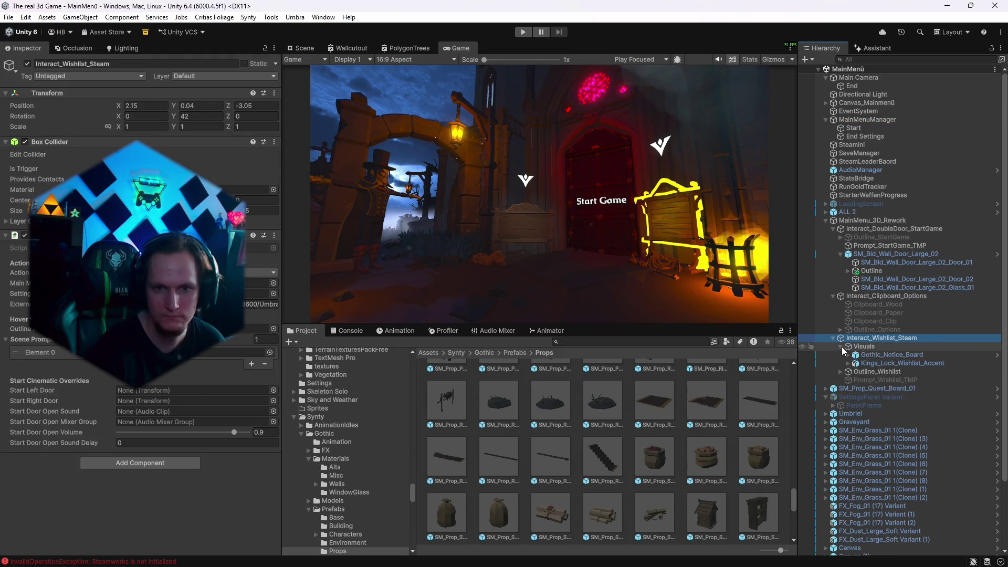
{"action": "left_click", "coordinate": [872, 379]}
{"action": "scroll", "coordinate": [142, 236], "scroll_direction": "down", "scroll_amount": 10}
{"action": "scroll", "coordinate": [142, 236], "scroll_direction": "down", "scroll_amount": 15}
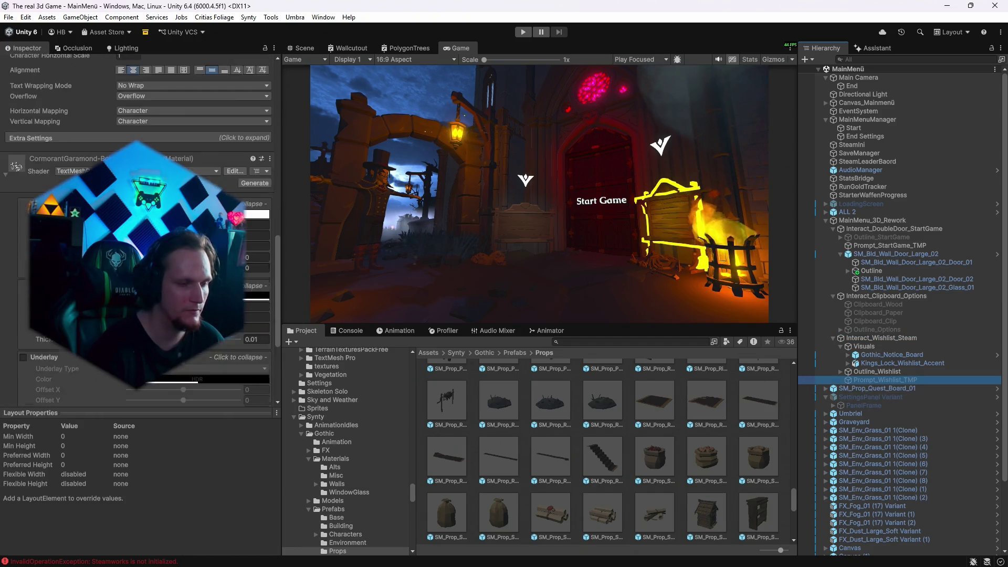
{"action": "left_click", "coordinate": [135, 393]}
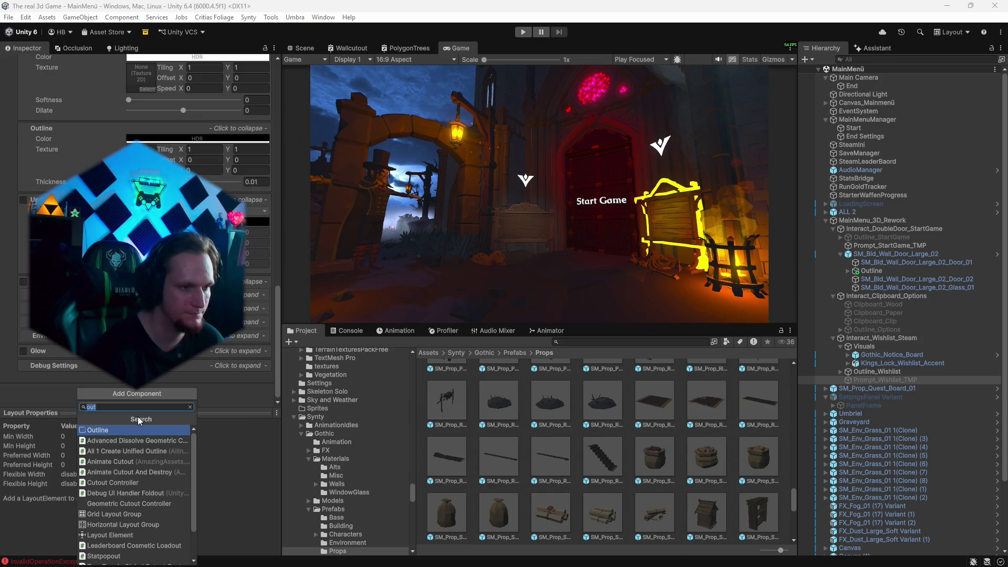
{"action": "scroll", "coordinate": [132, 514], "scroll_direction": "down", "scroll_amount": 3}
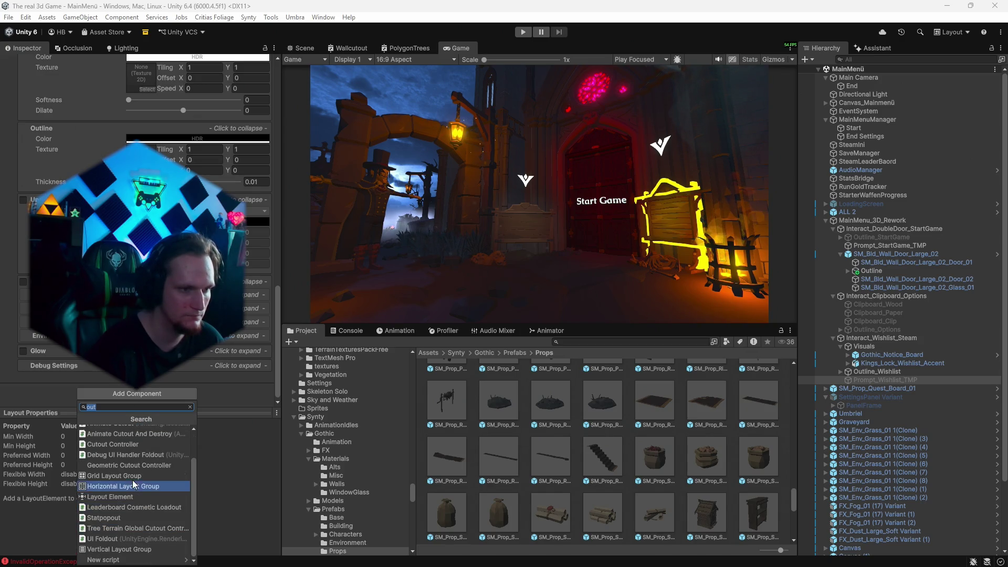
{"action": "scroll", "coordinate": [137, 473], "scroll_direction": "up", "scroll_amount": 5}
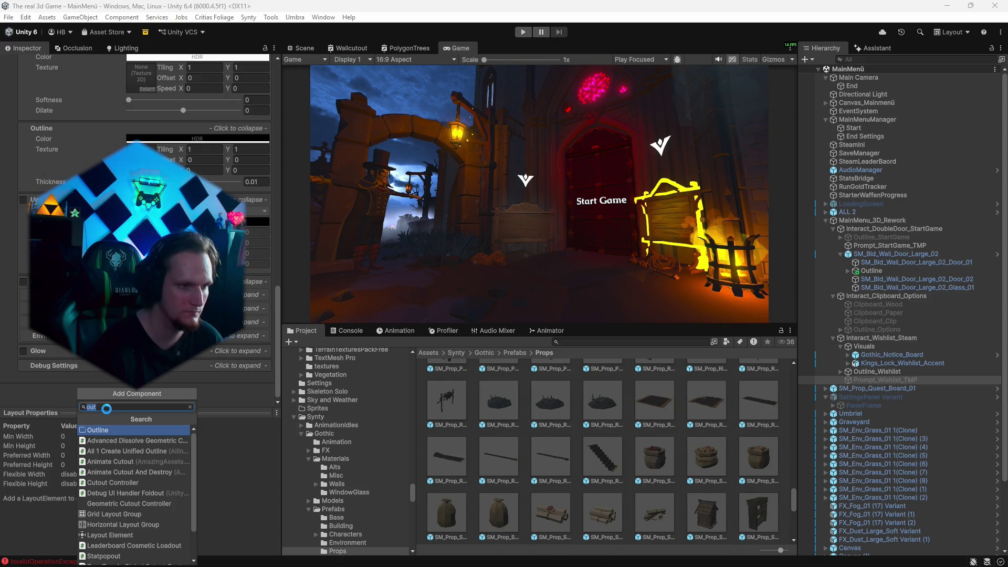
{"action": "key", "text": "BackSpace"}
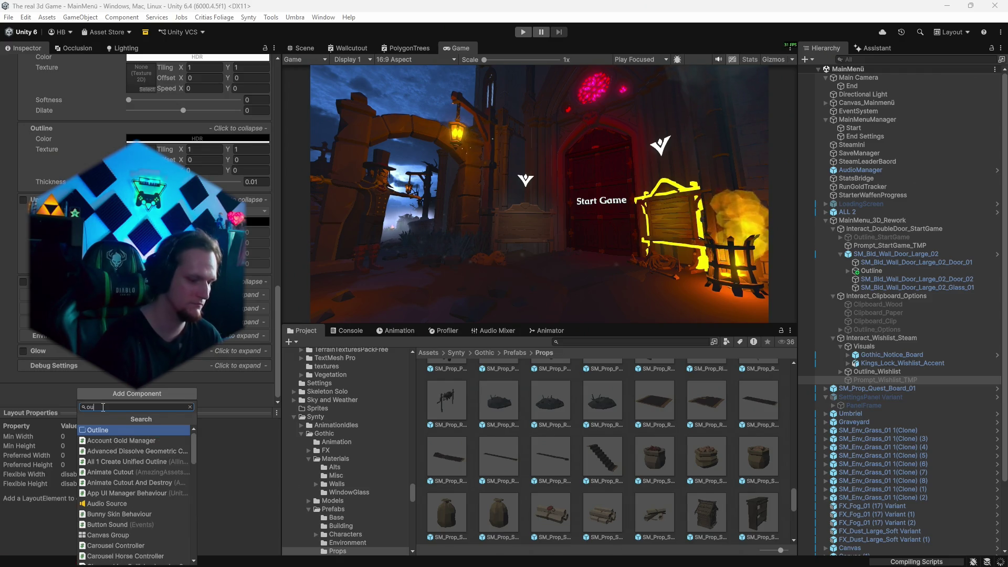
{"action": "type", "text": "overri"}
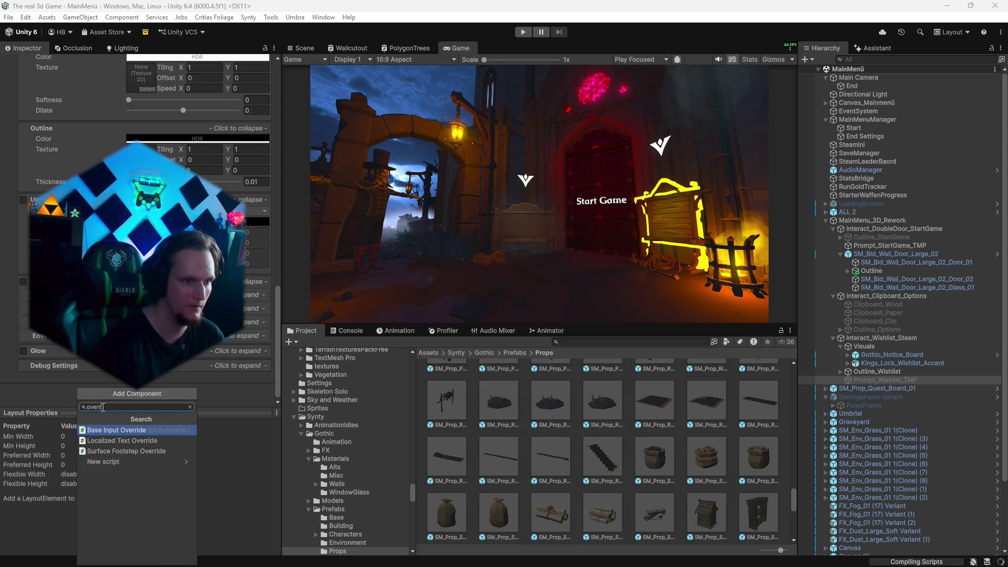
{"action": "left_click", "coordinate": [120, 436]}
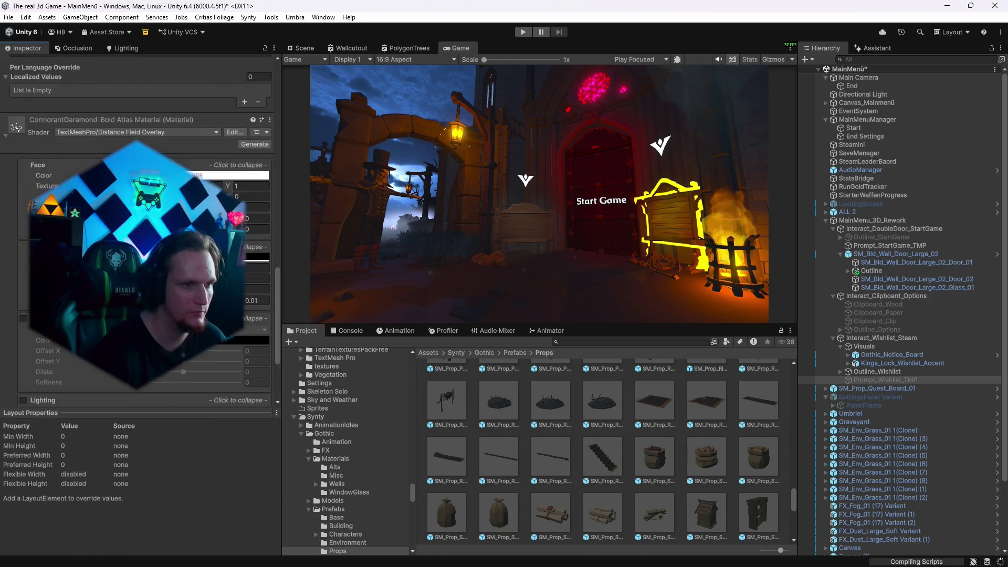
Add a Localized Values entry with its language set to German.
{"action": "scroll", "coordinate": [12, 316], "scroll_direction": "up", "scroll_amount": 2}
{"action": "scroll", "coordinate": [12, 316], "scroll_direction": "up", "scroll_amount": 4}
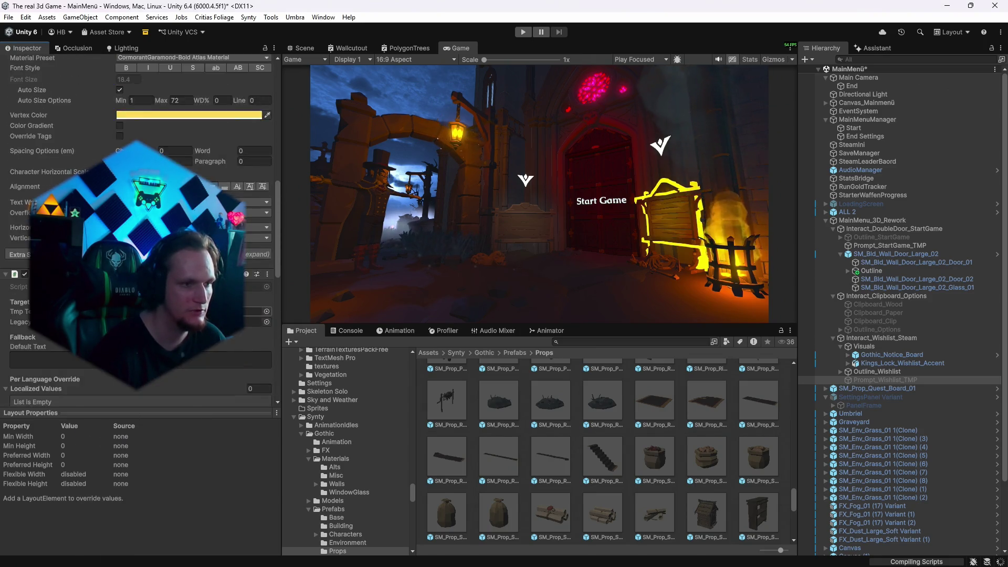
{"action": "scroll", "coordinate": [111, 401], "scroll_direction": "up", "scroll_amount": 2}
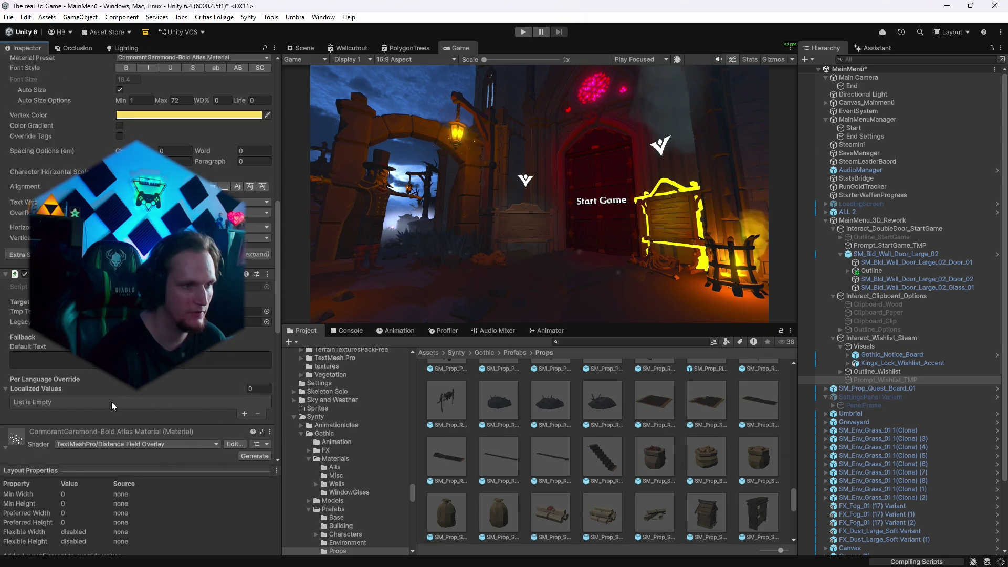
{"action": "left_click", "coordinate": [245, 442]}
{"action": "left_click", "coordinate": [147, 440]}
{"action": "left_click", "coordinate": [153, 465]}
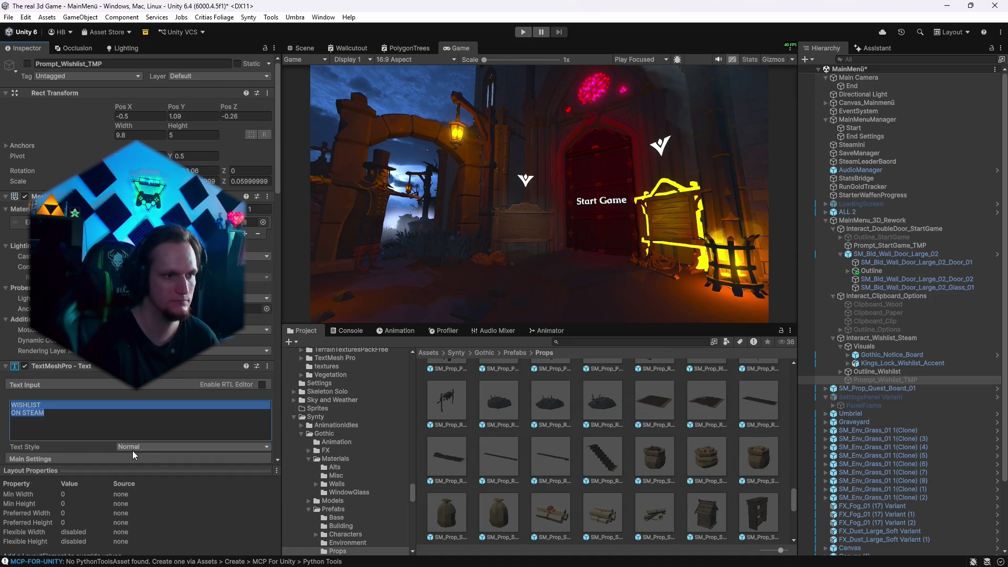
Copy the wishlist prompt text to use in the AI Assistant chat.
{"action": "left_click", "coordinate": [68, 419]}
{"action": "key", "text": "ctrl+a"}
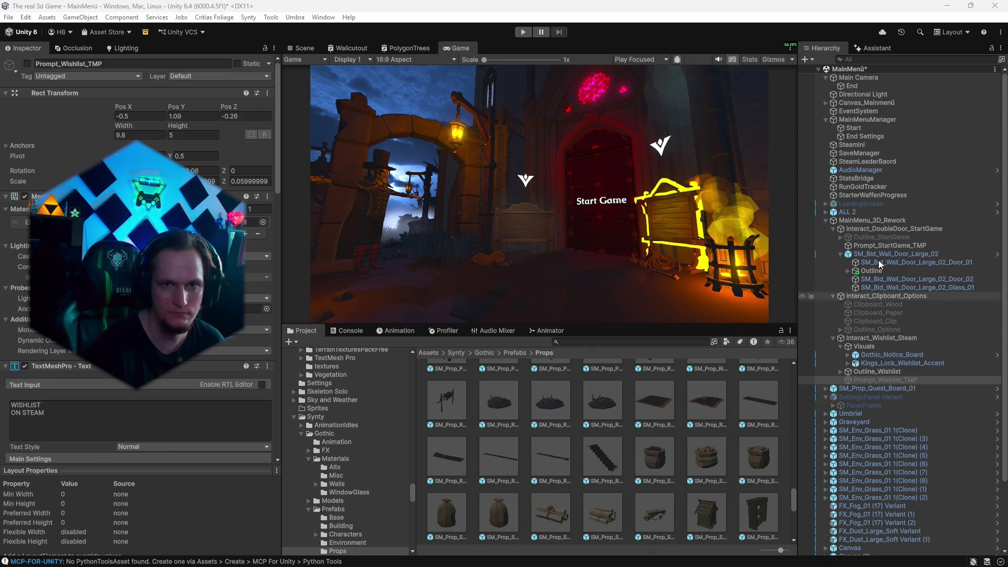
{"action": "left_click", "coordinate": [874, 48]}
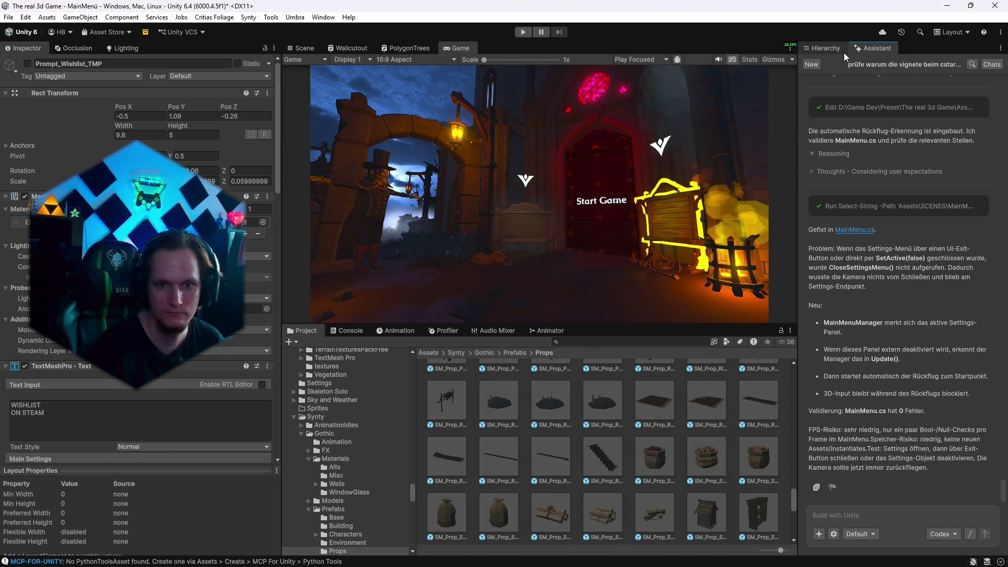
Return from the Assistant panel to the Hierarchy tab in the right dock.
{"action": "left_click", "coordinate": [834, 48]}
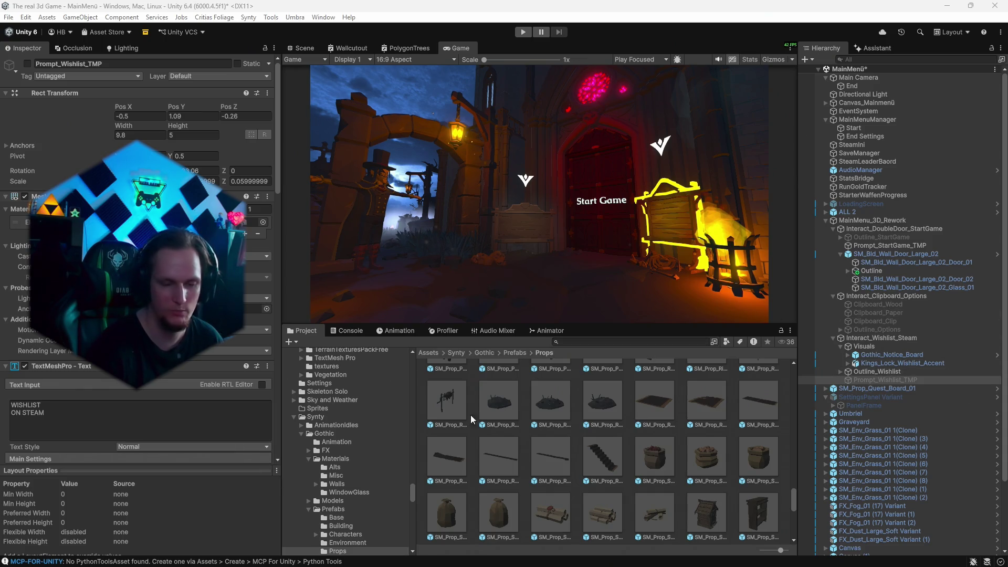
Paste the German wishlist text into the Element 0 Value field.
{"action": "scroll", "coordinate": [89, 382], "scroll_direction": "down", "scroll_amount": 3}
{"action": "scroll", "coordinate": [89, 382], "scroll_direction": "down", "scroll_amount": 15}
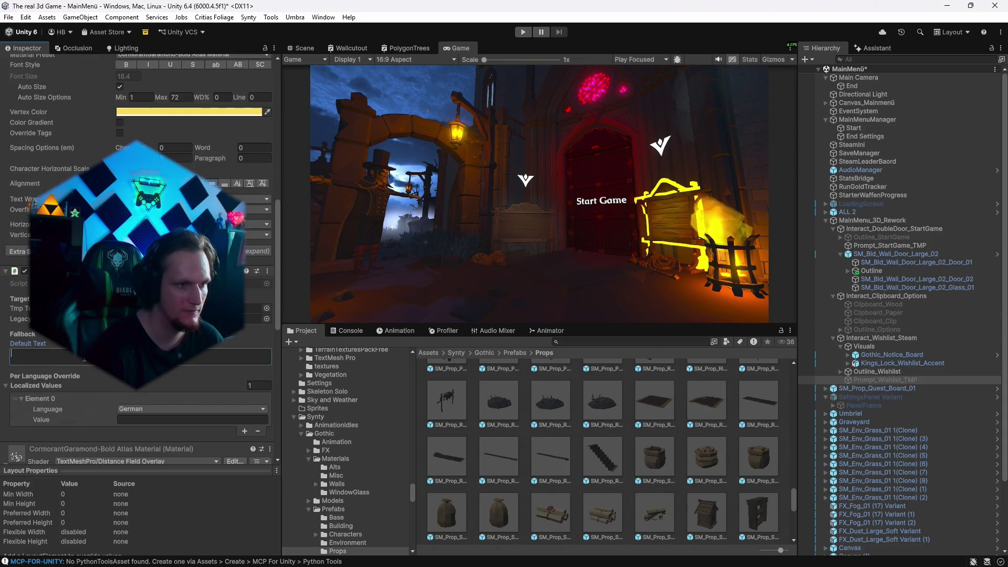
{"action": "left_click", "coordinate": [145, 423]}
{"action": "key", "text": "ctrl+v"}
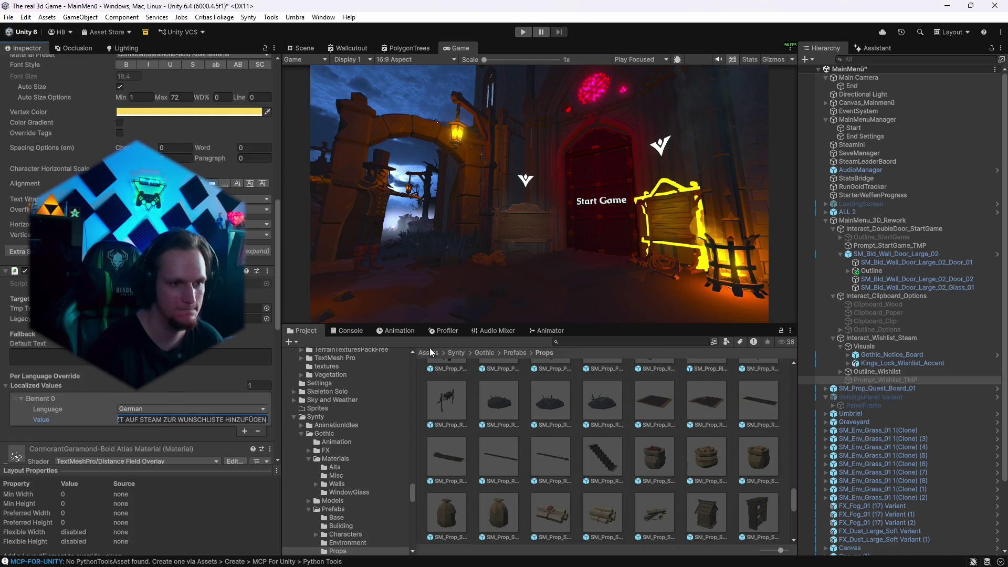
{"action": "scroll", "coordinate": [190, 370], "scroll_direction": "up", "scroll_amount": 6}
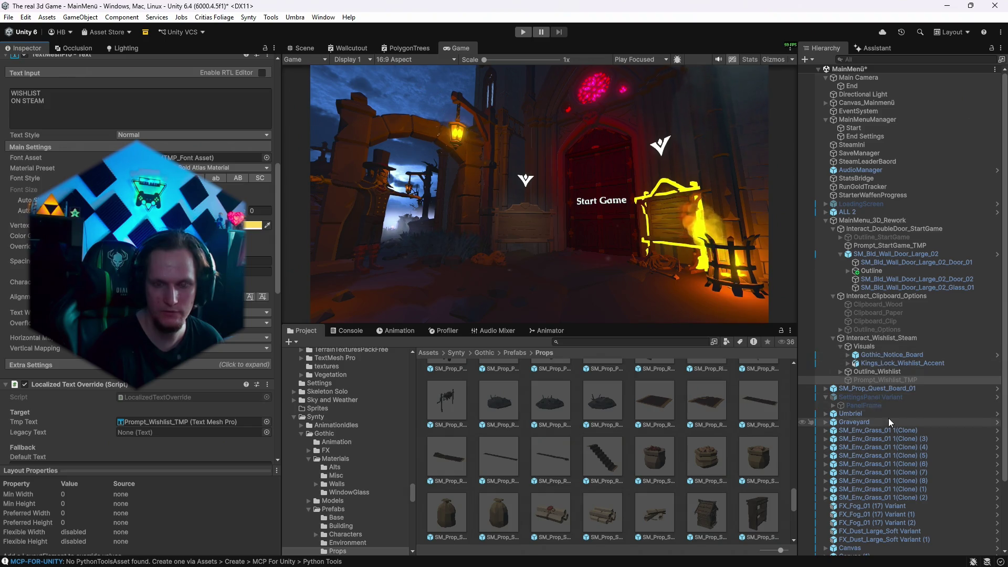
Give Prompt_Options_TMP a Localized Text Override with one new Localized Values entry.
{"action": "left_click", "coordinate": [826, 389]}
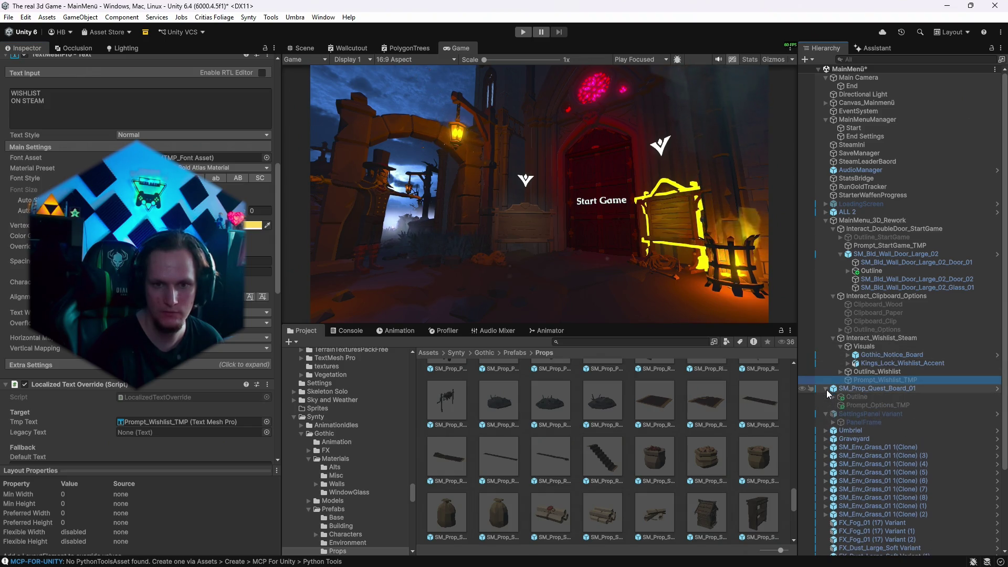
{"action": "left_click", "coordinate": [851, 406]}
{"action": "scroll", "coordinate": [139, 262], "scroll_direction": "up", "scroll_amount": 3}
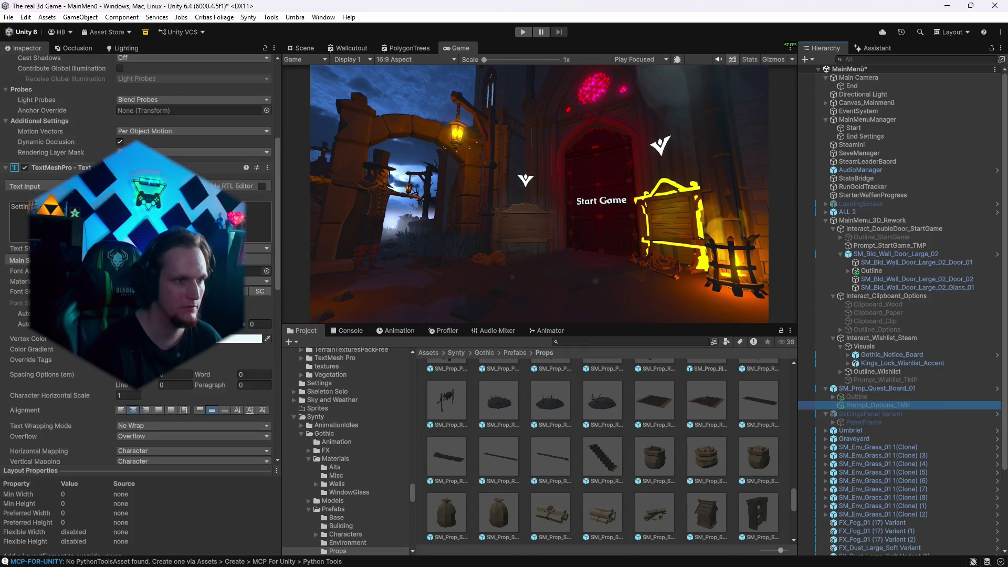
{"action": "scroll", "coordinate": [133, 454], "scroll_direction": "down", "scroll_amount": 15}
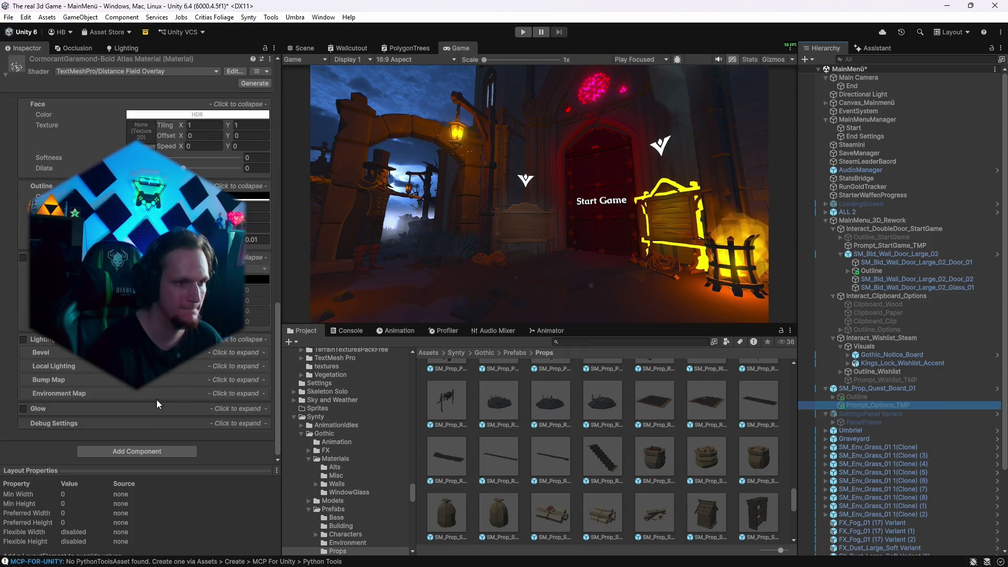
{"action": "left_click", "coordinate": [133, 455]}
{"action": "left_click", "coordinate": [115, 445]}
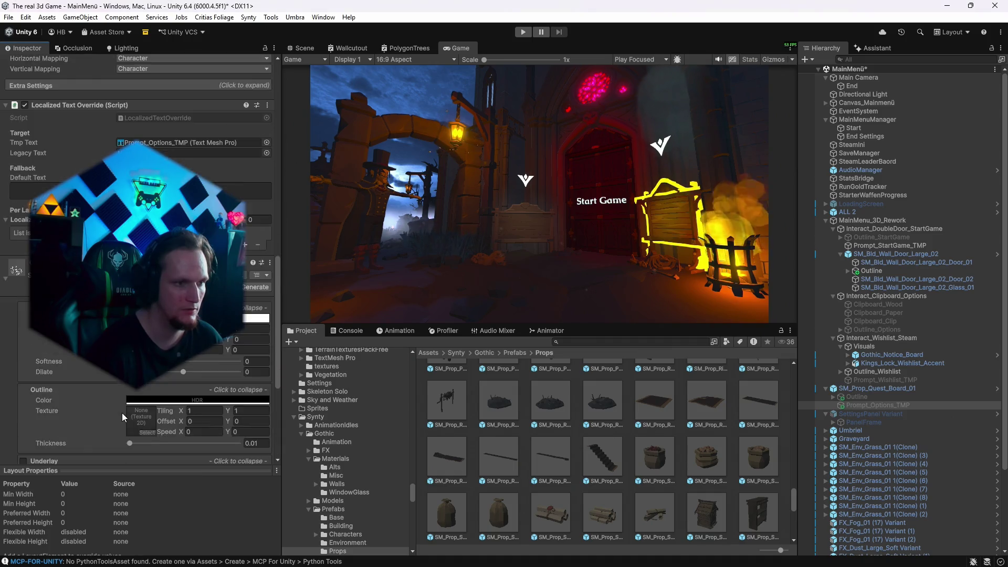
{"action": "left_click", "coordinate": [244, 301]}
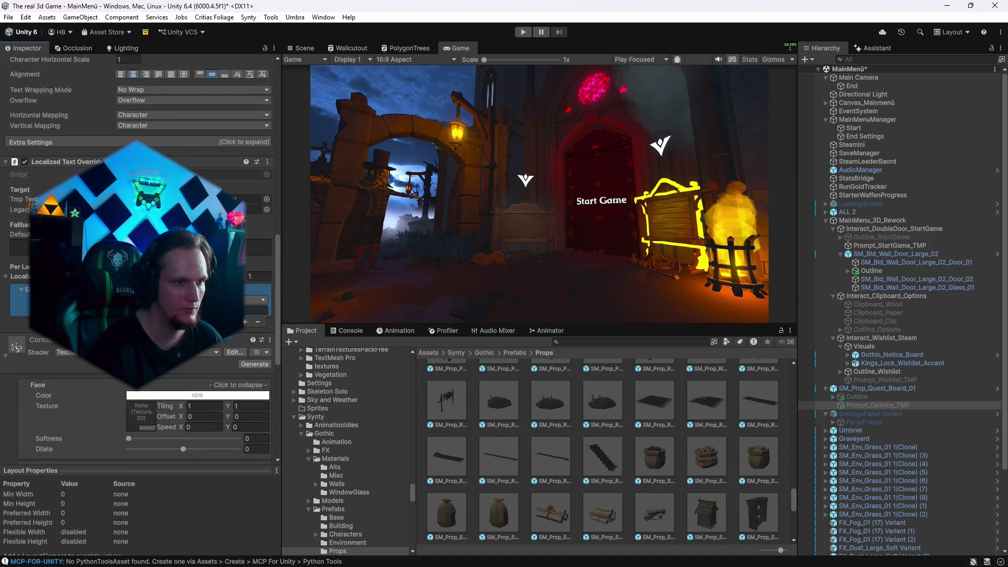
{"action": "left_click", "coordinate": [258, 310]}
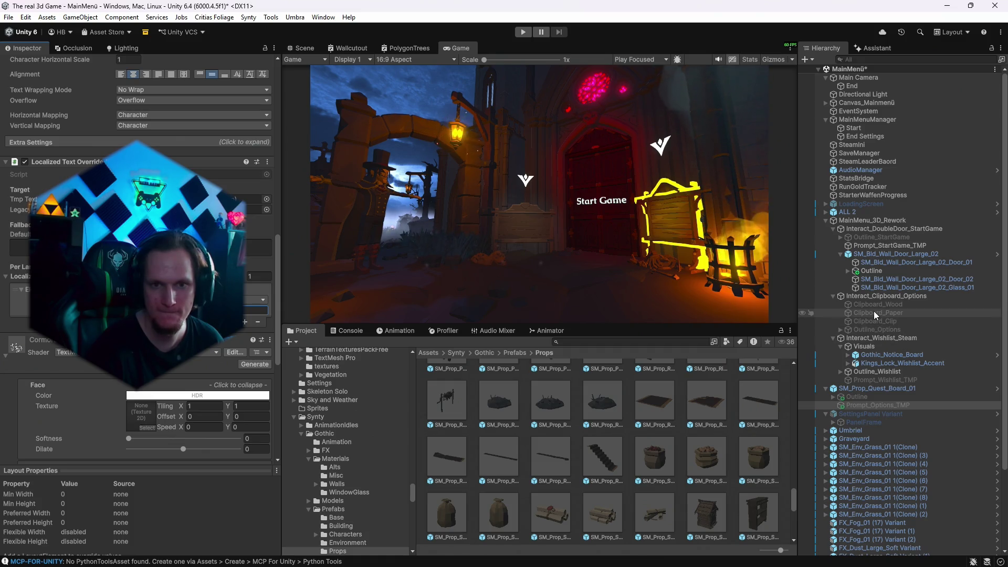
{"action": "left_click", "coordinate": [843, 244]}
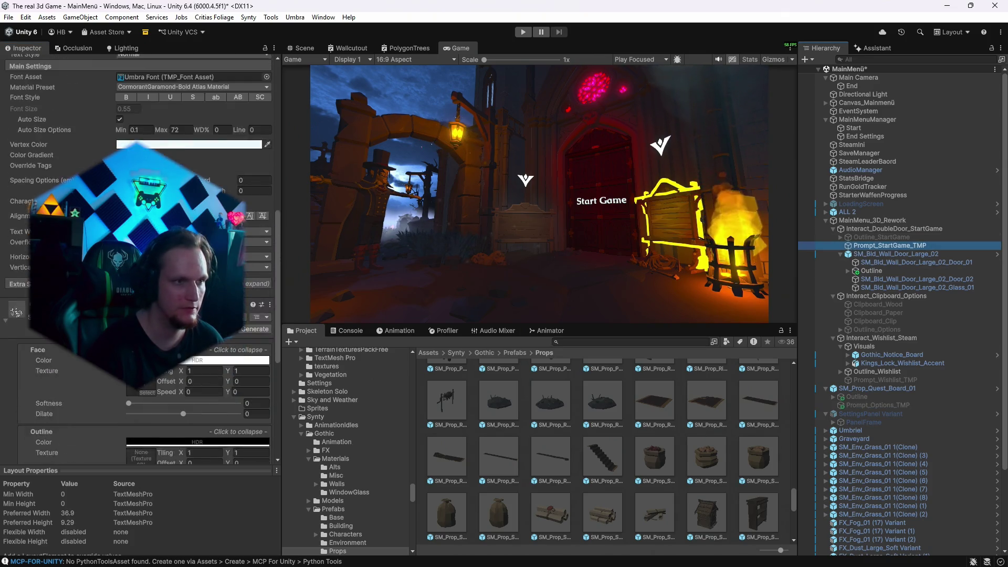
Add a Localized Text Override to Prompt_StartGame_TMP, keeping its 'Start Game' text unchanged.
{"action": "scroll", "coordinate": [141, 252], "scroll_direction": "up", "scroll_amount": 1}
{"action": "left_click", "coordinate": [137, 246]}
{"action": "key", "text": "ctrl+a"}
{"action": "type", "text": "S"}
{"action": "key", "text": "ctrl+z"}
{"action": "scroll", "coordinate": [142, 262], "scroll_direction": "down", "scroll_amount": 8}
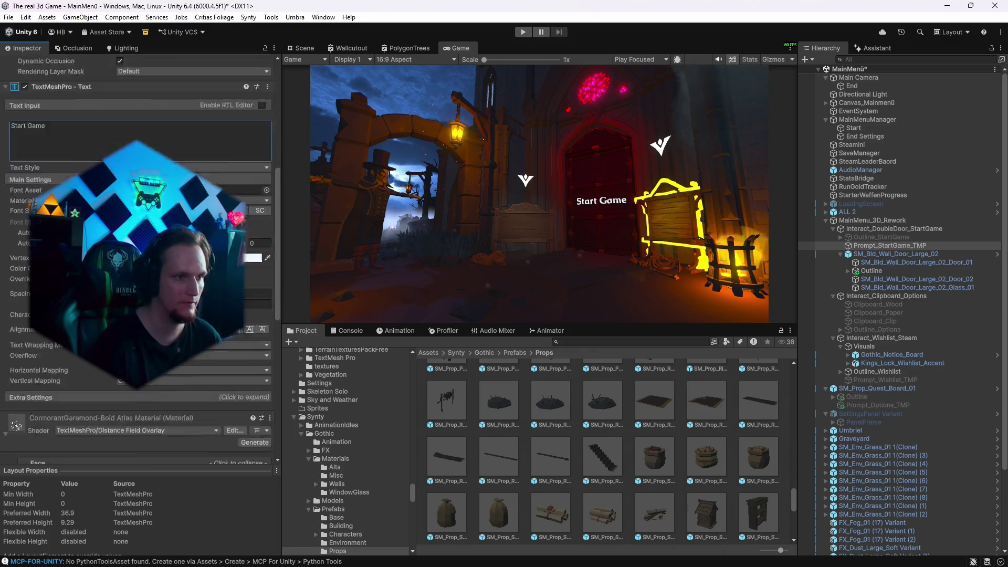
{"action": "scroll", "coordinate": [106, 404], "scroll_direction": "down", "scroll_amount": 5}
{"action": "left_click", "coordinate": [113, 449]}
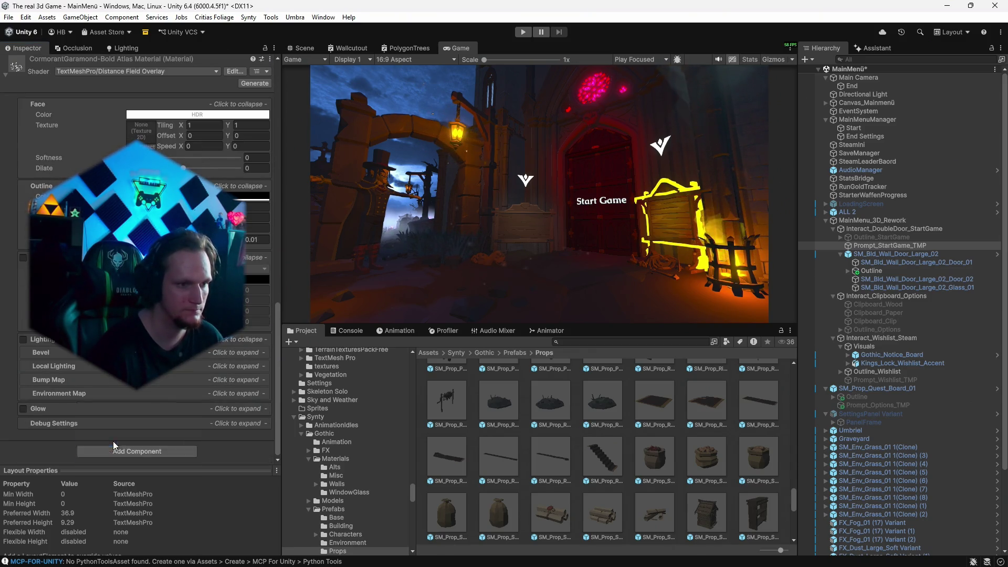
{"action": "left_click", "coordinate": [112, 441]}
Add one entry to its Localized list and save the MainMenü scene.
{"action": "scroll", "coordinate": [121, 405], "scroll_direction": "down", "scroll_amount": 5}
{"action": "scroll", "coordinate": [148, 406], "scroll_direction": "up", "scroll_amount": 8}
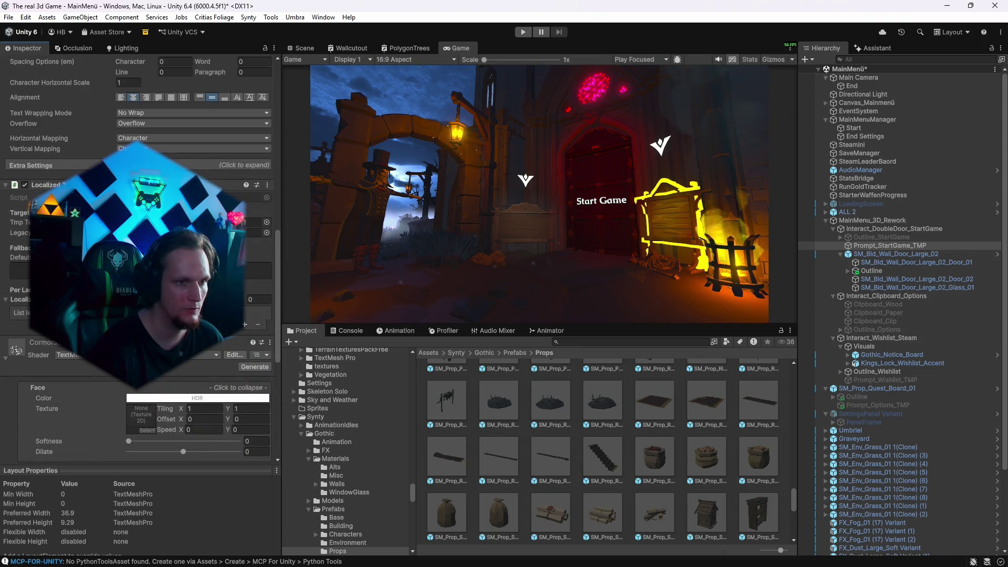
{"action": "left_click", "coordinate": [244, 323]}
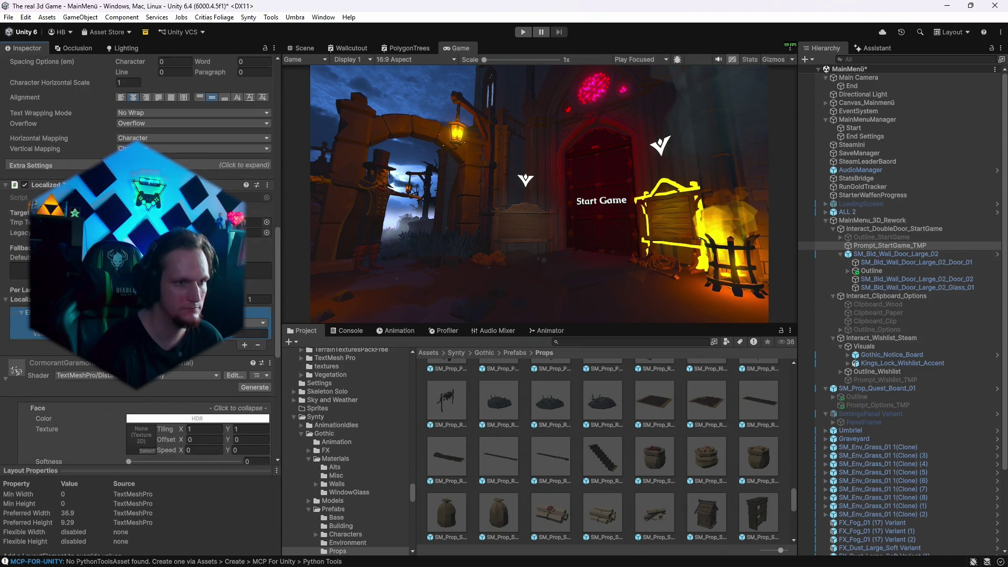
{"action": "left_click", "coordinate": [256, 332]}
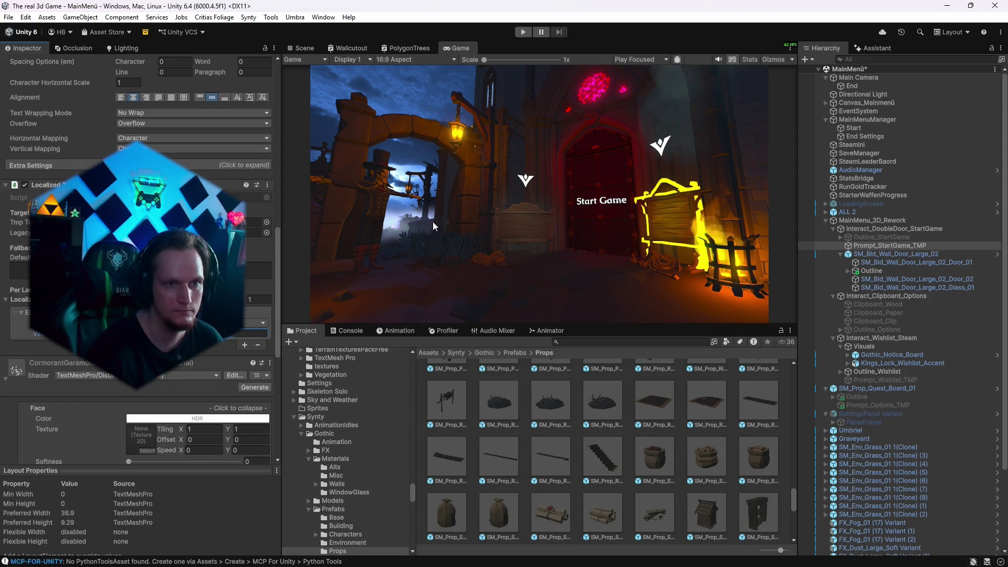
{"action": "key", "text": "ctrl+s"}
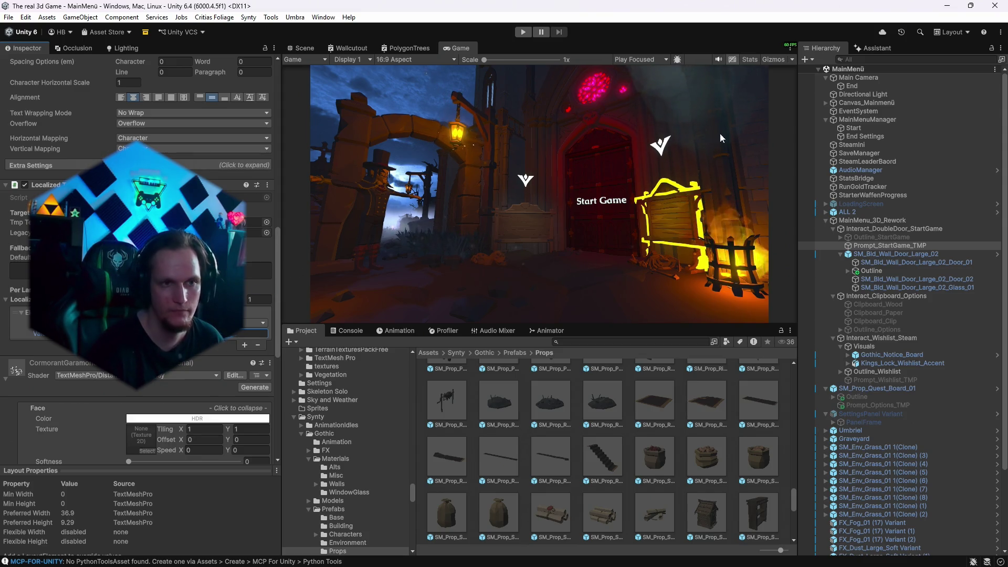
Start the main menu in Play mode.
{"action": "left_click", "coordinate": [8, 17]}
{"action": "left_click", "coordinate": [26, 69]}
{"action": "left_click", "coordinate": [8, 17]}
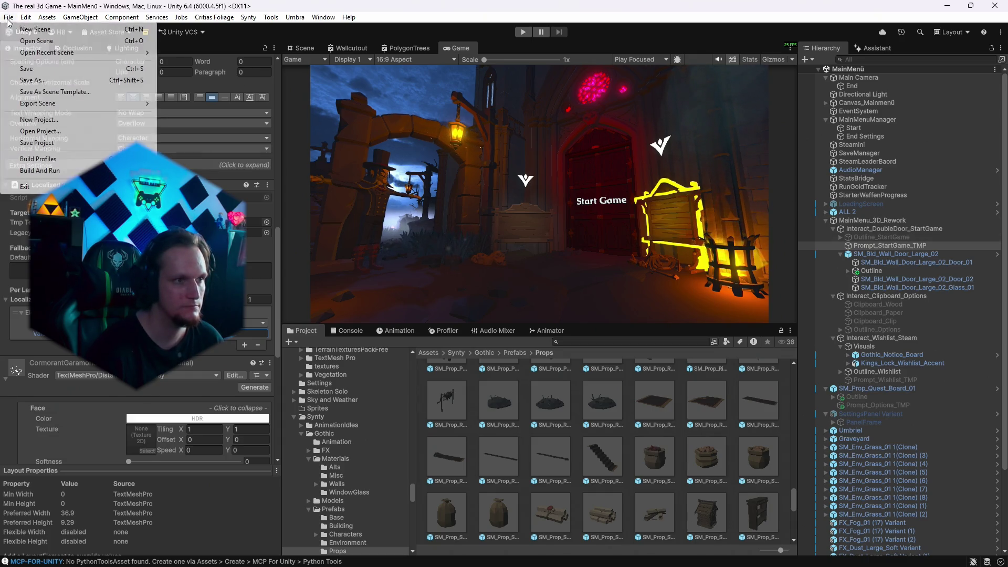
{"action": "left_click", "coordinate": [34, 142]}
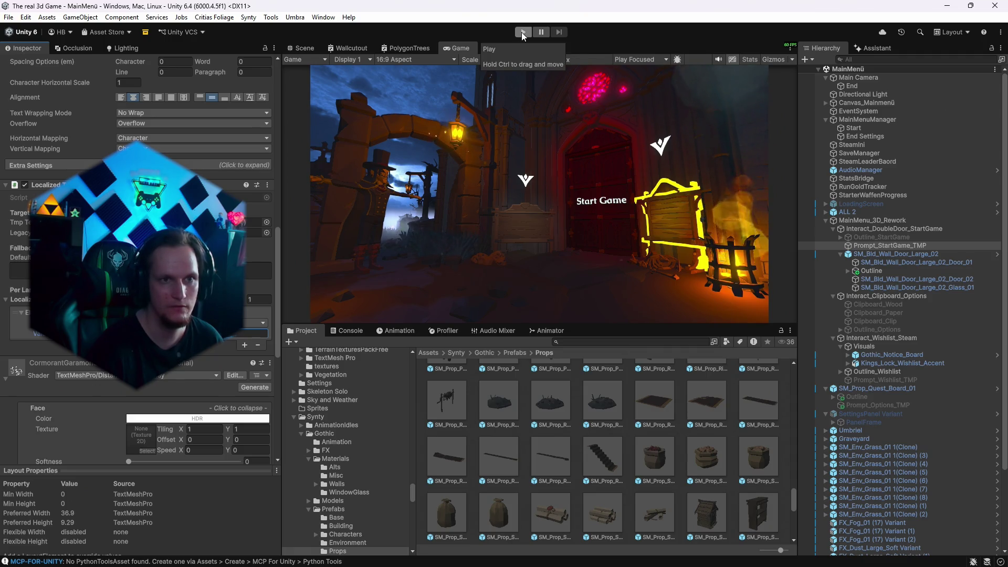
{"action": "left_click", "coordinate": [522, 32]}
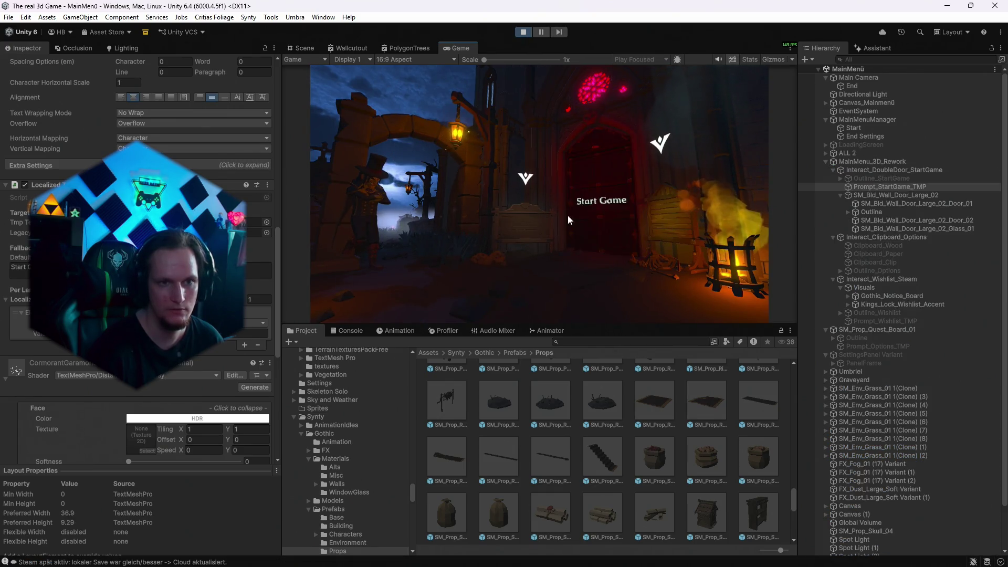
Switch the game language to Deutsch under Settings > Language and return to the menu.
{"action": "left_click", "coordinate": [531, 228]}
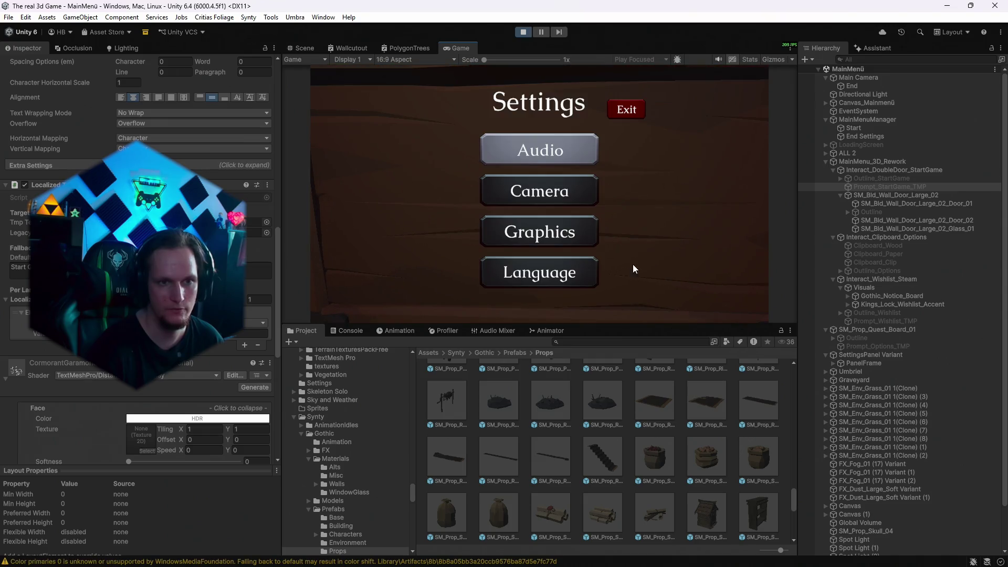
{"action": "left_click", "coordinate": [564, 278]}
{"action": "left_click", "coordinate": [566, 173]}
{"action": "left_click", "coordinate": [523, 196]}
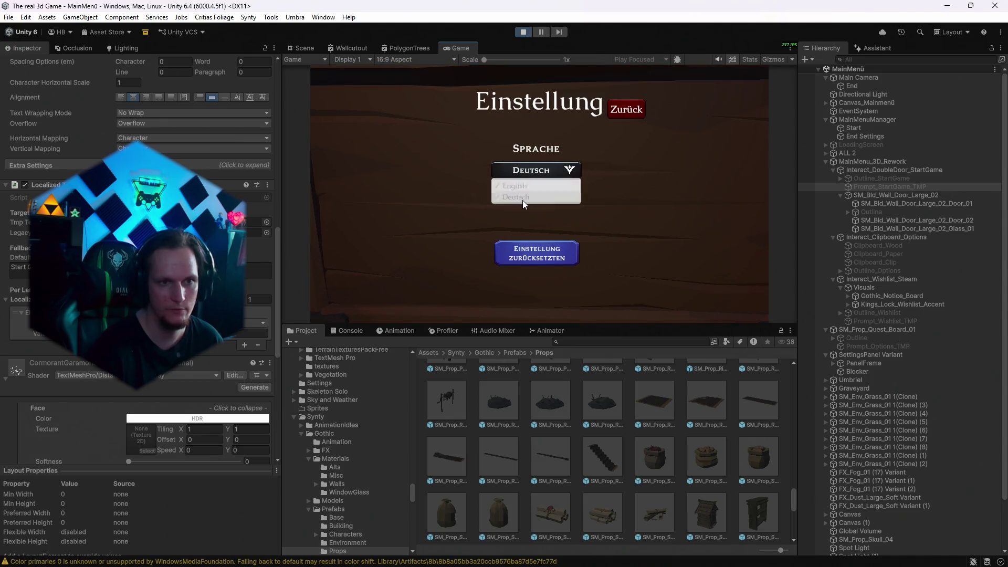
{"action": "left_click", "coordinate": [631, 111]}
{"action": "left_click", "coordinate": [630, 112]}
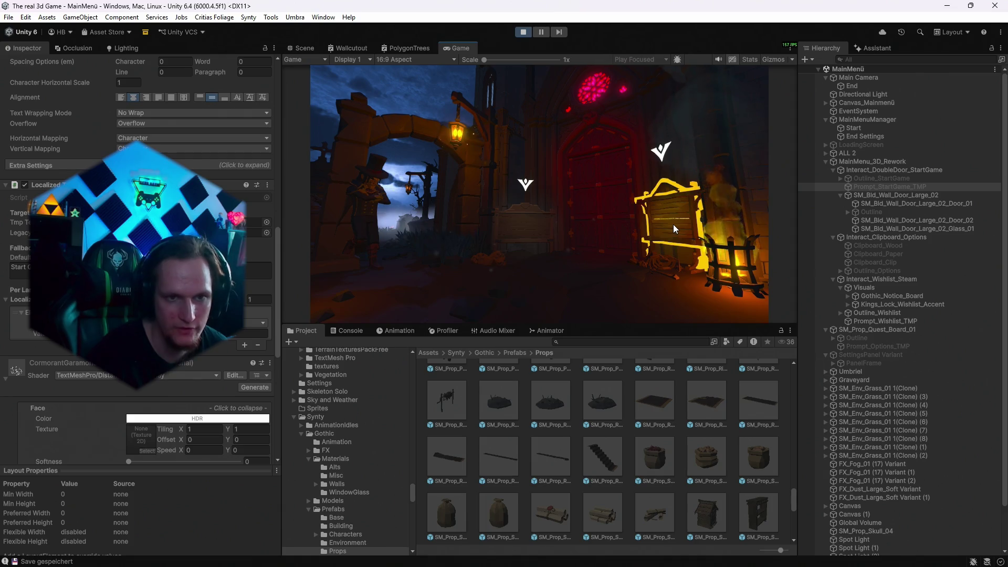
{"action": "left_click", "coordinate": [308, 49]}
{"action": "mouse_move", "coordinate": [577, 157]}
{"action": "left_mouse_down"}
{"action": "mouse_move", "coordinate": [724, 134]}
{"action": "mouse_move", "coordinate": [792, 141]}
{"action": "left_mouse_up"}
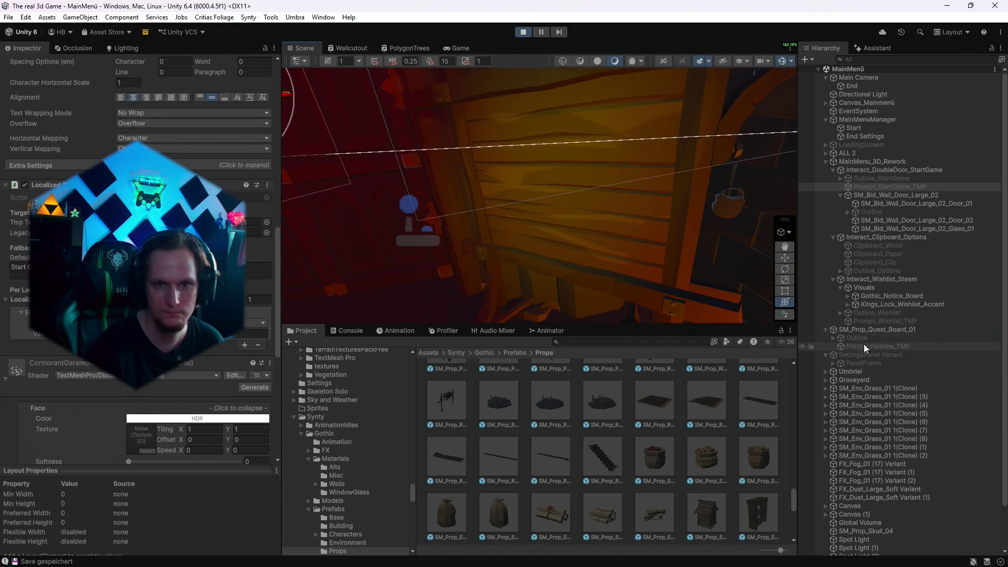
{"action": "left_click", "coordinate": [871, 321]}
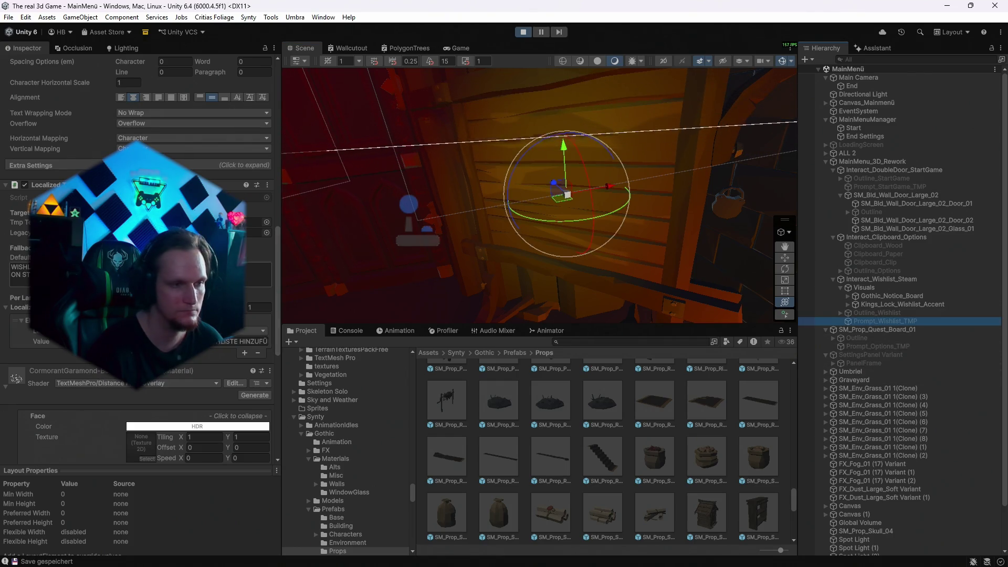
{"action": "scroll", "coordinate": [139, 315], "scroll_direction": "up", "scroll_amount": 10}
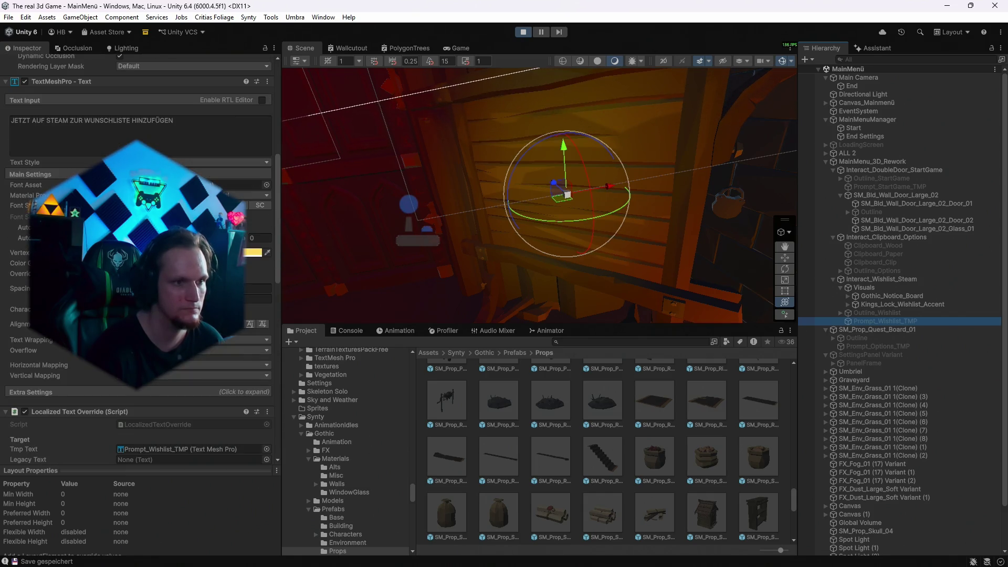
{"action": "left_click", "coordinate": [784, 61]}
{"action": "left_click", "coordinate": [785, 59]}
{"action": "mouse_move", "coordinate": [594, 196]}
{"action": "left_mouse_down"}
{"action": "mouse_move", "coordinate": [658, 210]}
{"action": "mouse_move", "coordinate": [630, 215]}
{"action": "left_mouse_up"}
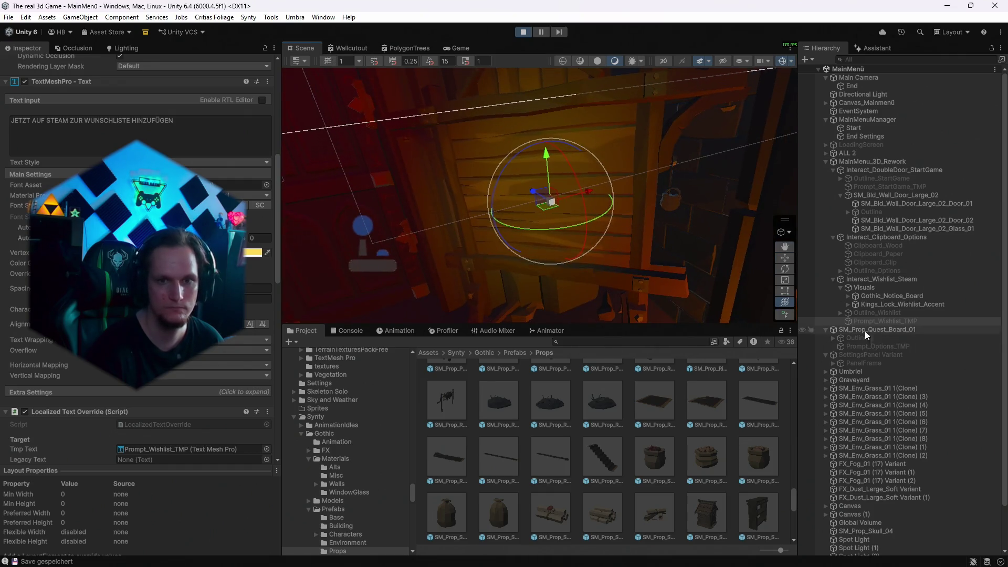
{"action": "scroll", "coordinate": [139, 262], "scroll_direction": "up", "scroll_amount": 3}
{"action": "scroll", "coordinate": [139, 236], "scroll_direction": "up", "scroll_amount": 1}
{"action": "left_click", "coordinate": [452, 48]}
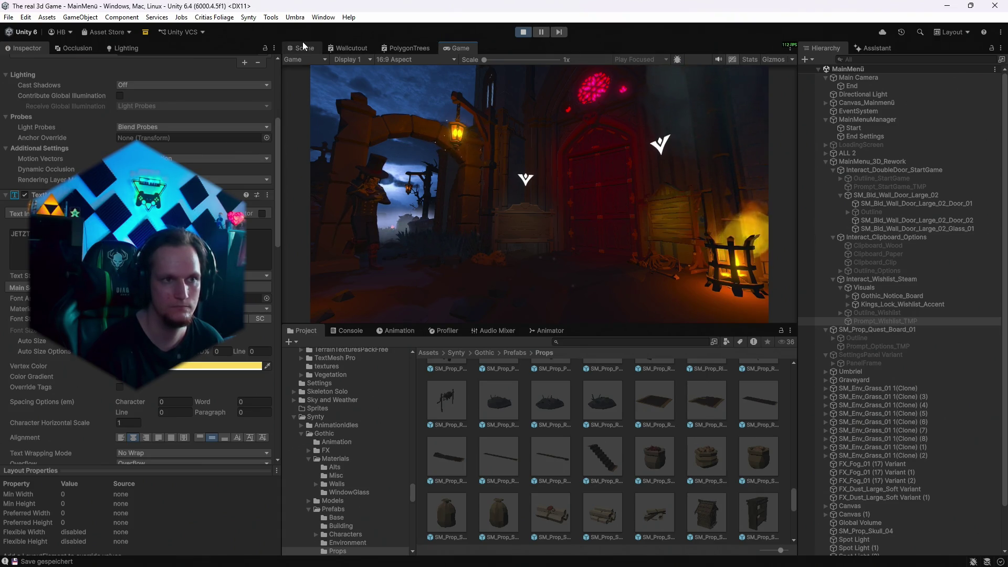
Restart Play mode and frame the notice board in the Scene view.
{"action": "left_click", "coordinate": [521, 32]}
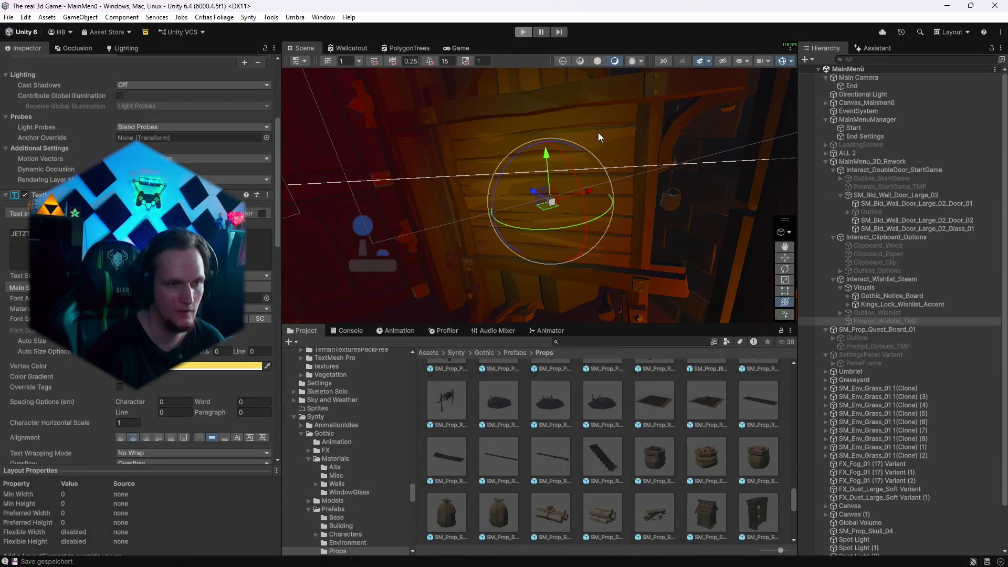
{"action": "key", "text": "ctrl+p"}
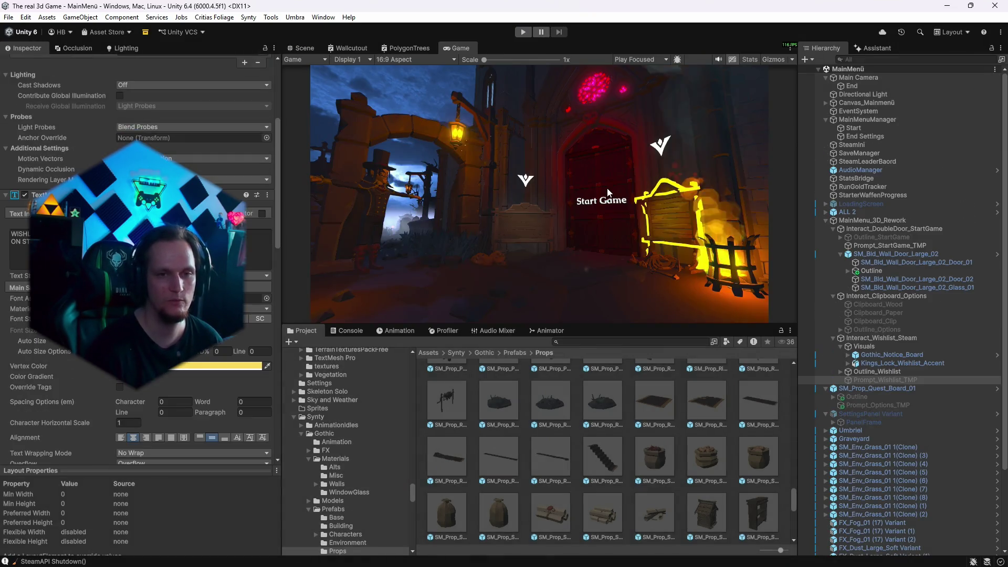
{"action": "left_click", "coordinate": [310, 49]}
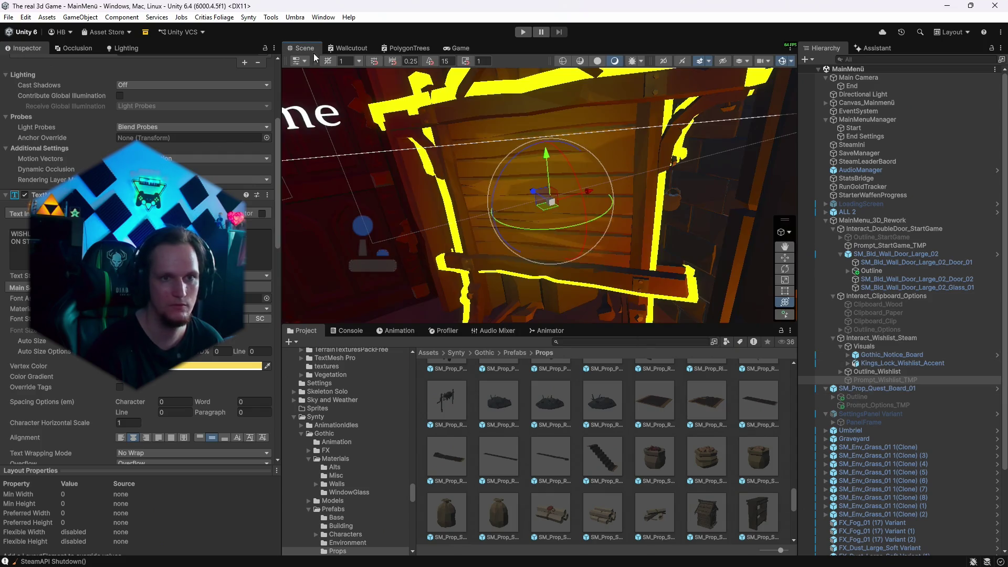
{"action": "scroll", "coordinate": [257, 298], "scroll_direction": "down", "scroll_amount": 3}
{"action": "left_click_drag", "start_coordinate": [784, 86], "coordinate": [580, 252]}
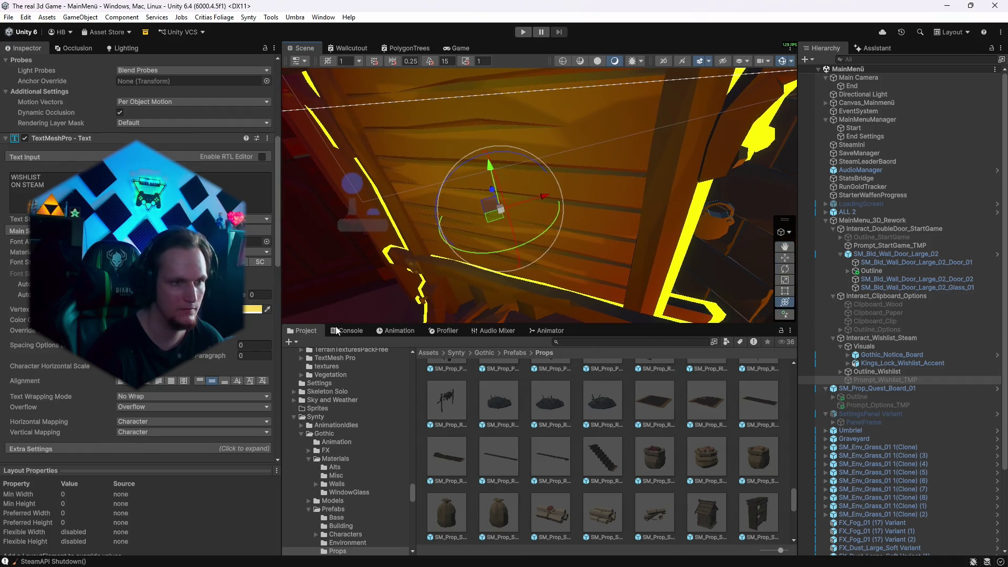
{"action": "scroll", "coordinate": [157, 262], "scroll_direction": "down", "scroll_amount": 4}
{"action": "scroll", "coordinate": [157, 262], "scroll_direction": "up", "scroll_amount": 15}
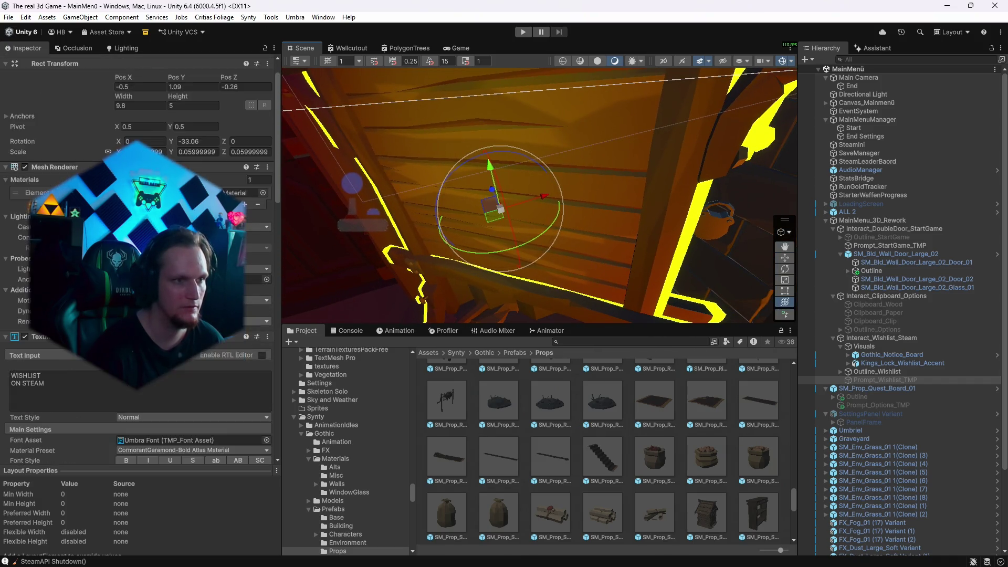
Enable Prompt_Wishlist_TMP and enlarge its text box to about 11.57 wide and 11.67 tall.
{"action": "left_click", "coordinate": [27, 63]}
{"action": "mouse_move", "coordinate": [355, 229]}
{"action": "left_mouse_down"}
{"action": "mouse_move", "coordinate": [496, 277]}
{"action": "mouse_move", "coordinate": [576, 202]}
{"action": "mouse_move", "coordinate": [519, 187]}
{"action": "mouse_move", "coordinate": [519, 130]}
{"action": "left_mouse_up"}
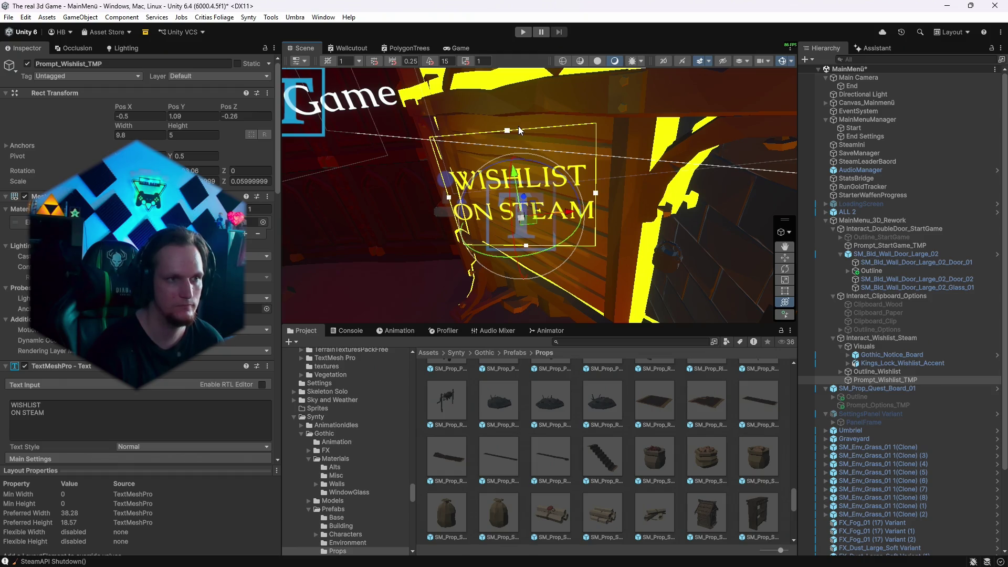
{"action": "mouse_move", "coordinate": [181, 125]}
{"action": "left_mouse_down"}
{"action": "mouse_move", "coordinate": [307, 129]}
{"action": "mouse_move", "coordinate": [297, 131]}
{"action": "left_mouse_up"}
{"action": "left_click_drag", "start_coordinate": [121, 124], "coordinate": [137, 121]}
{"action": "scroll", "coordinate": [137, 210], "scroll_direction": "down", "scroll_amount": 5}
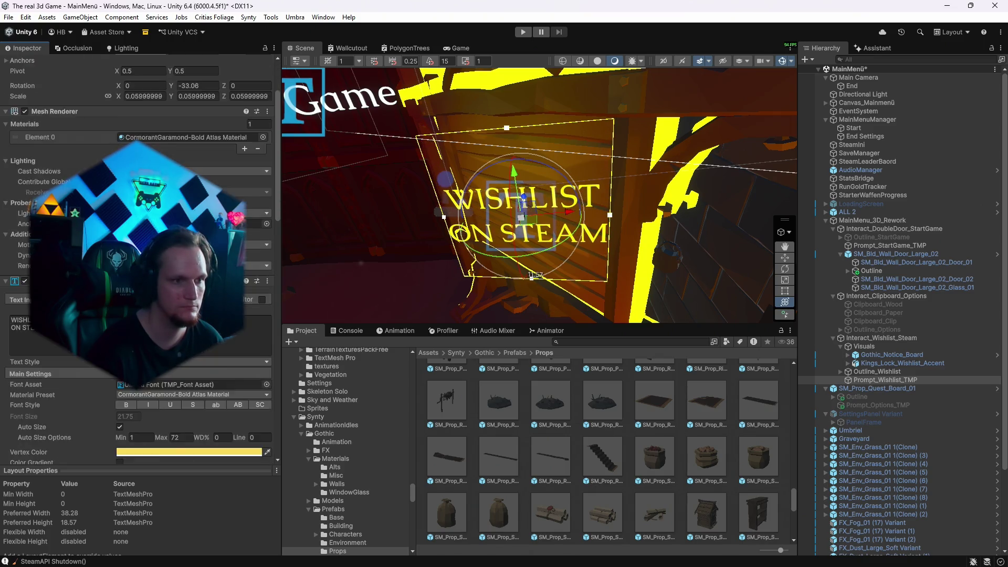
{"action": "scroll", "coordinate": [138, 210], "scroll_direction": "down", "scroll_amount": 4}
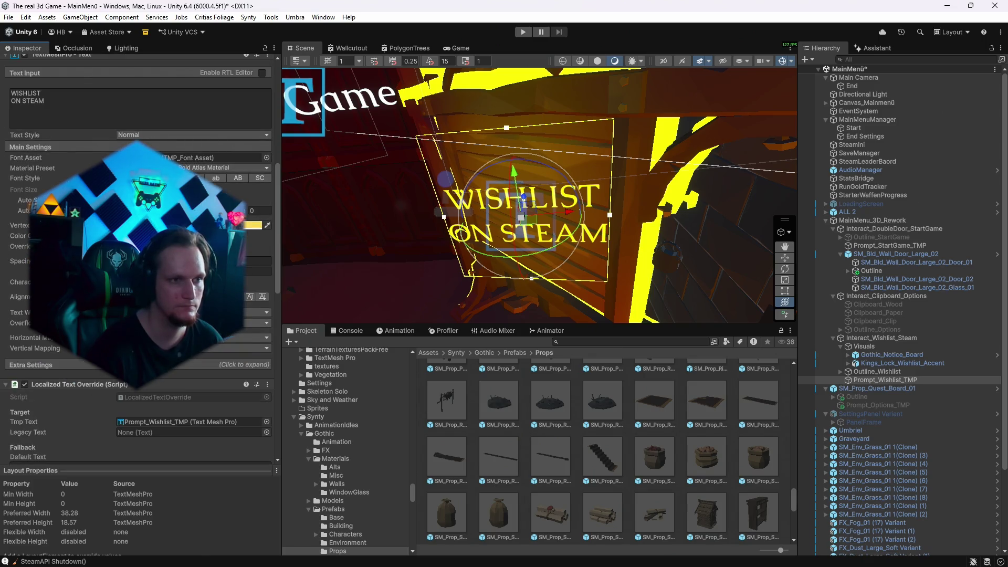
{"action": "left_click", "coordinate": [456, 47]}
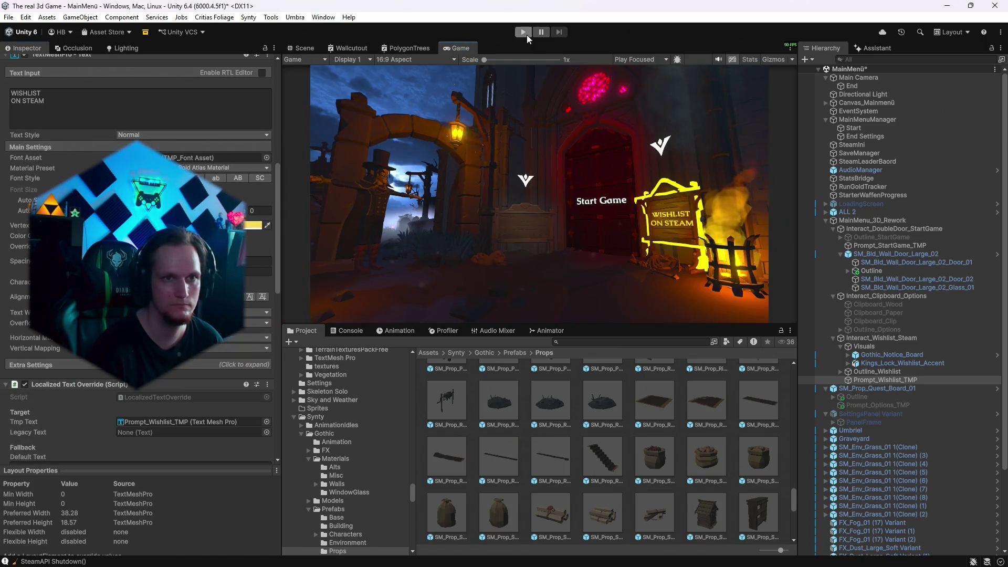
Run the menu, try Ellipsis for the wishlist text's Overflow mode, then restore Overflow.
{"action": "left_click", "coordinate": [524, 32]}
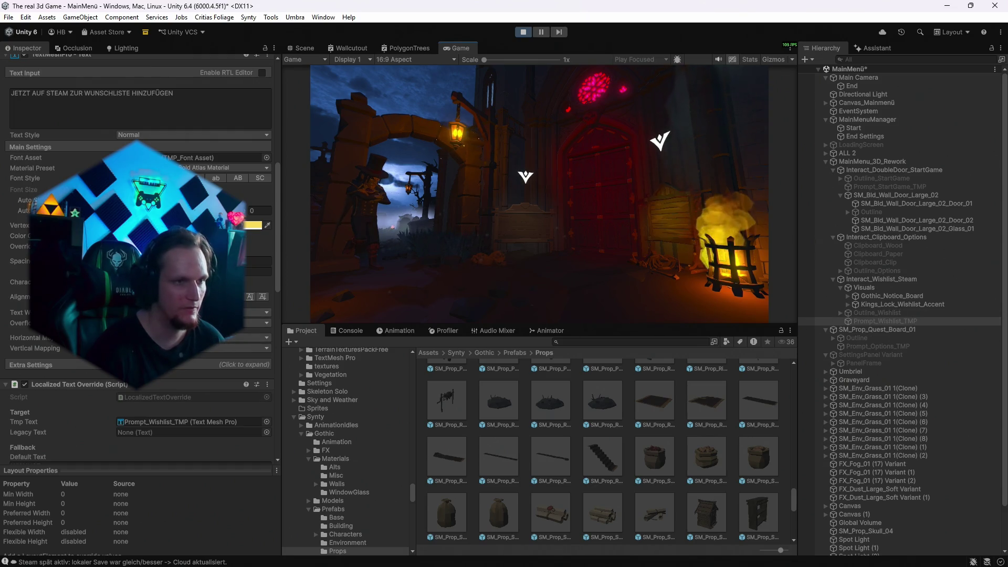
{"action": "scroll", "coordinate": [137, 262], "scroll_direction": "up", "scroll_amount": 2}
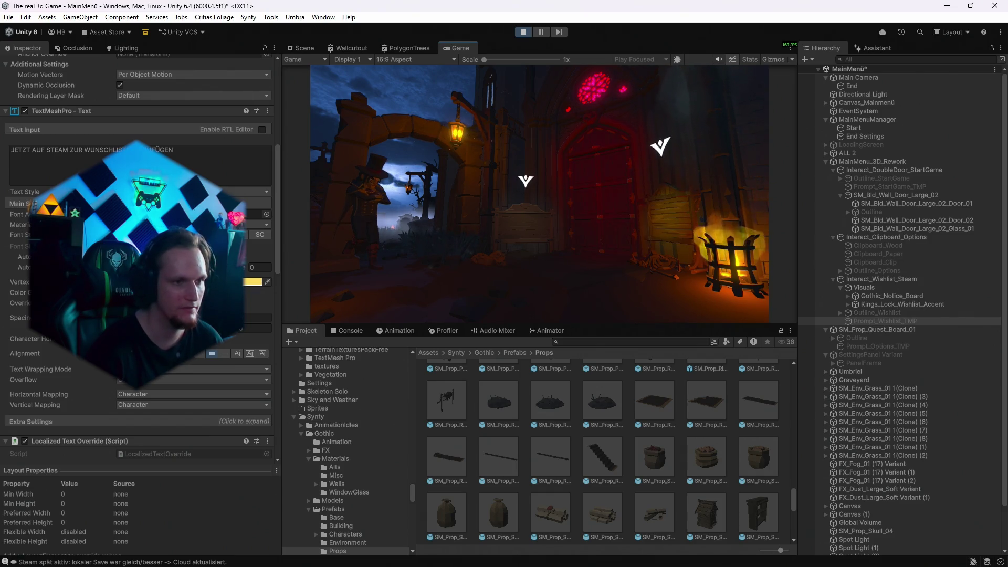
{"action": "left_click", "coordinate": [120, 381]}
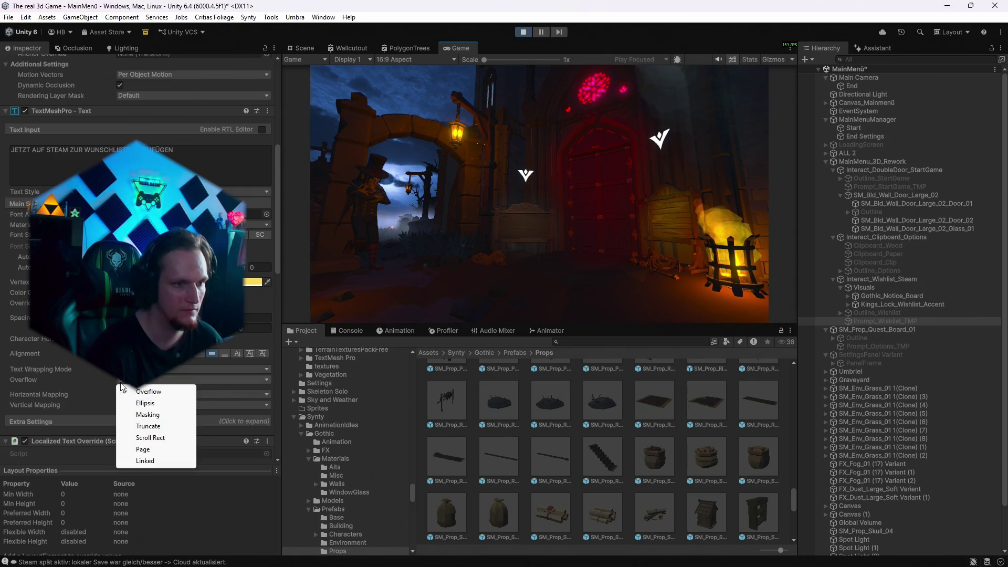
{"action": "left_click", "coordinate": [11, 332]}
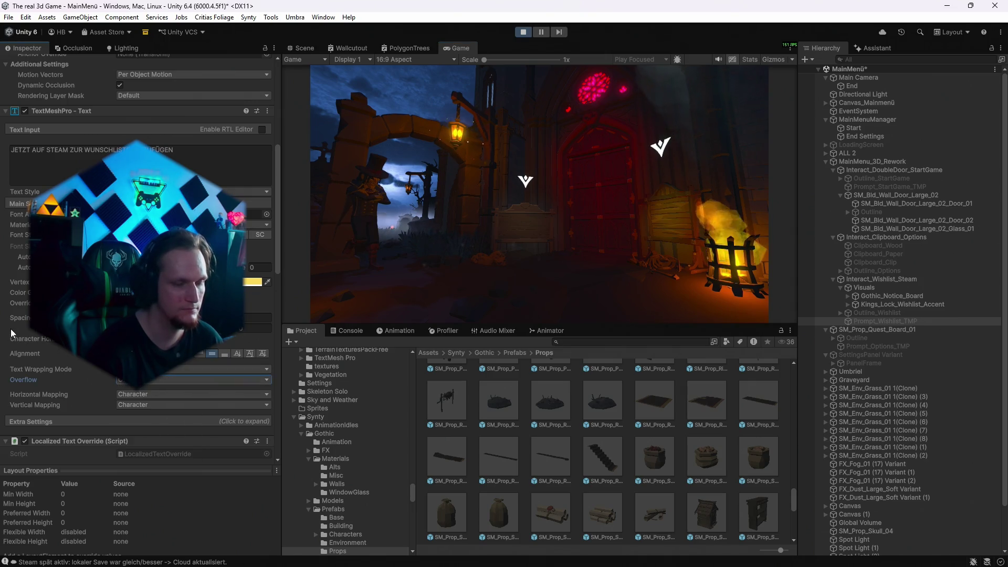
{"action": "left_click", "coordinate": [150, 379]}
{"action": "left_click", "coordinate": [145, 403]}
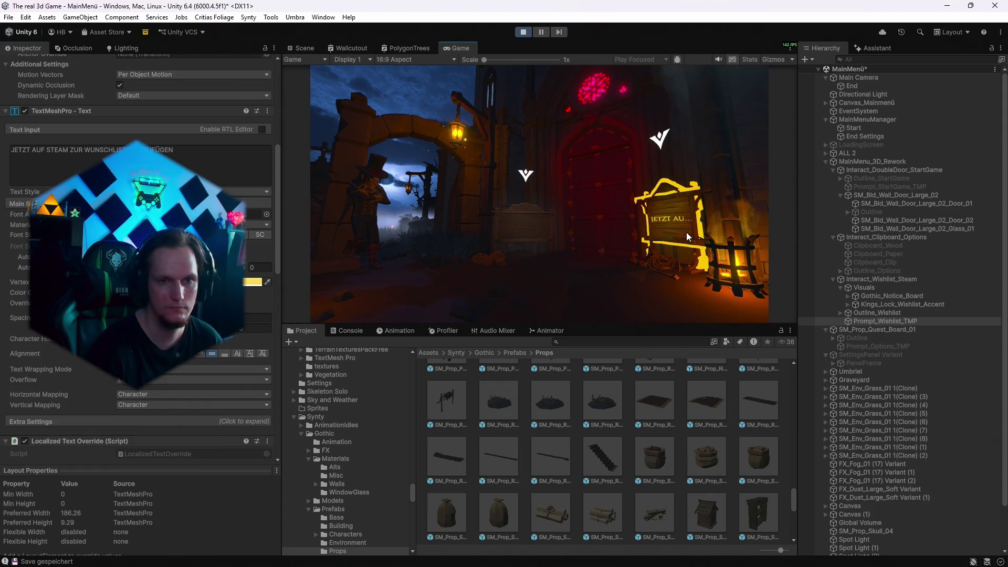
{"action": "left_click", "coordinate": [130, 380]}
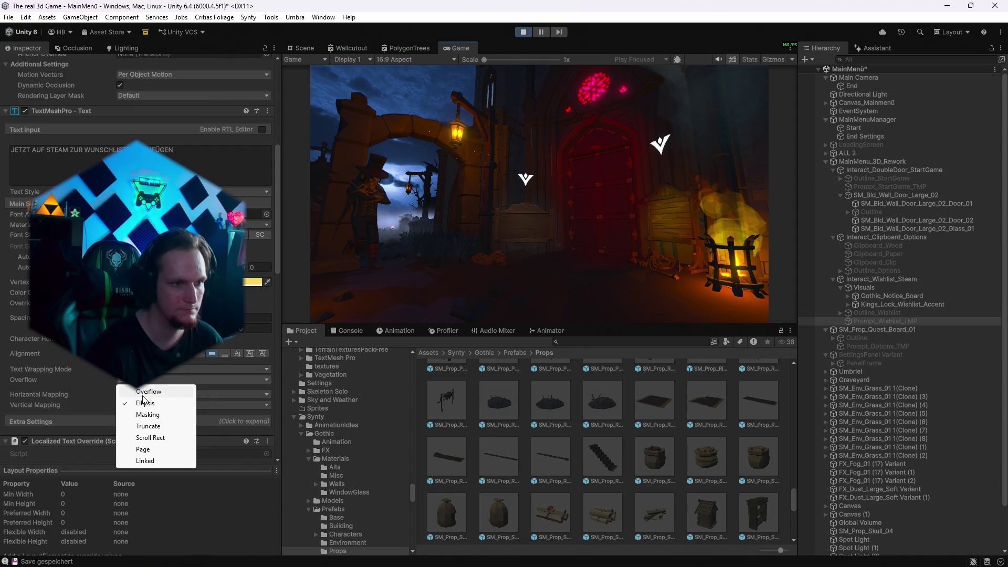
{"action": "left_click", "coordinate": [142, 394]}
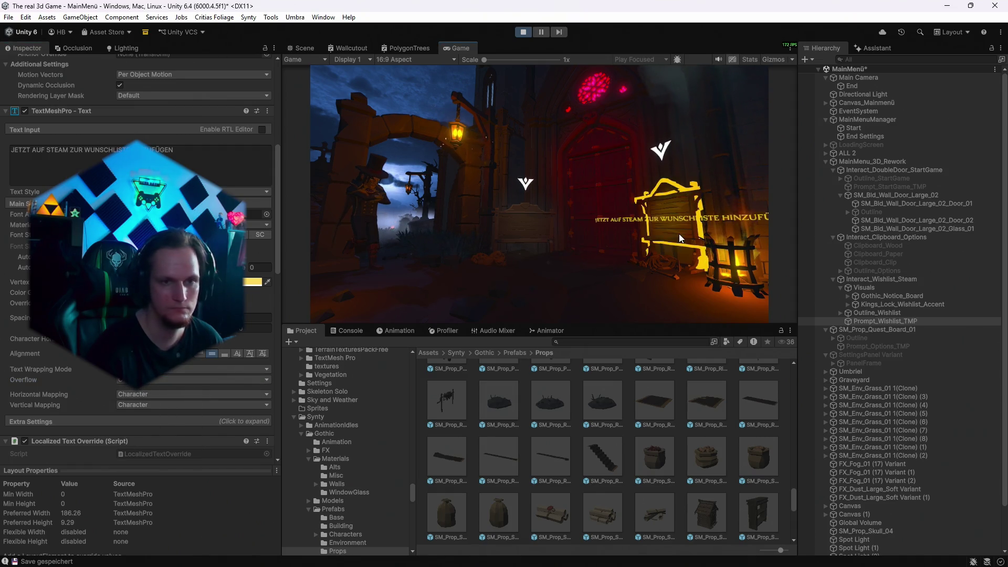
{"action": "scroll", "coordinate": [142, 289], "scroll_direction": "up", "scroll_amount": 3}
{"action": "scroll", "coordinate": [139, 263], "scroll_direction": "up", "scroll_amount": 10}
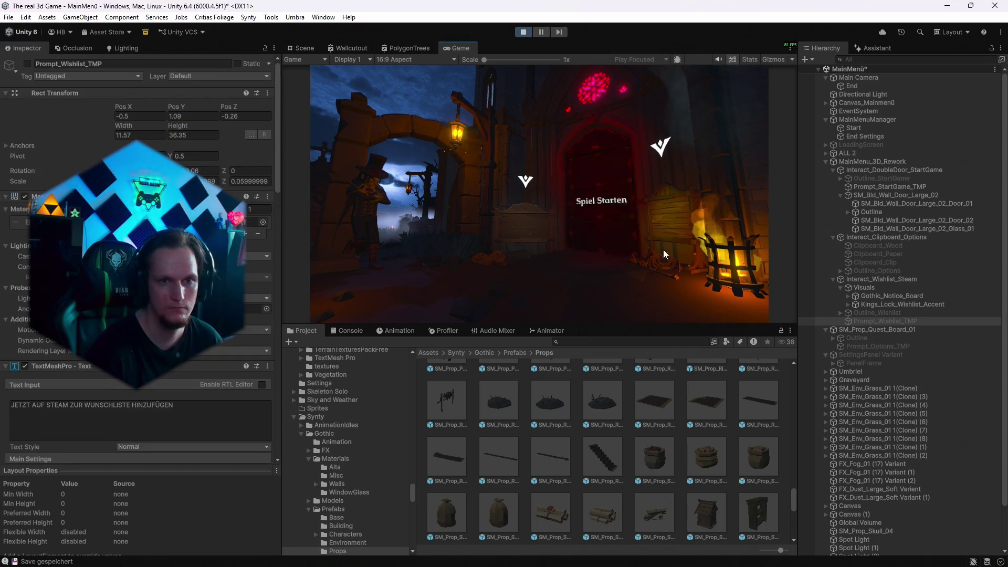
Drag Prompt_Wishlist_TMP's text box taller and check it on the notice board.
{"action": "left_click_drag", "start_coordinate": [182, 128], "coordinate": [231, 130]}
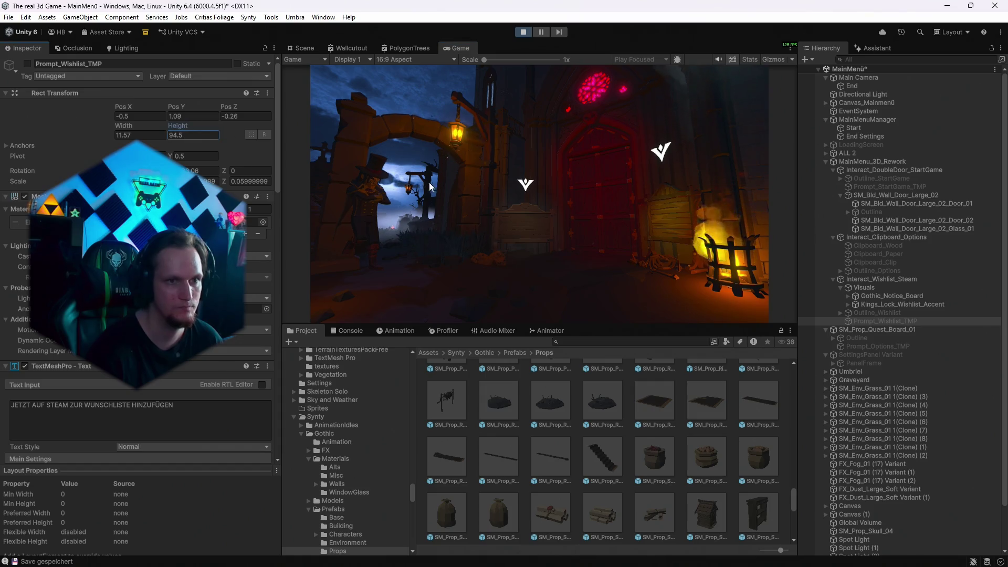
{"action": "scroll", "coordinate": [142, 388], "scroll_direction": "down", "scroll_amount": 7}
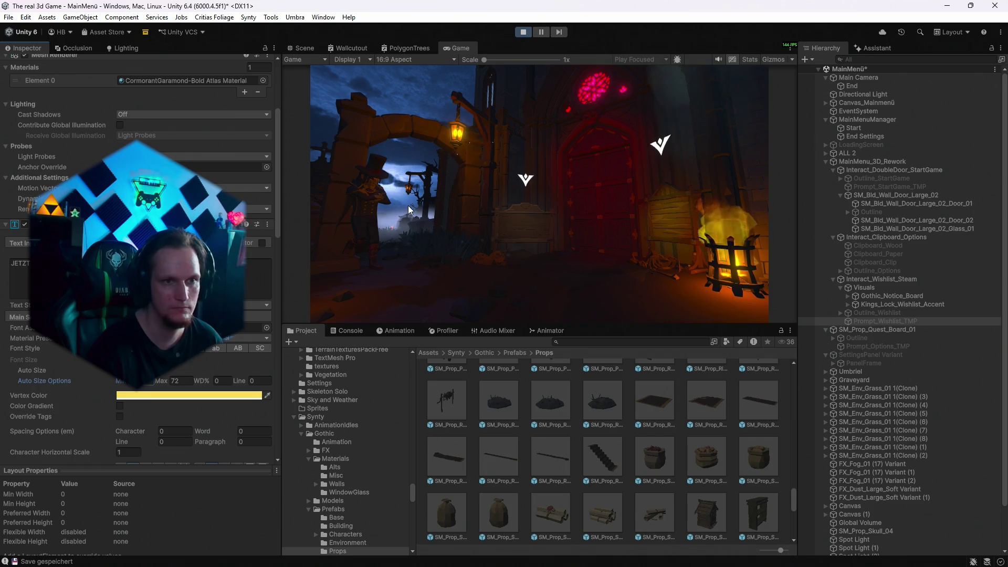
{"action": "scroll", "coordinate": [139, 314], "scroll_direction": "up", "scroll_amount": 7}
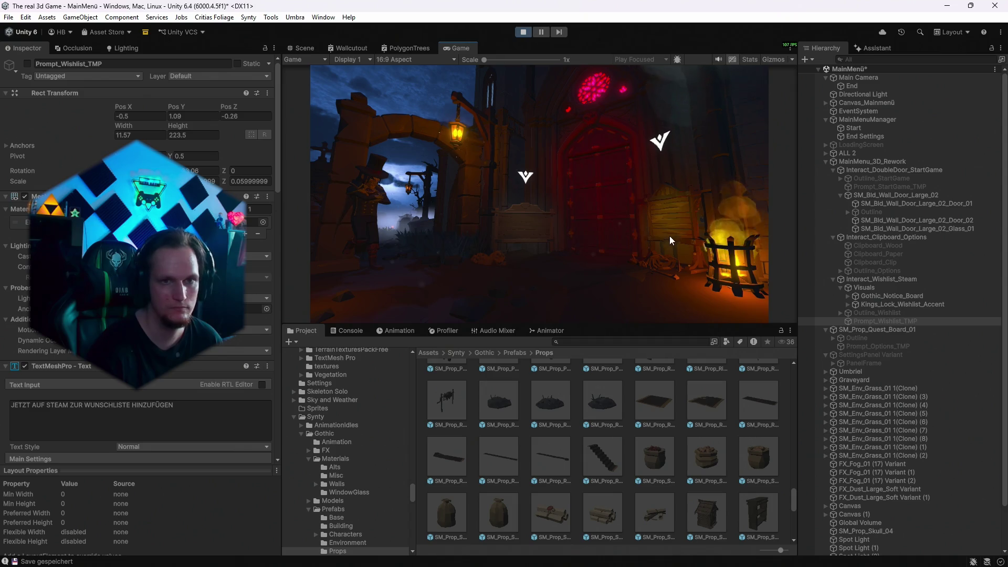
{"action": "scroll", "coordinate": [163, 389], "scroll_direction": "down", "scroll_amount": 8}
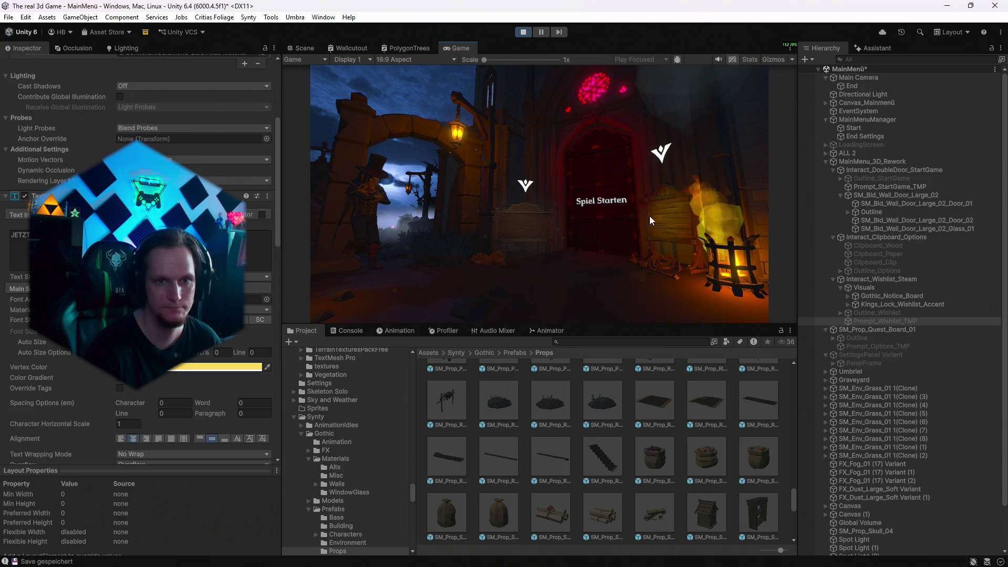
{"action": "scroll", "coordinate": [139, 315], "scroll_direction": "up", "scroll_amount": 8}
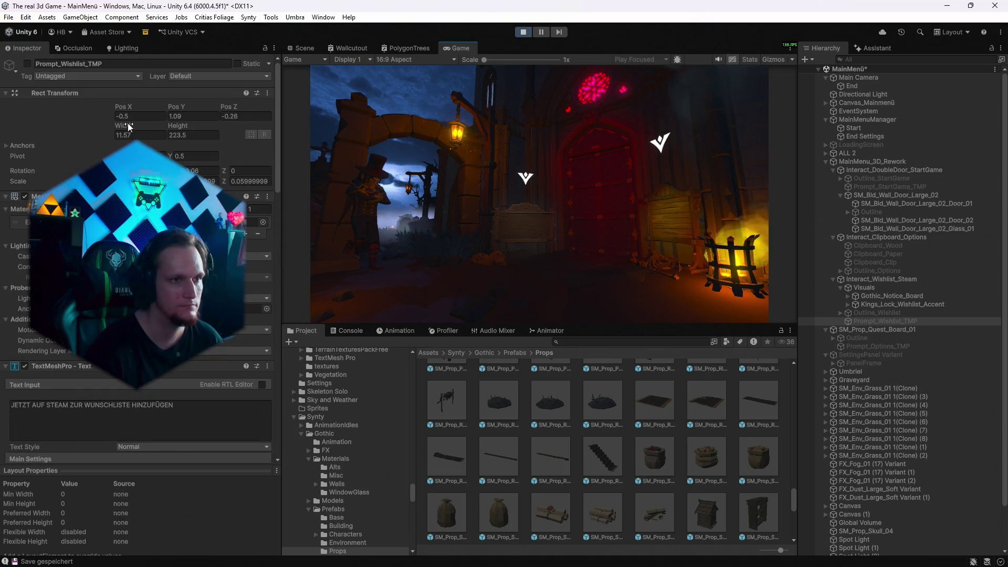
{"action": "mouse_move", "coordinate": [675, 228]}
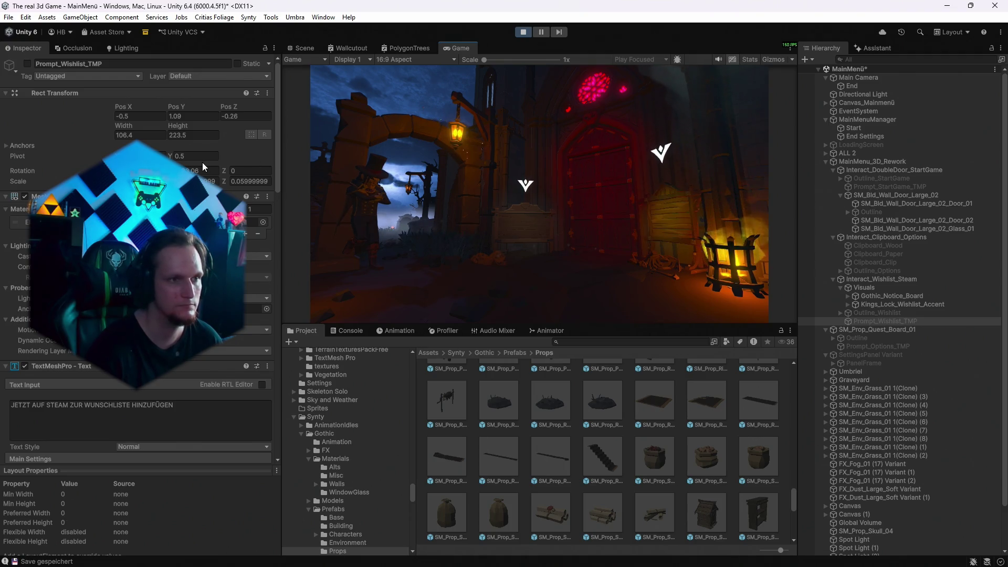
Edit the text box Width value and recheck the wishlist message on the board.
{"action": "left_click", "coordinate": [136, 135]}
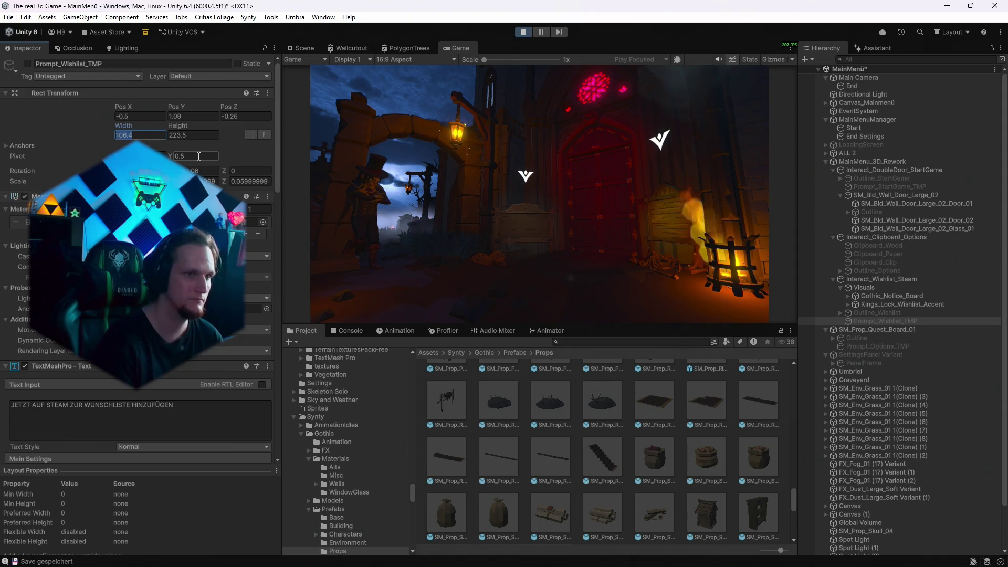
{"action": "scroll", "coordinate": [139, 263], "scroll_direction": "down", "scroll_amount": 5}
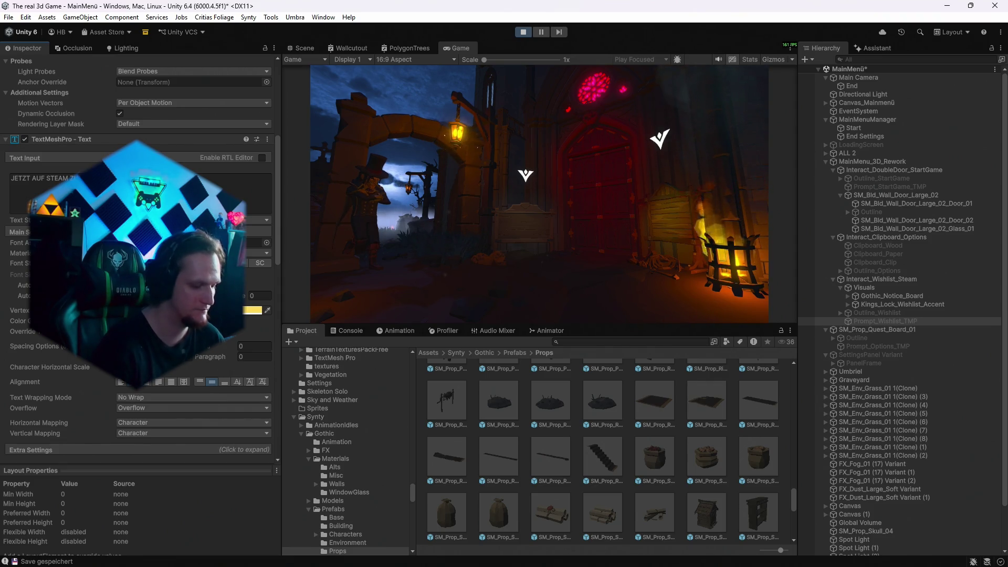
{"action": "mouse_move", "coordinate": [679, 225]}
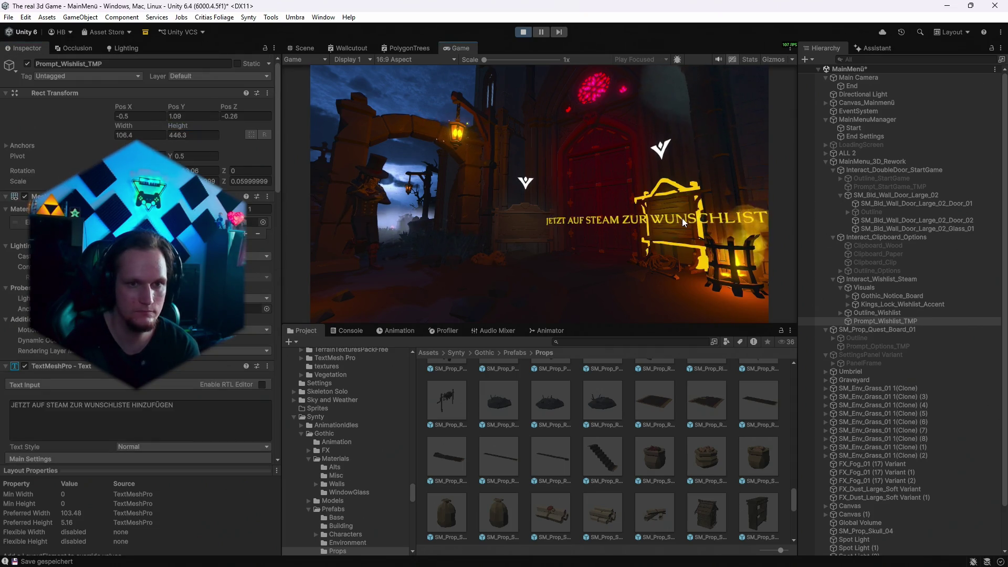
{"action": "scroll", "coordinate": [137, 262], "scroll_direction": "down", "scroll_amount": 10}
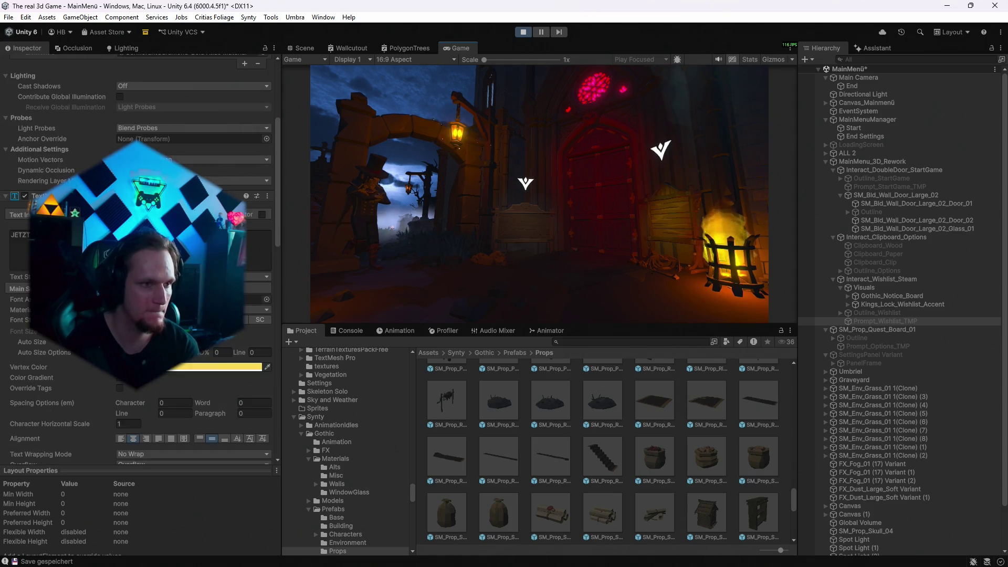
{"action": "scroll", "coordinate": [136, 263], "scroll_direction": "down", "scroll_amount": 3}
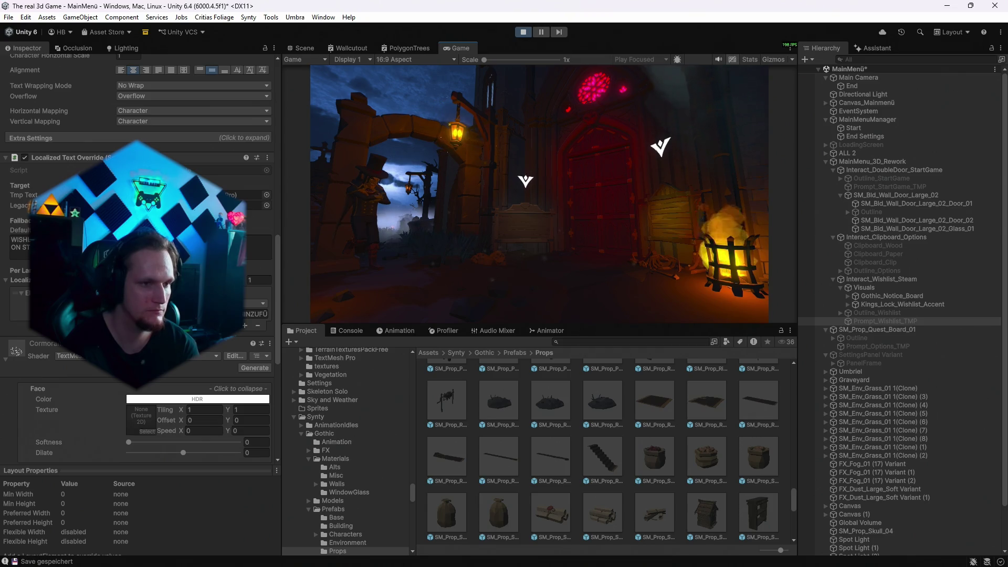
{"action": "scroll", "coordinate": [136, 262], "scroll_direction": "up", "scroll_amount": 15}
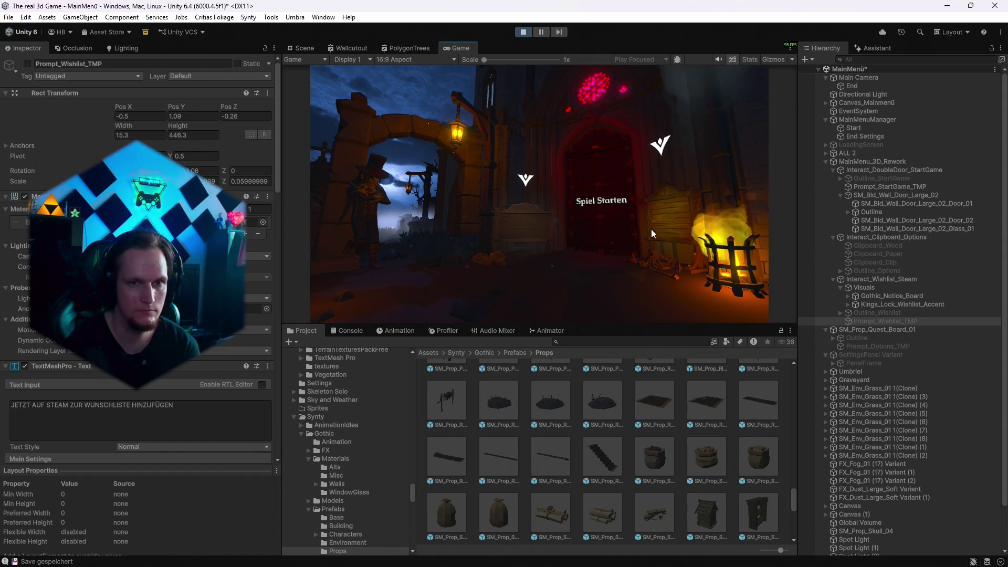
{"action": "scroll", "coordinate": [137, 315], "scroll_direction": "down", "scroll_amount": 10}
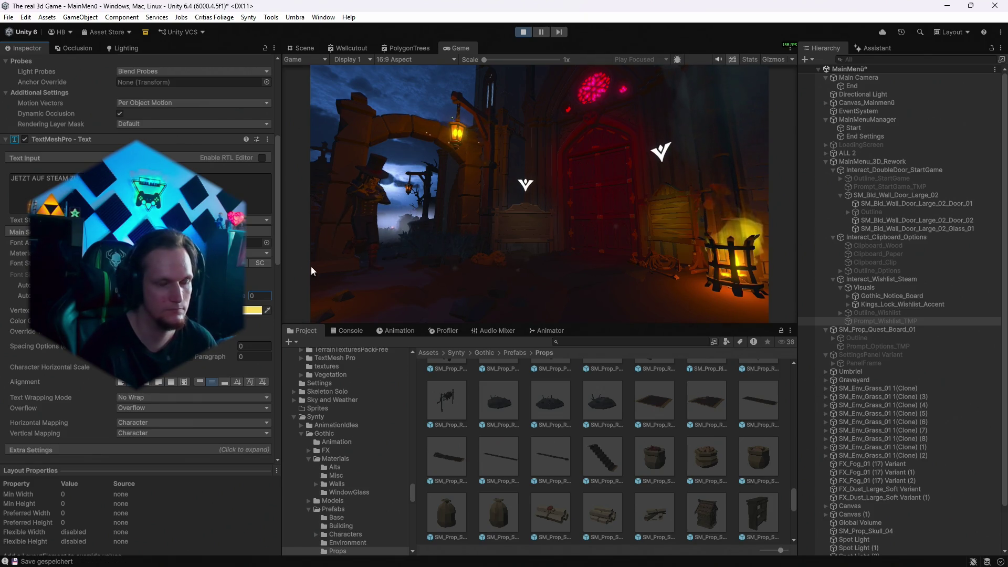
Set the wishlist prompt text to 'WUNSCHLISTE HINZUFÜGEN' and check it on the notice board.
{"action": "scroll", "coordinate": [139, 263], "scroll_direction": "up", "scroll_amount": 3}
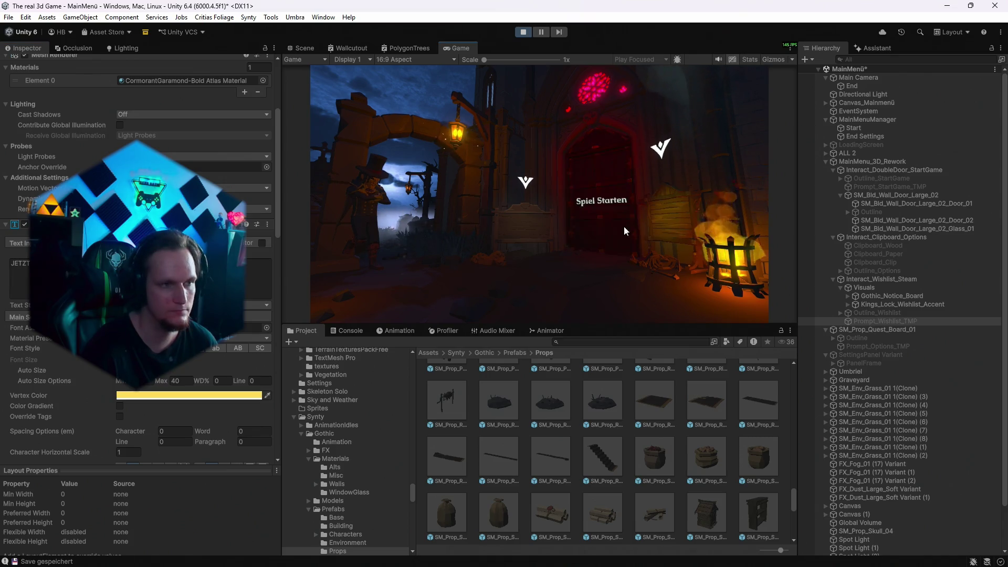
{"action": "scroll", "coordinate": [139, 262], "scroll_direction": "down", "scroll_amount": 10}
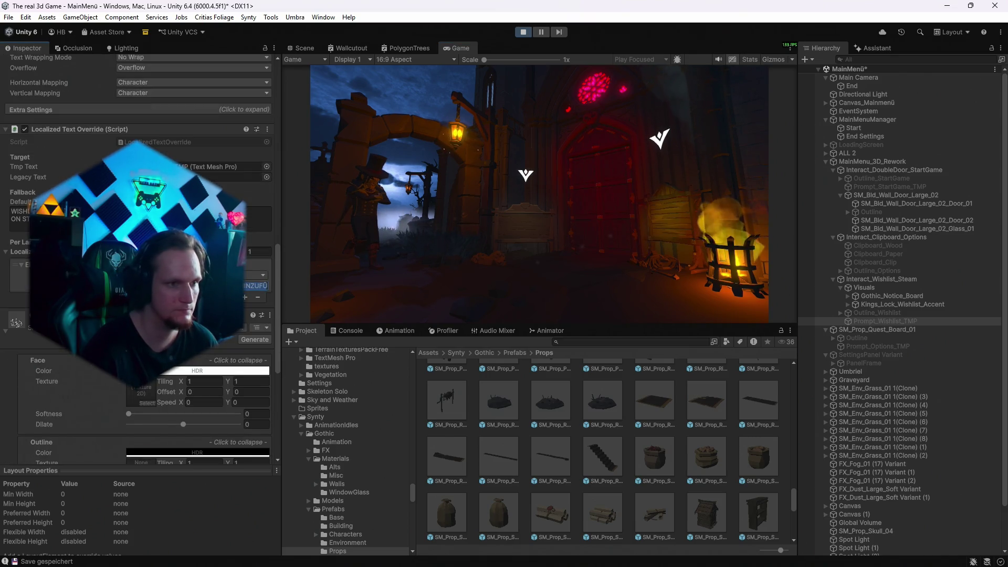
{"action": "scroll", "coordinate": [139, 262], "scroll_direction": "up", "scroll_amount": 10}
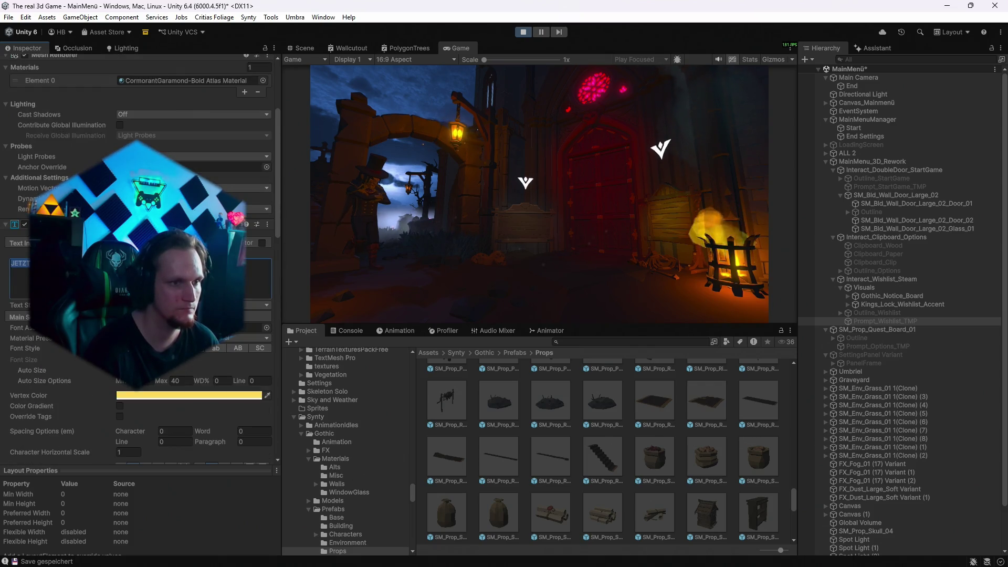
{"action": "scroll", "coordinate": [175, 417], "scroll_direction": "down", "scroll_amount": 6}
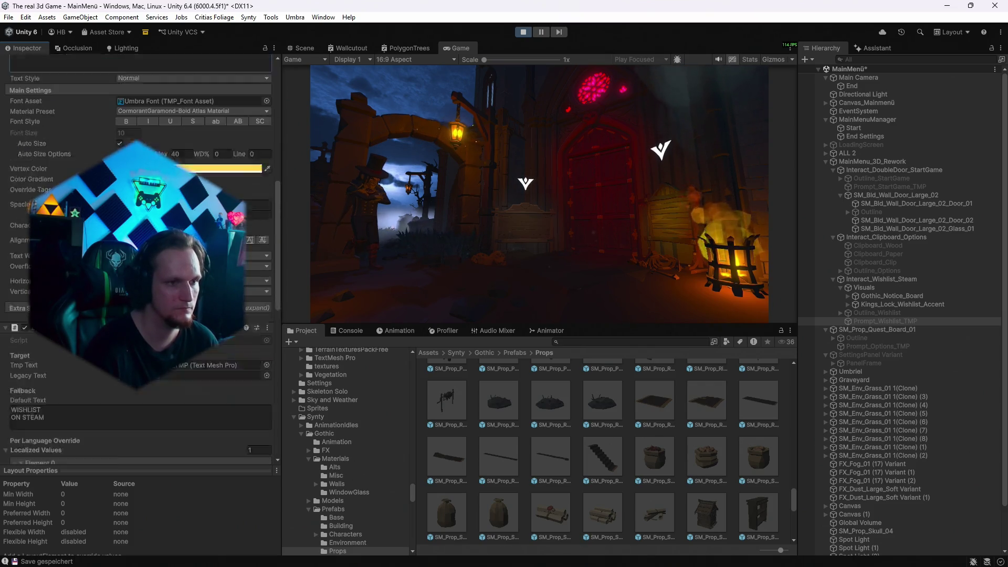
{"action": "scroll", "coordinate": [175, 416], "scroll_direction": "down", "scroll_amount": 1}
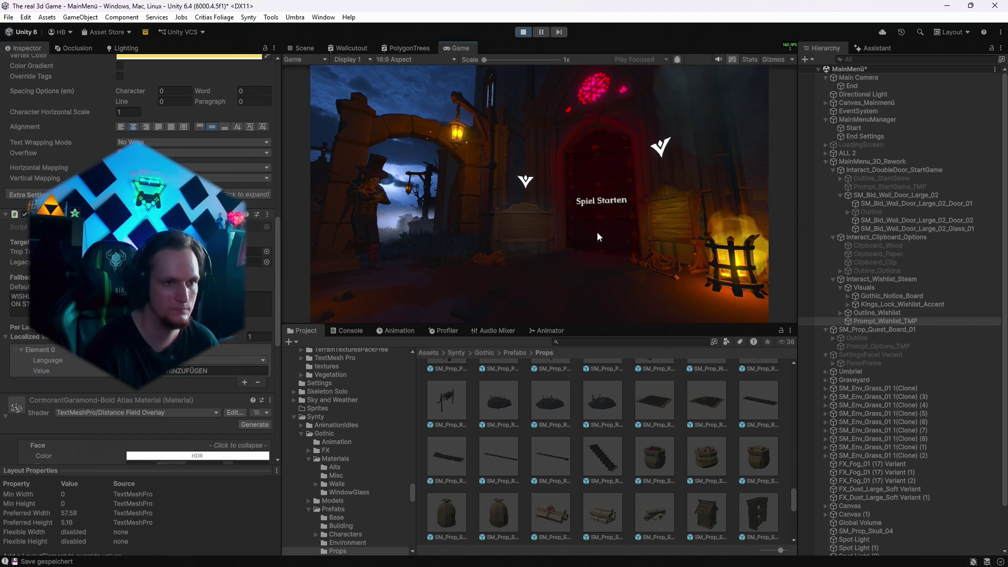
{"action": "scroll", "coordinate": [244, 267], "scroll_direction": "up", "scroll_amount": 2}
{"action": "scroll", "coordinate": [244, 267], "scroll_direction": "up", "scroll_amount": 1}
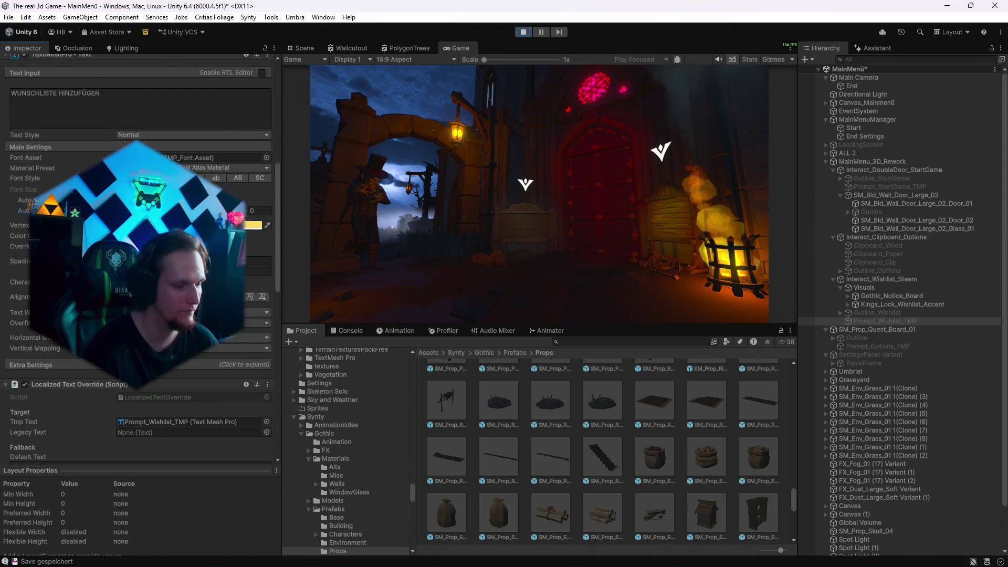
{"action": "left_click", "coordinate": [672, 224]}
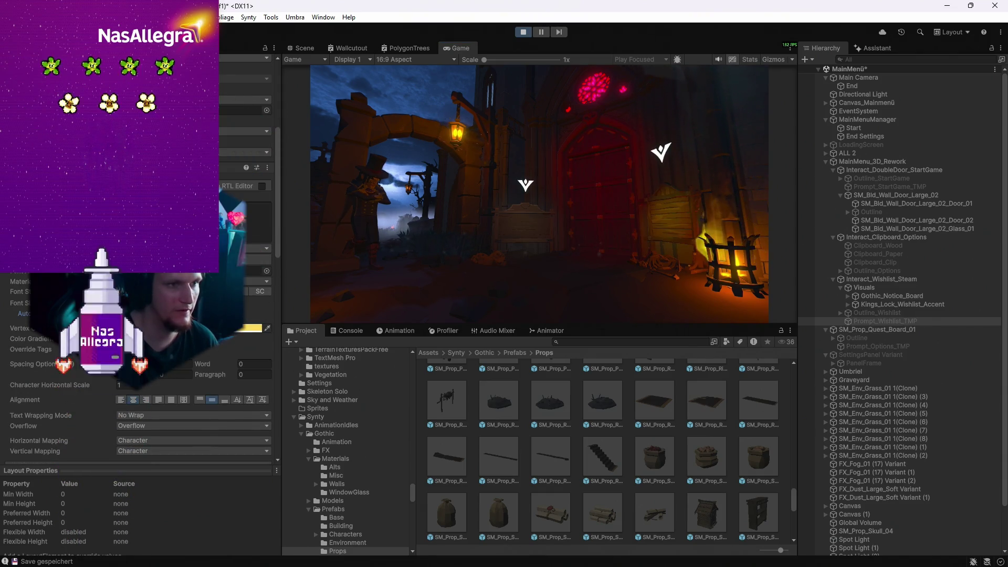
{"action": "left_click", "coordinate": [686, 231]}
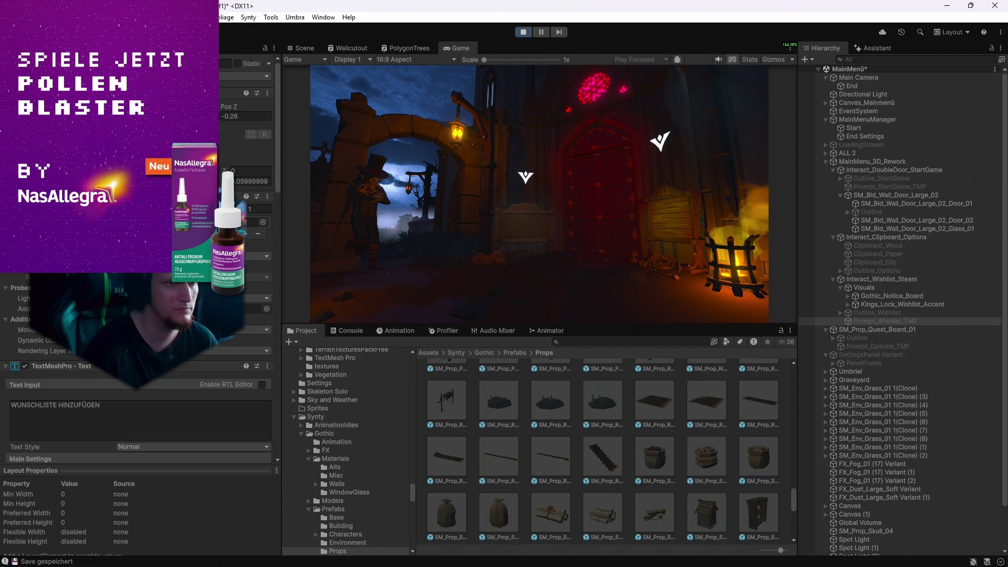
{"action": "mouse_move", "coordinate": [681, 231]}
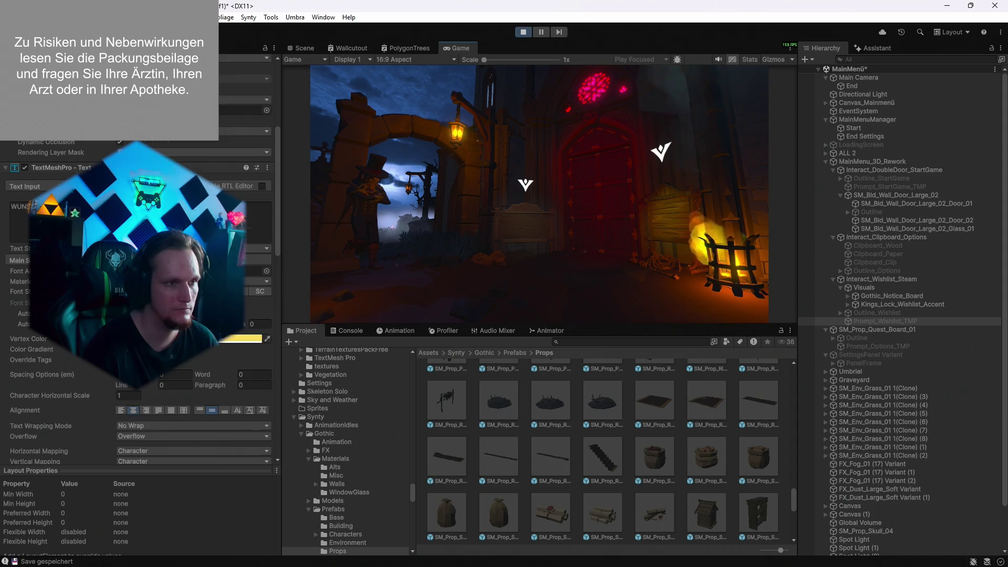
{"action": "scroll", "coordinate": [179, 130], "scroll_direction": "up", "scroll_amount": 5}
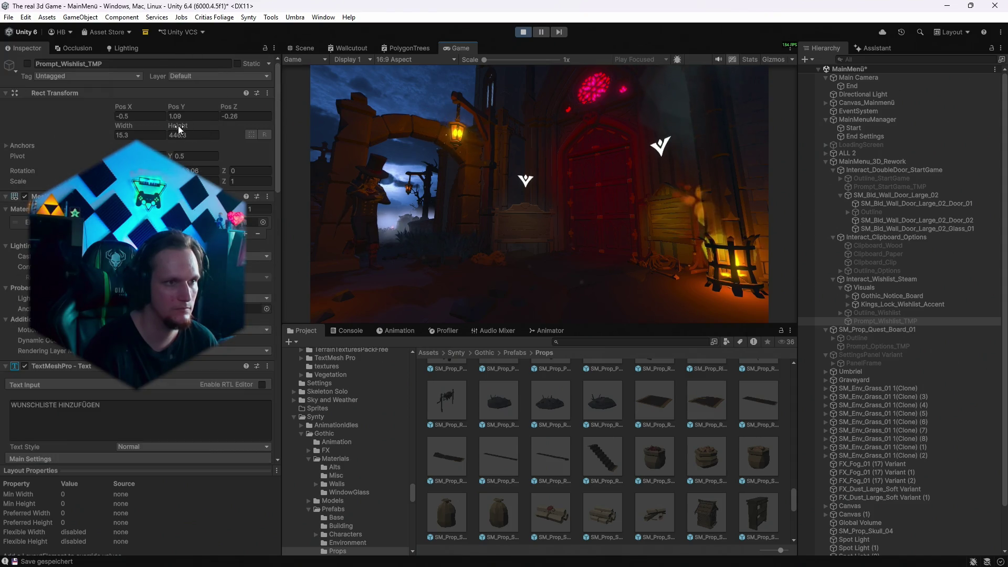
Widen the wishlist prompt's text box to 200.4.
{"action": "type", "text": "100.8"}
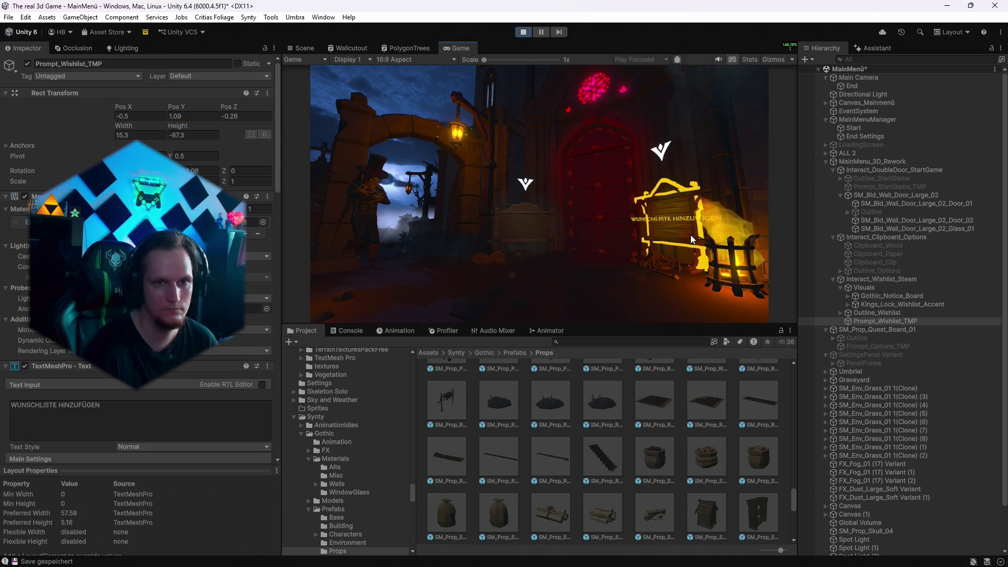
{"action": "left_click_drag", "start_coordinate": [126, 126], "coordinate": [413, 204]}
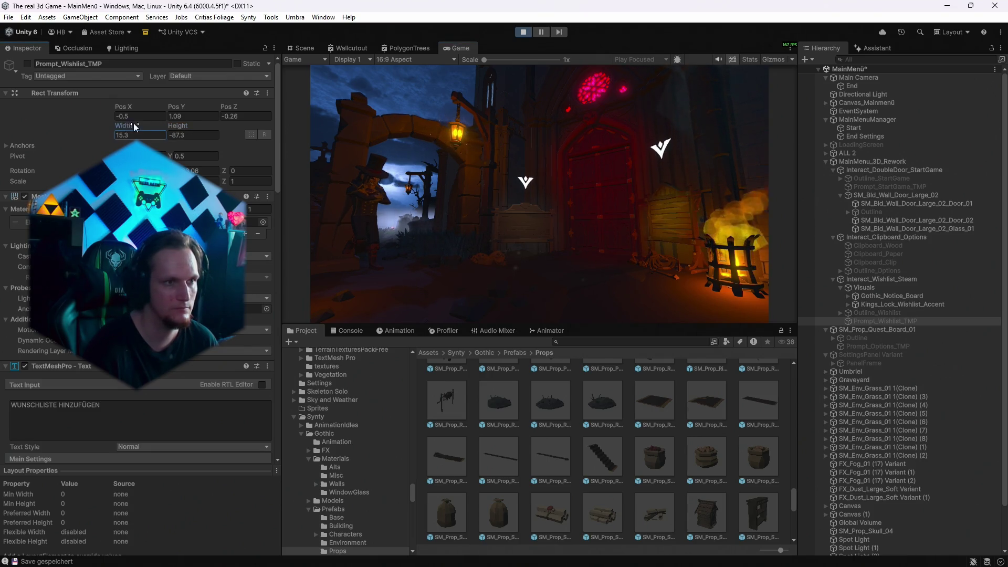
{"action": "mouse_move", "coordinate": [657, 230]}
{"action": "left_mouse_down"}
{"action": "mouse_move", "coordinate": [676, 226]}
{"action": "mouse_move", "coordinate": [494, 176]}
{"action": "mouse_move", "coordinate": [415, 204]}
{"action": "left_mouse_up"}
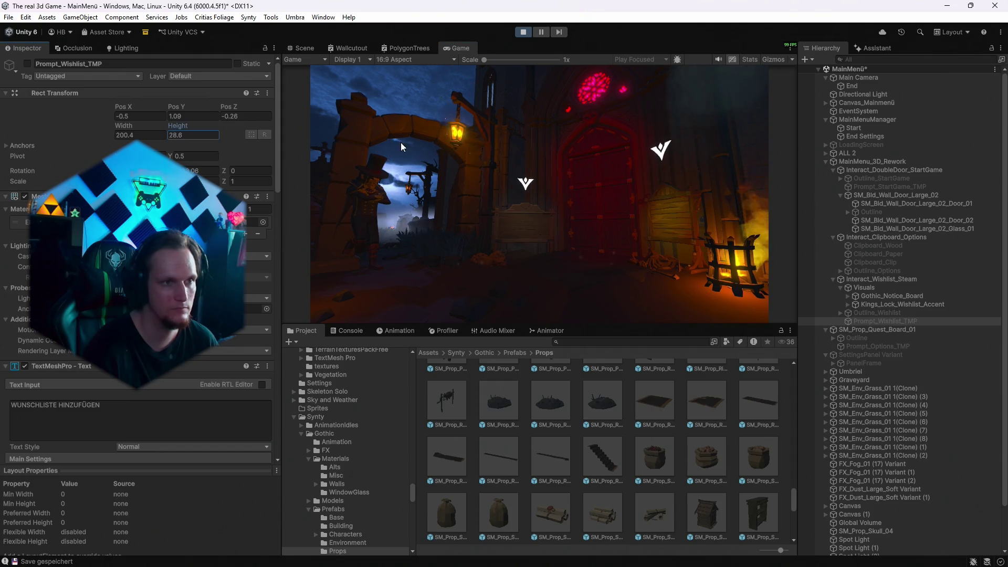
Set the text box height to 1, then stop the running game.
{"action": "mouse_move", "coordinate": [683, 234]}
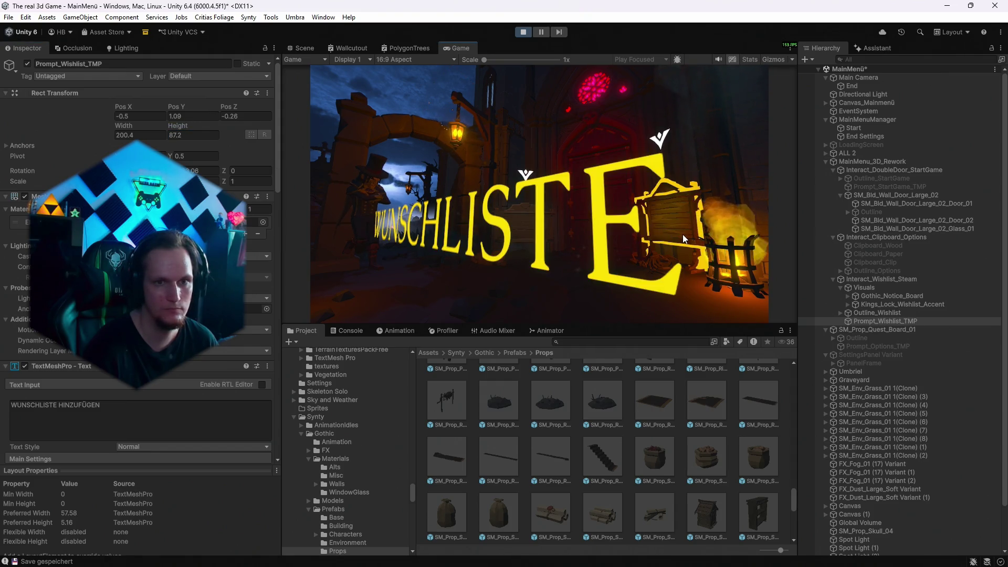
{"action": "left_click", "coordinate": [189, 134]}
{"action": "type", "text": "1"}
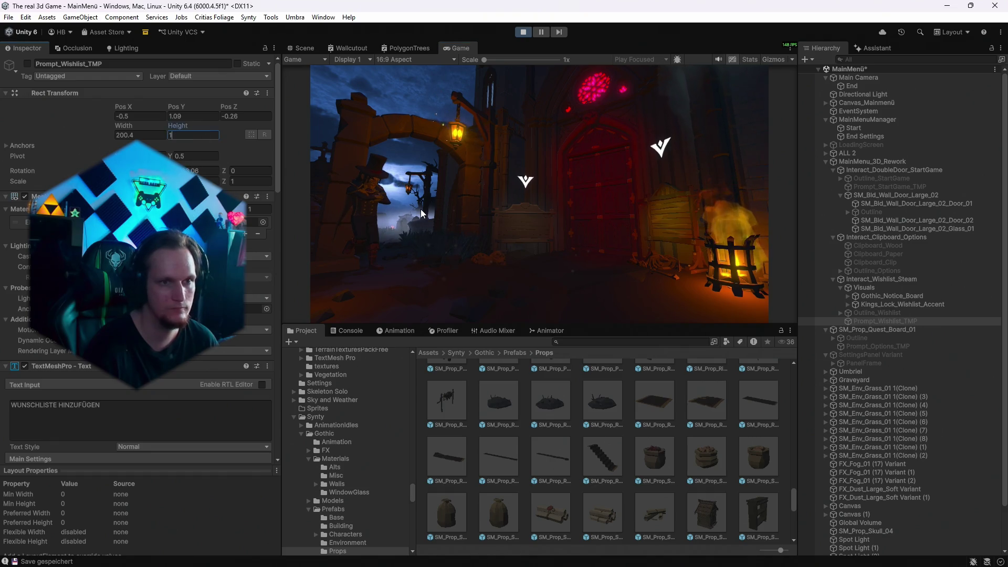
{"action": "scroll", "coordinate": [148, 136], "scroll_direction": "down", "scroll_amount": 10}
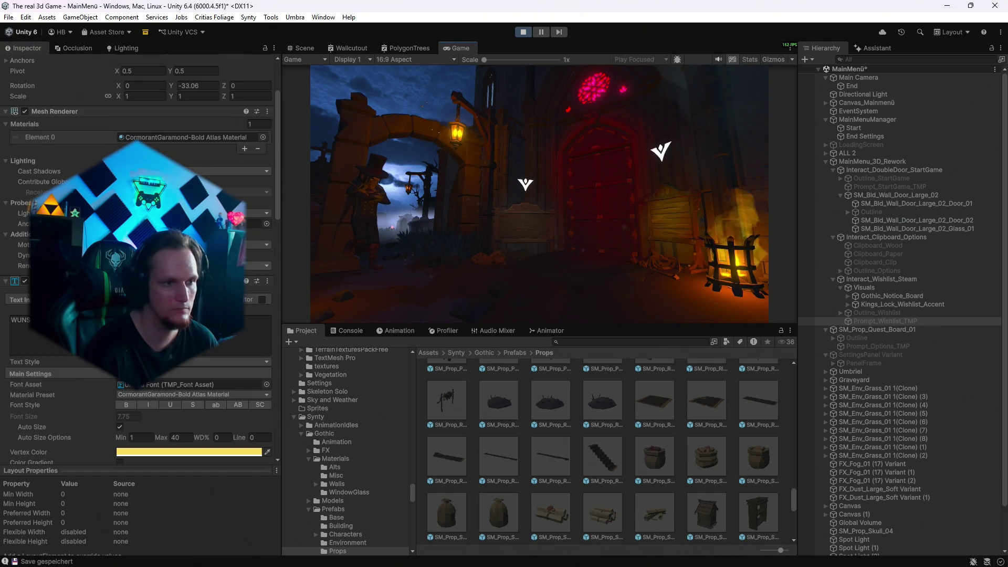
{"action": "scroll", "coordinate": [148, 262], "scroll_direction": "up", "scroll_amount": 10}
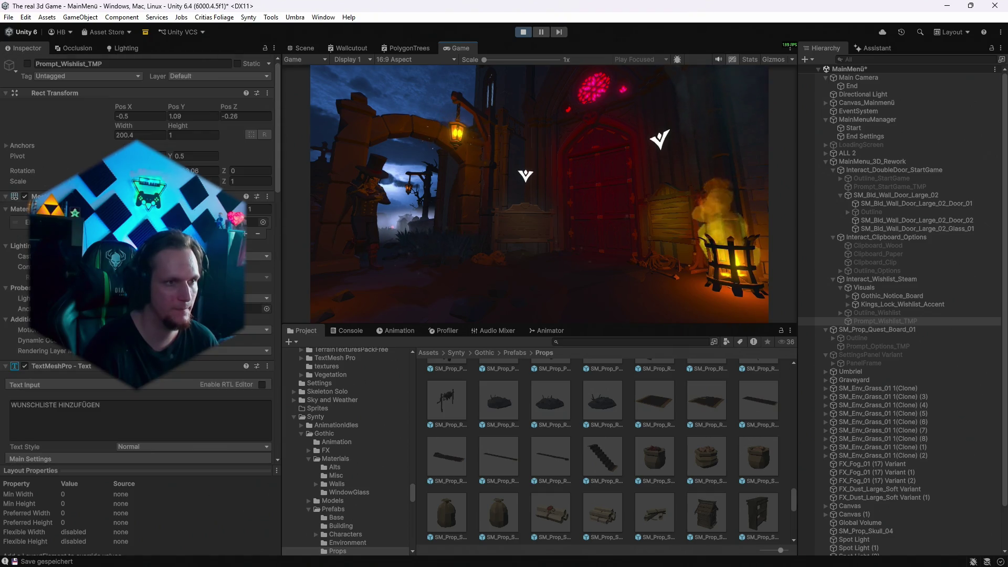
{"action": "mouse_move", "coordinate": [681, 219]}
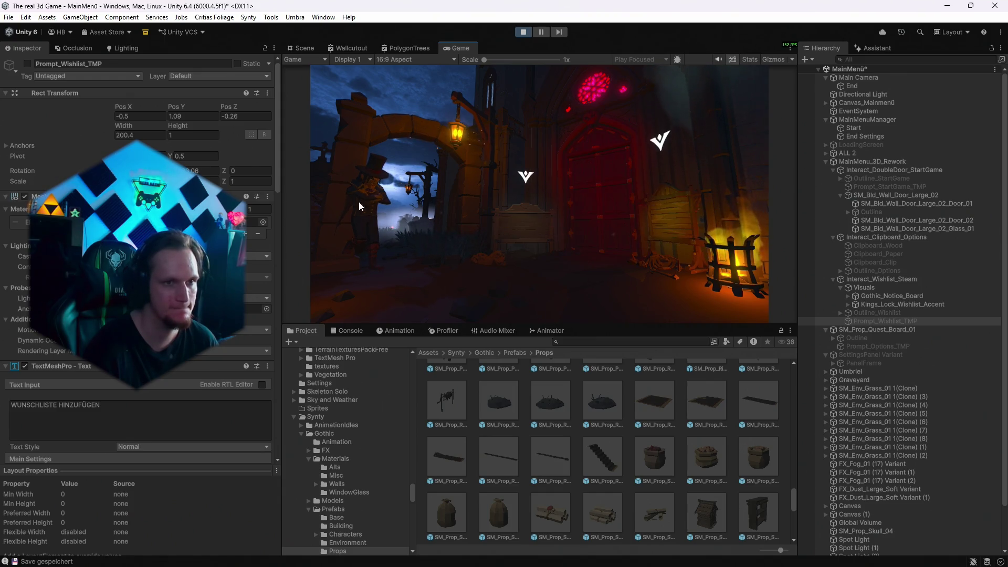
{"action": "left_click", "coordinate": [523, 32]}
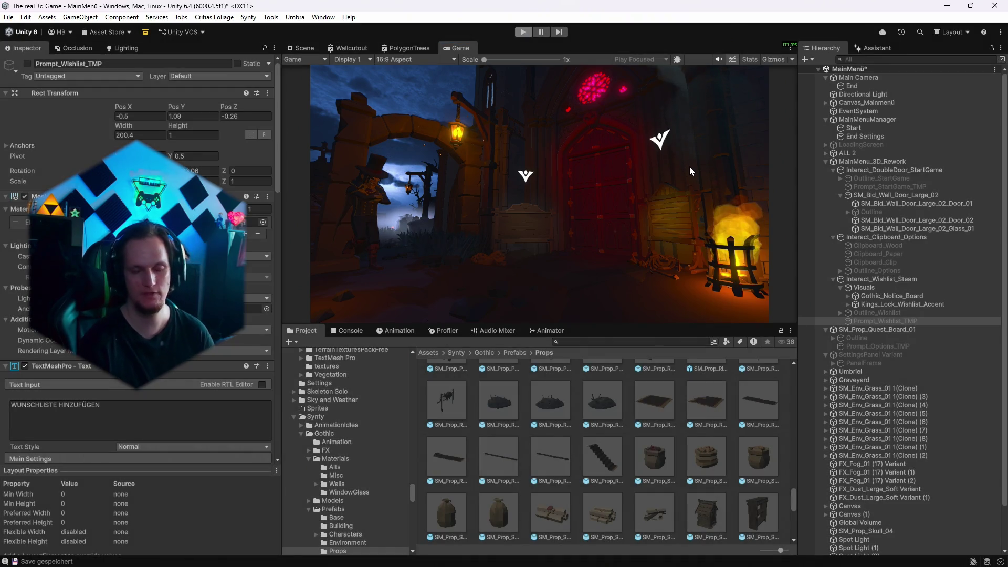
Review the German localized value and keep German as the override language.
{"action": "key", "text": "ctrl+p"}
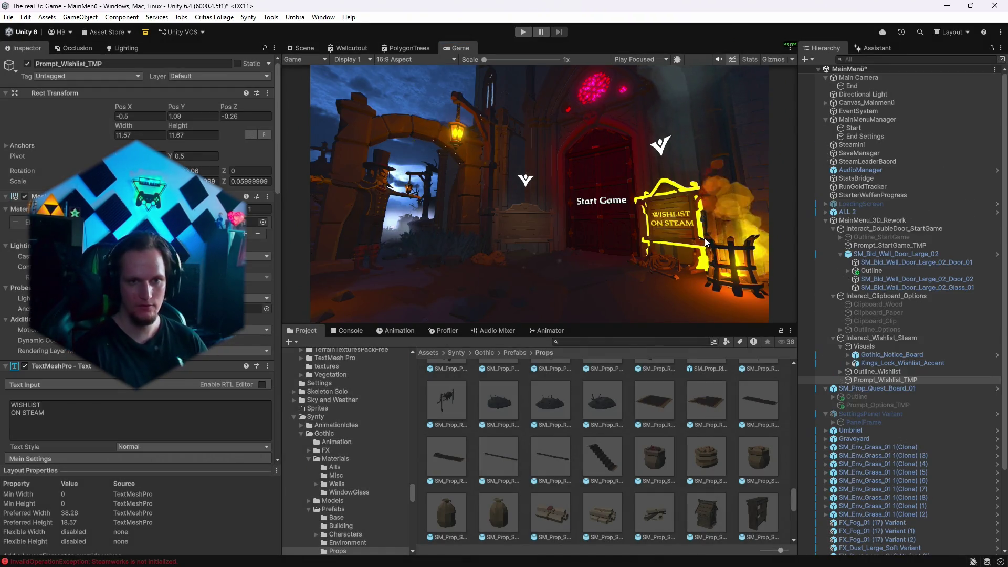
{"action": "scroll", "coordinate": [181, 420], "scroll_direction": "down", "scroll_amount": 10}
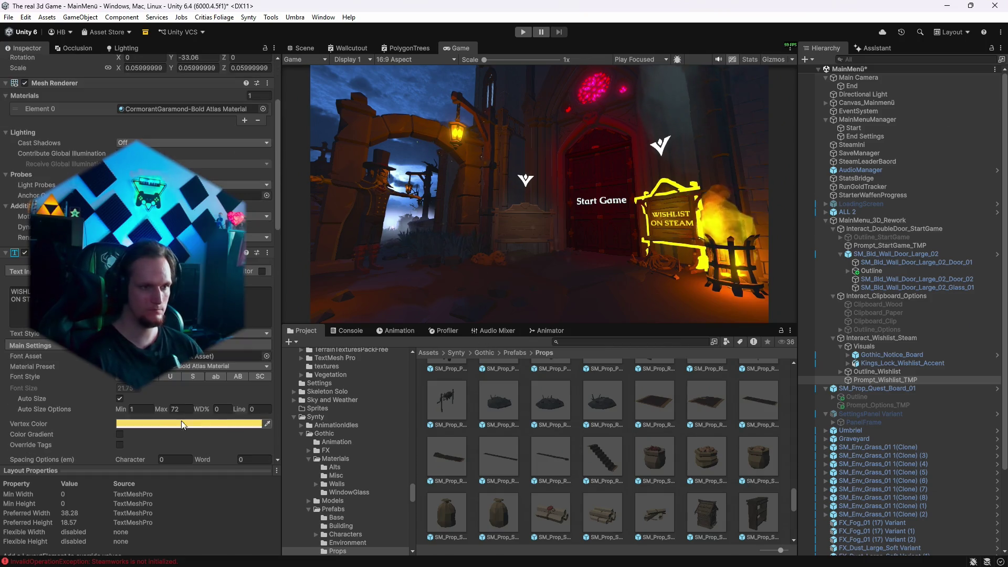
{"action": "left_click", "coordinate": [192, 420]}
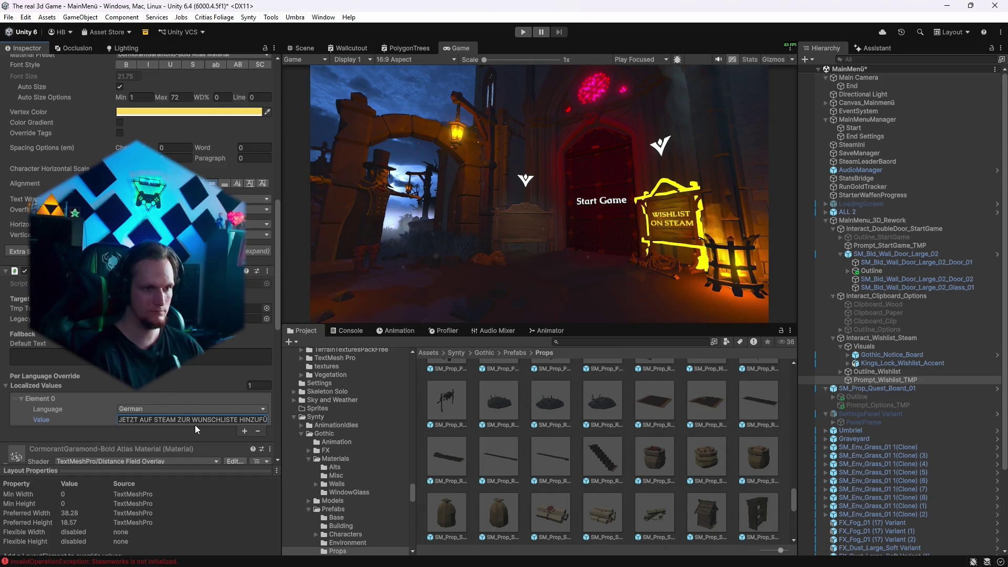
{"action": "key", "text": "ctrl+a"}
{"action": "left_click", "coordinate": [178, 411]}
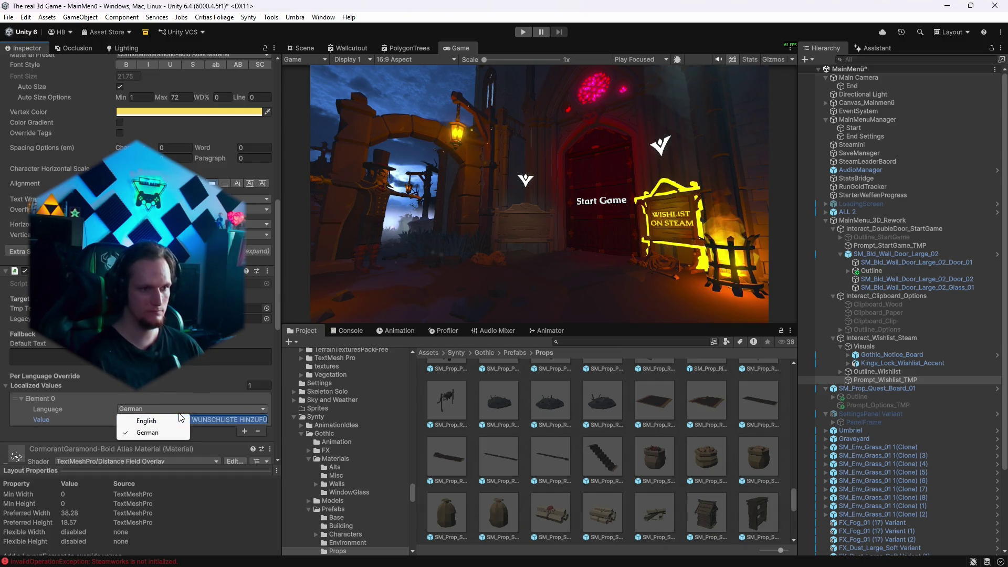
{"action": "left_click", "coordinate": [157, 422]}
Run the main menu in play mode to test the German 'Spiel Starten' prompt.
{"action": "scroll", "coordinate": [216, 360], "scroll_direction": "up", "scroll_amount": 3}
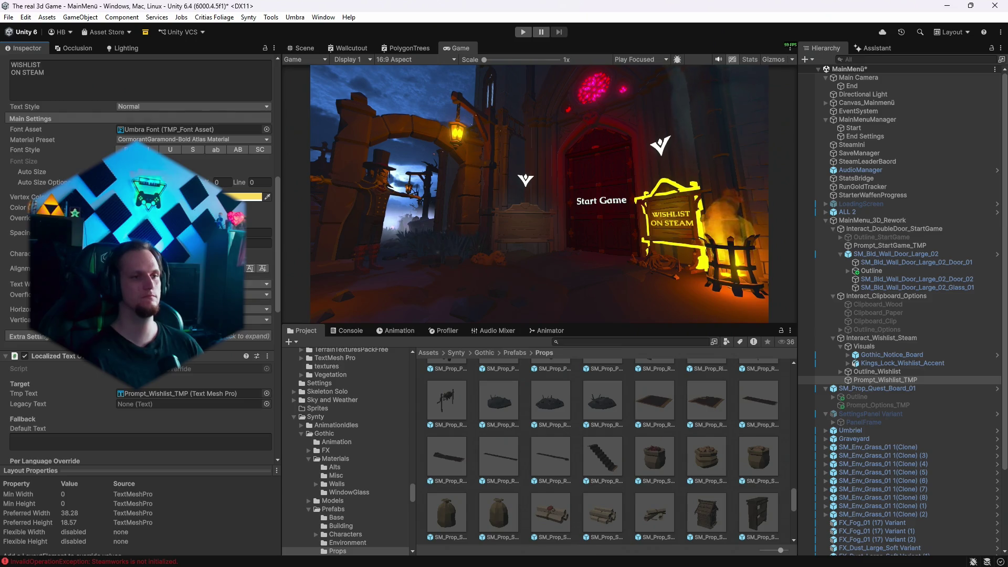
{"action": "scroll", "coordinate": [228, 336], "scroll_direction": "up", "scroll_amount": 3}
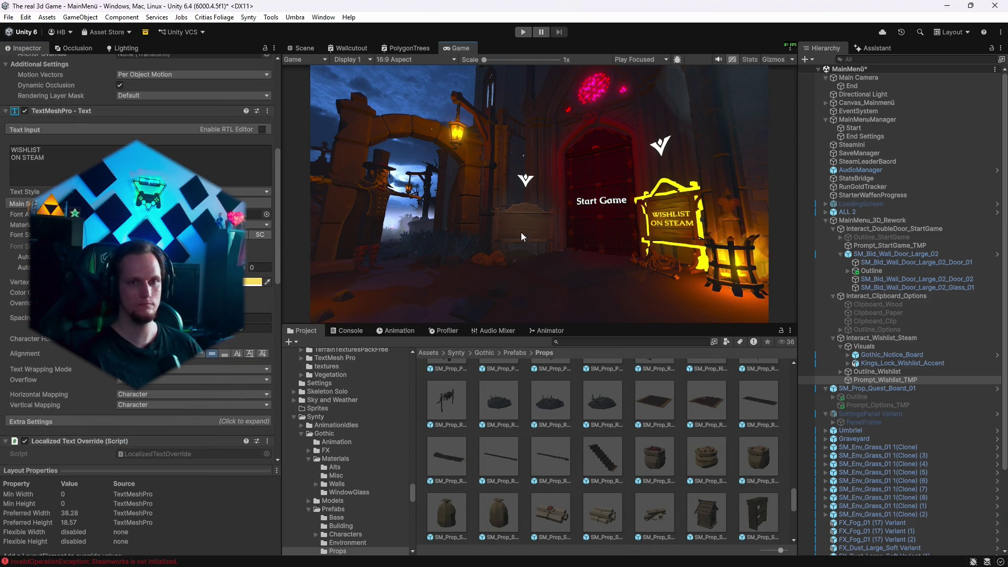
{"action": "scroll", "coordinate": [169, 372], "scroll_direction": "down", "scroll_amount": 10}
{"action": "scroll", "coordinate": [157, 315], "scroll_direction": "up", "scroll_amount": 1}
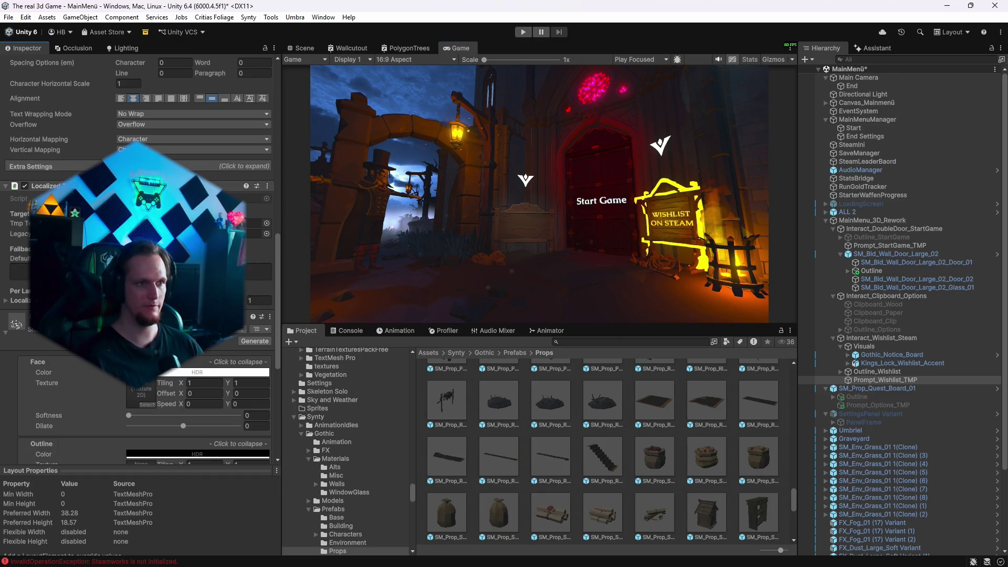
{"action": "scroll", "coordinate": [158, 263], "scroll_direction": "up", "scroll_amount": 6}
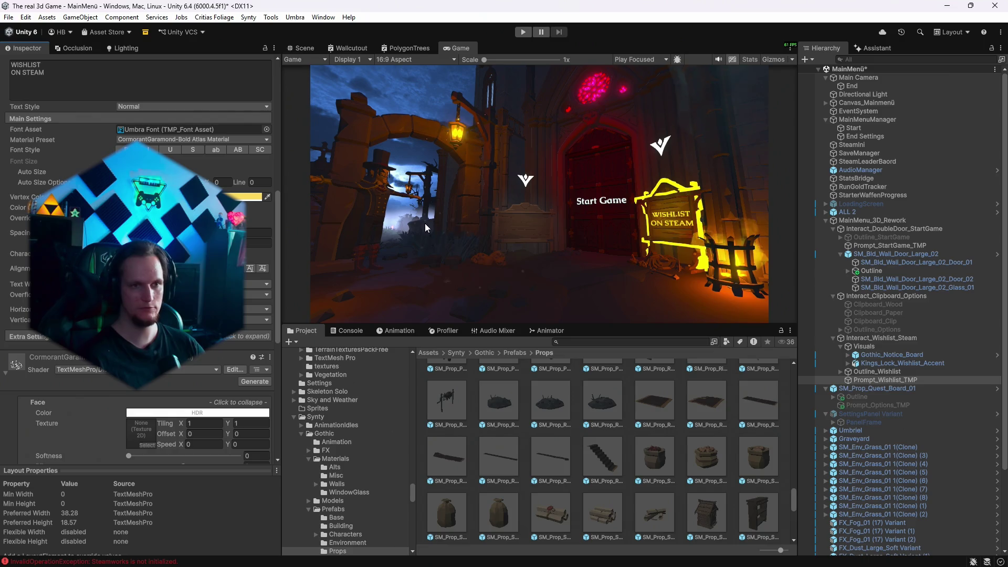
{"action": "left_click", "coordinate": [523, 32]}
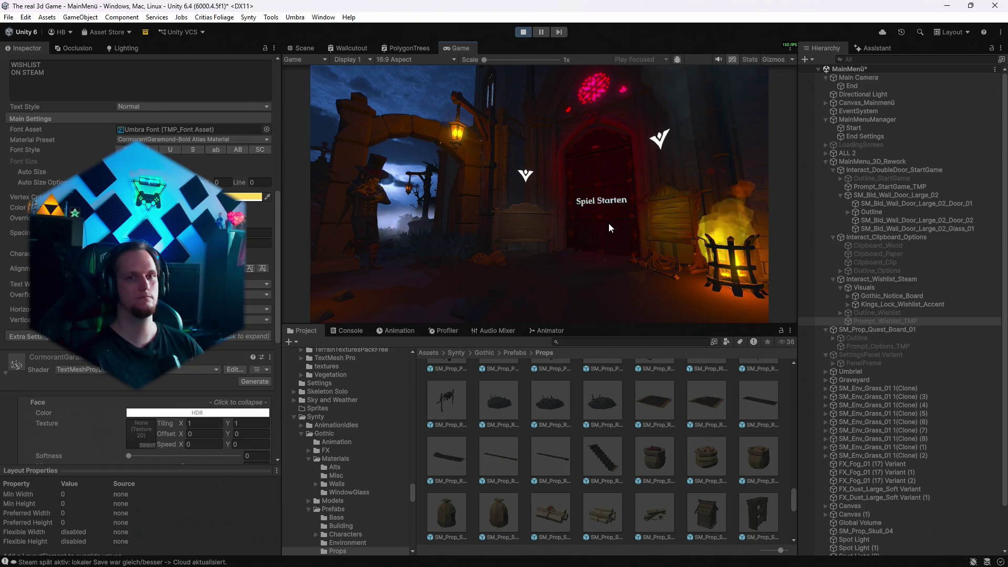
{"action": "left_click", "coordinate": [528, 226]}
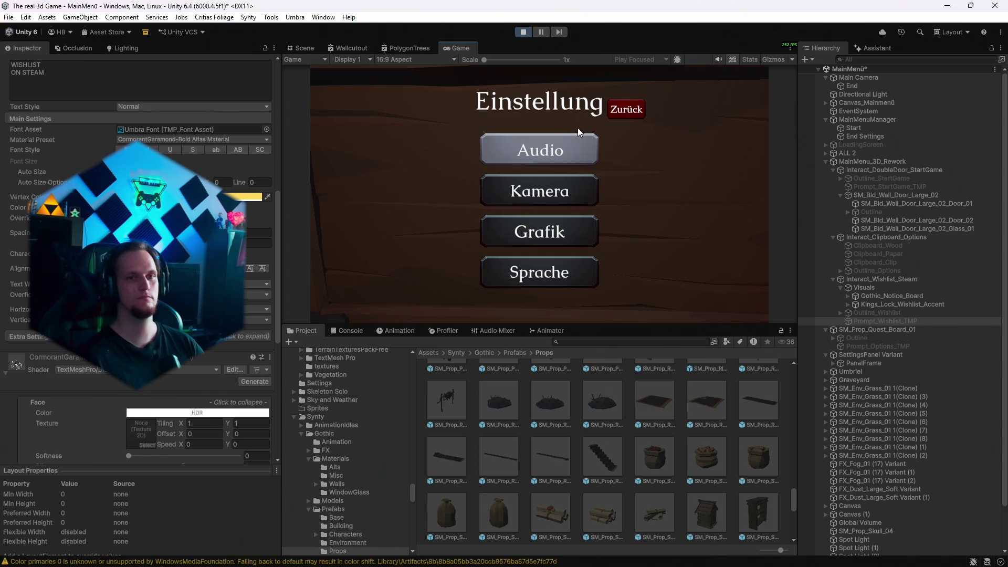
{"action": "left_click", "coordinate": [539, 242]}
{"action": "left_click", "coordinate": [626, 113]}
{"action": "left_click", "coordinate": [592, 197]}
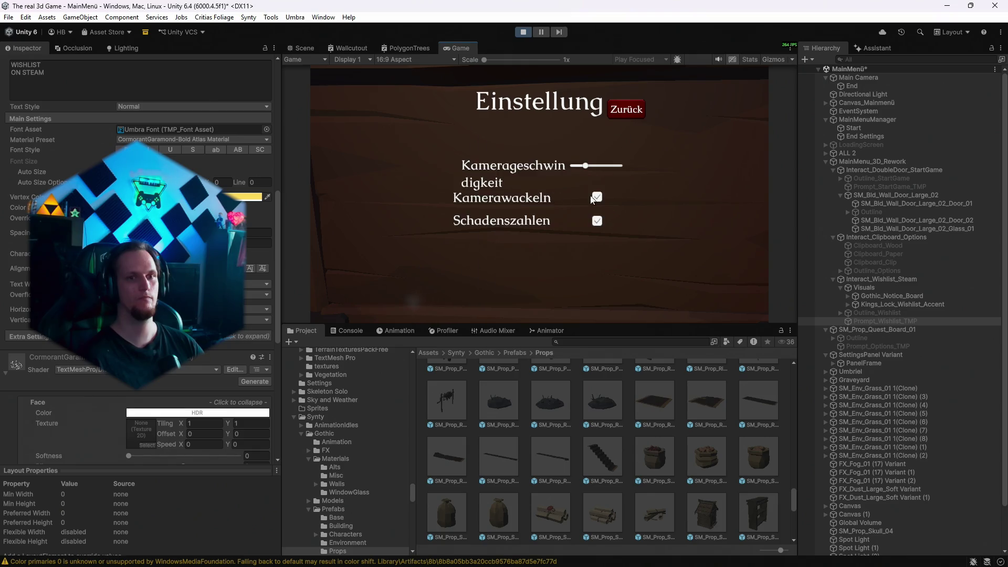
{"action": "left_click", "coordinate": [628, 113]}
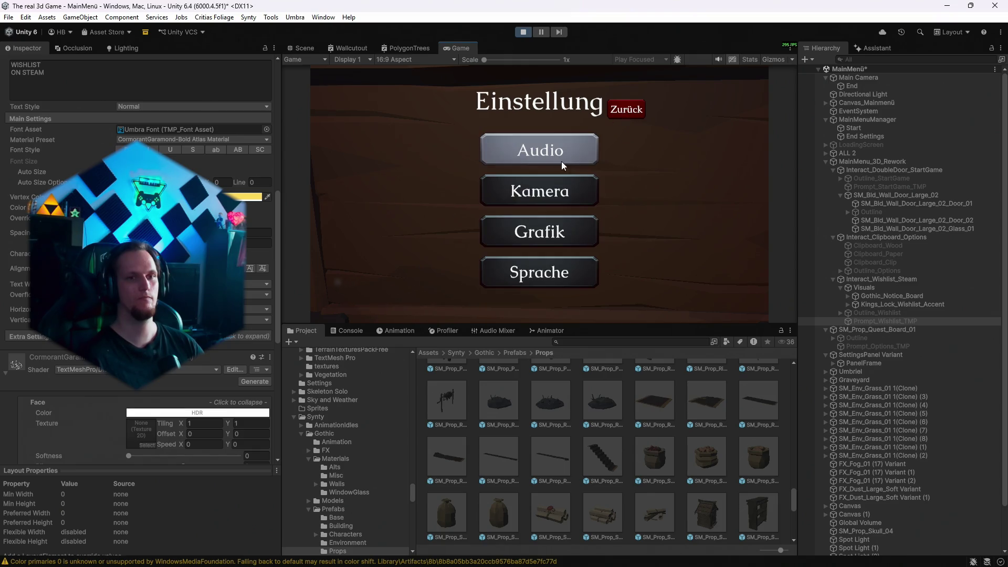
{"action": "left_click", "coordinate": [561, 160]}
{"action": "left_click", "coordinate": [638, 113]}
{"action": "left_click", "coordinate": [540, 229]}
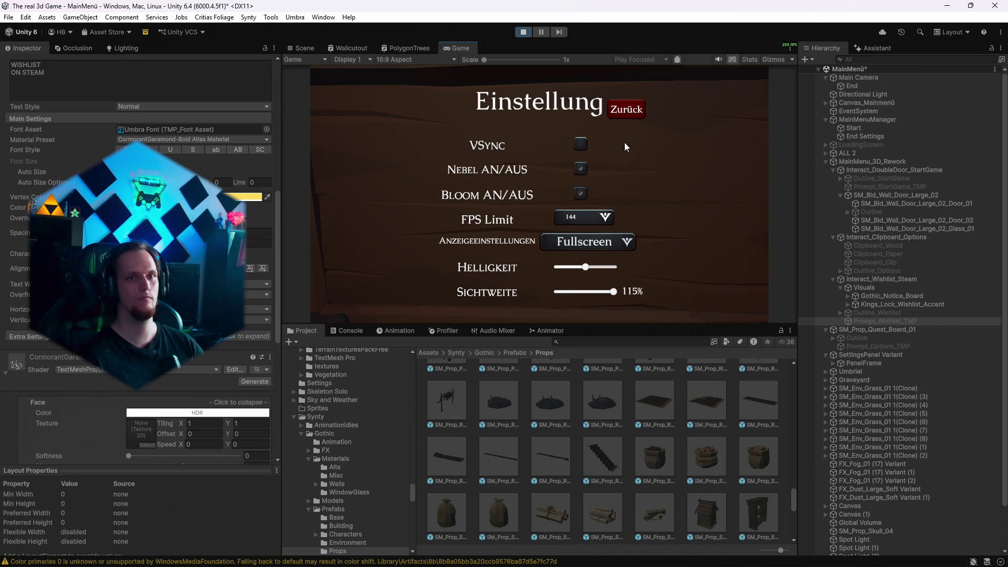
{"action": "left_click", "coordinate": [625, 108]}
{"action": "left_click", "coordinate": [625, 108]}
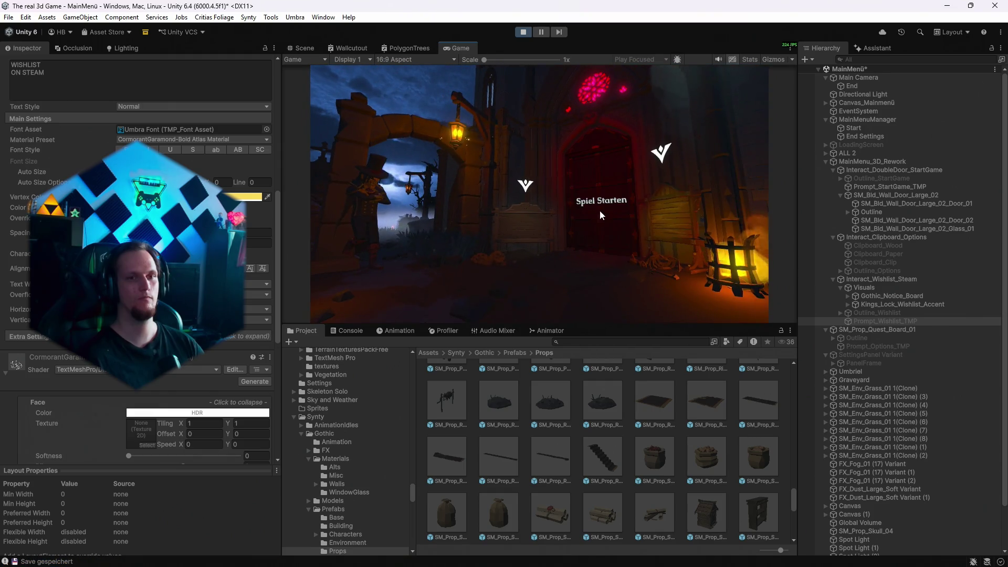
{"action": "left_click", "coordinate": [526, 31]}
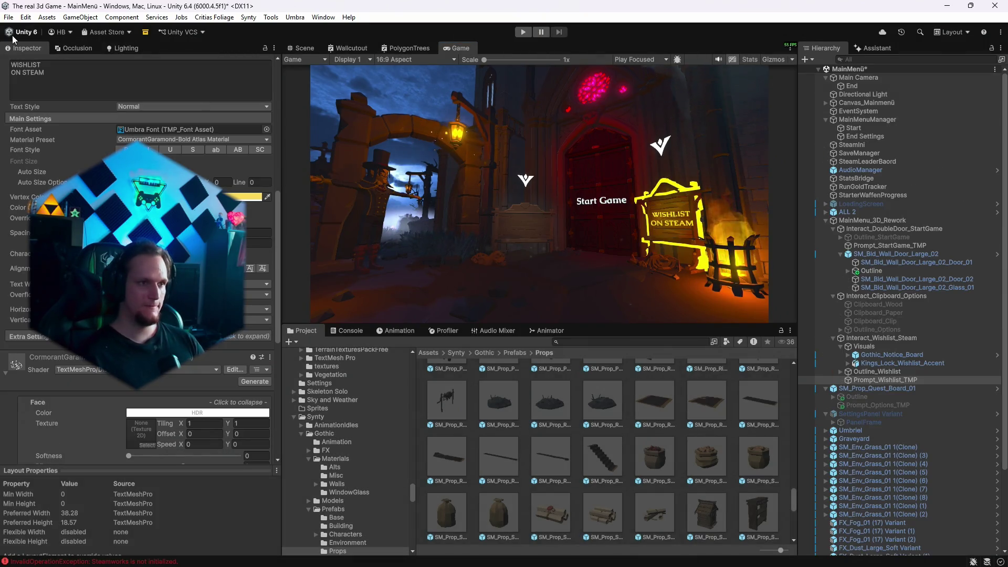
Save the current scene and then the whole project.
{"action": "left_click", "coordinate": [9, 18]}
{"action": "left_click", "coordinate": [33, 70]}
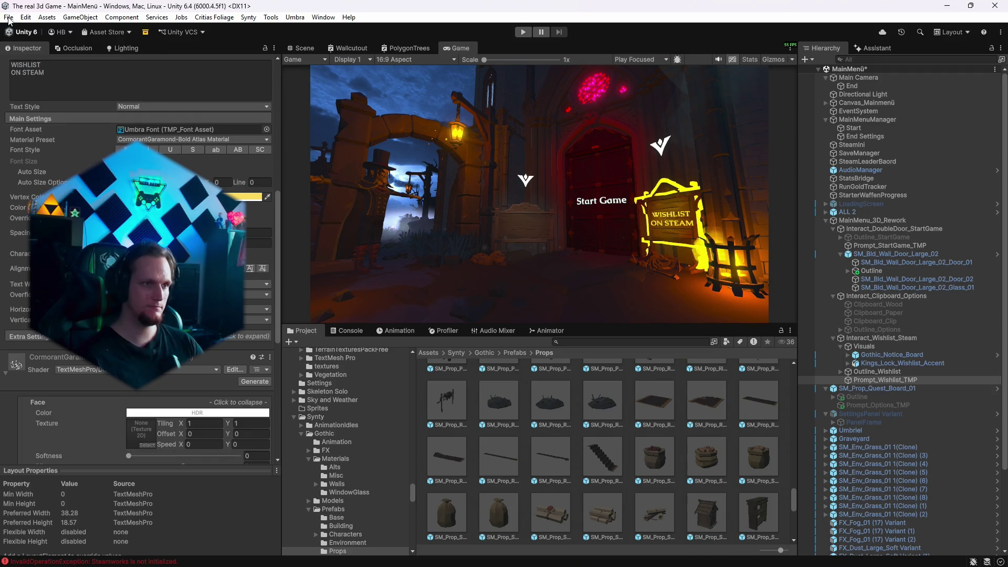
{"action": "left_click", "coordinate": [9, 18]}
{"action": "left_click", "coordinate": [31, 142]}
Glance at the Problem MONTAG notes, then select the Soul collector prefab in the Soul Collector folder.
{"action": "mouse_move", "coordinate": [547, 549]}
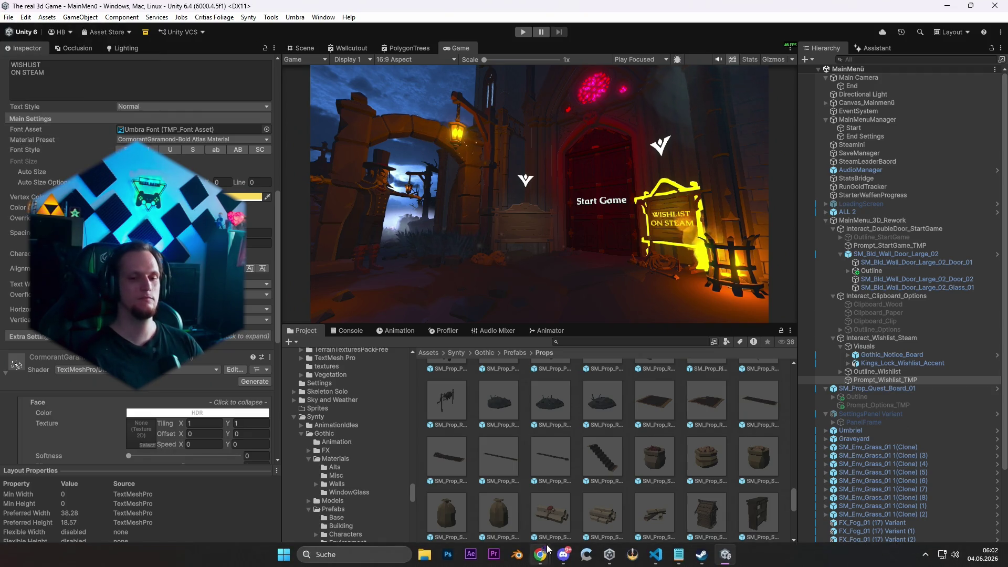
{"action": "mouse_move", "coordinate": [701, 555]}
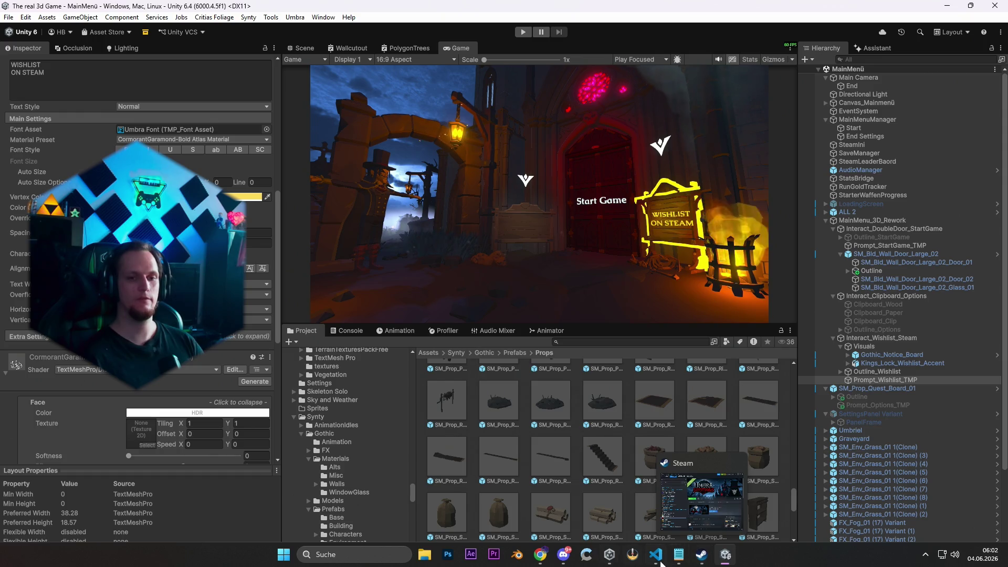
{"action": "left_click", "coordinate": [678, 555]}
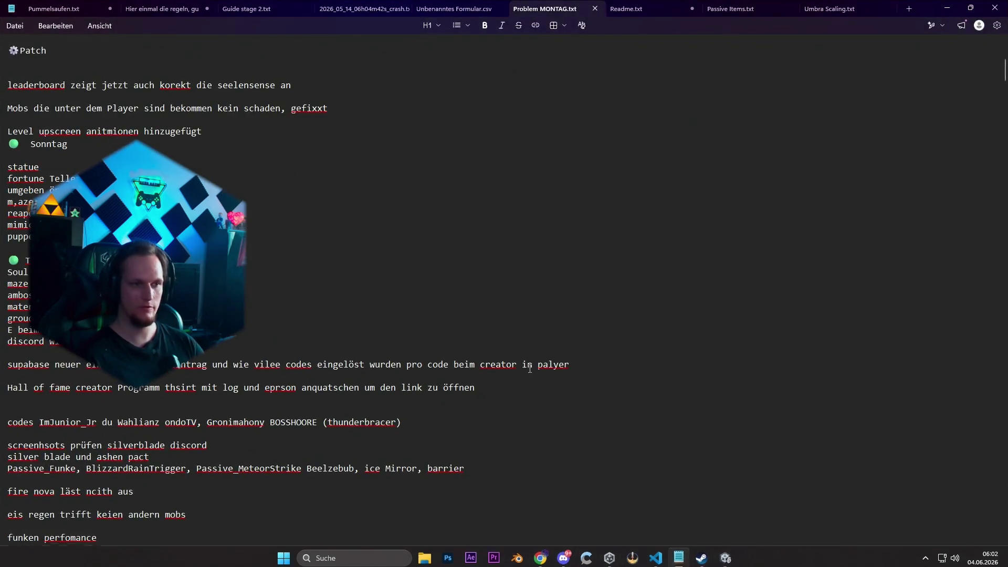
{"action": "left_click", "coordinate": [947, 9]}
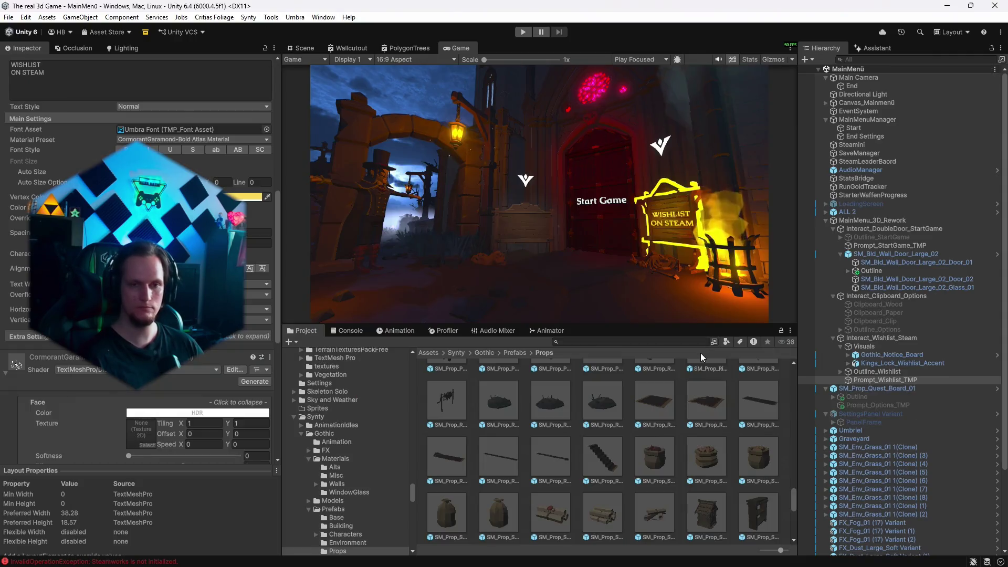
{"action": "scroll", "coordinate": [361, 492], "scroll_direction": "down", "scroll_amount": 10}
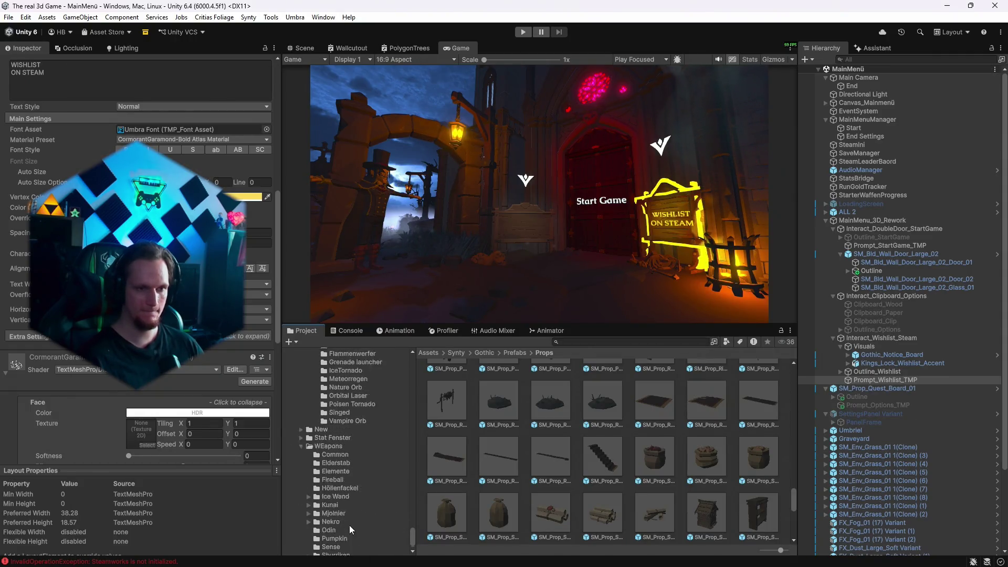
{"action": "left_click", "coordinate": [358, 482]}
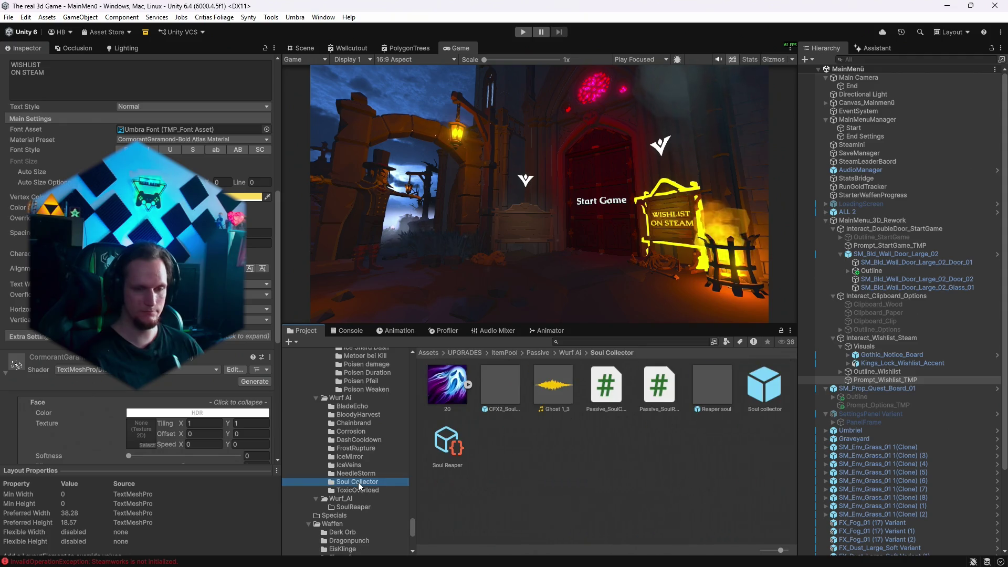
{"action": "left_click", "coordinate": [763, 401]}
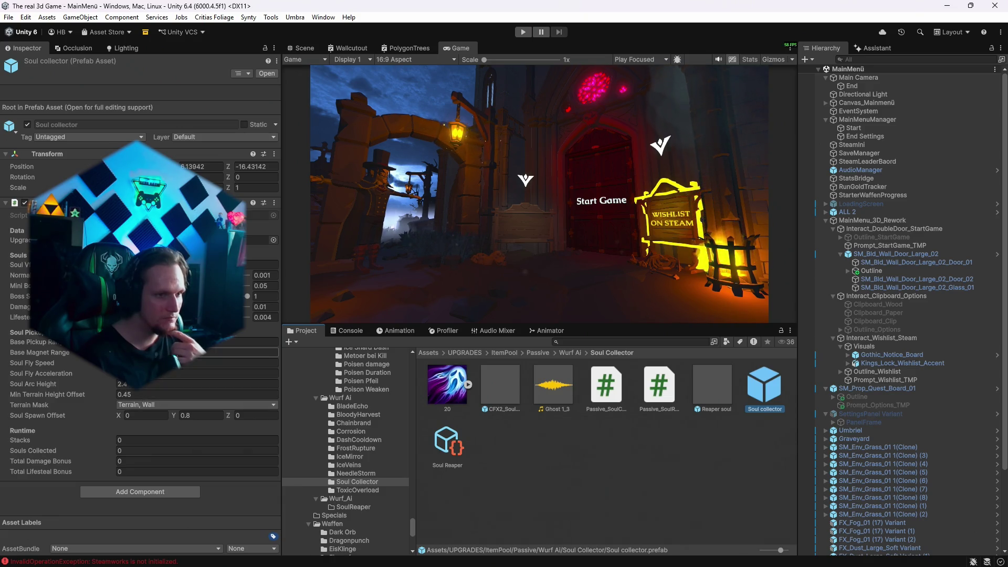
Inspect the Soul collector's Base Pickup Range and Base Magnet Range values.
{"action": "left_click", "coordinate": [189, 342]}
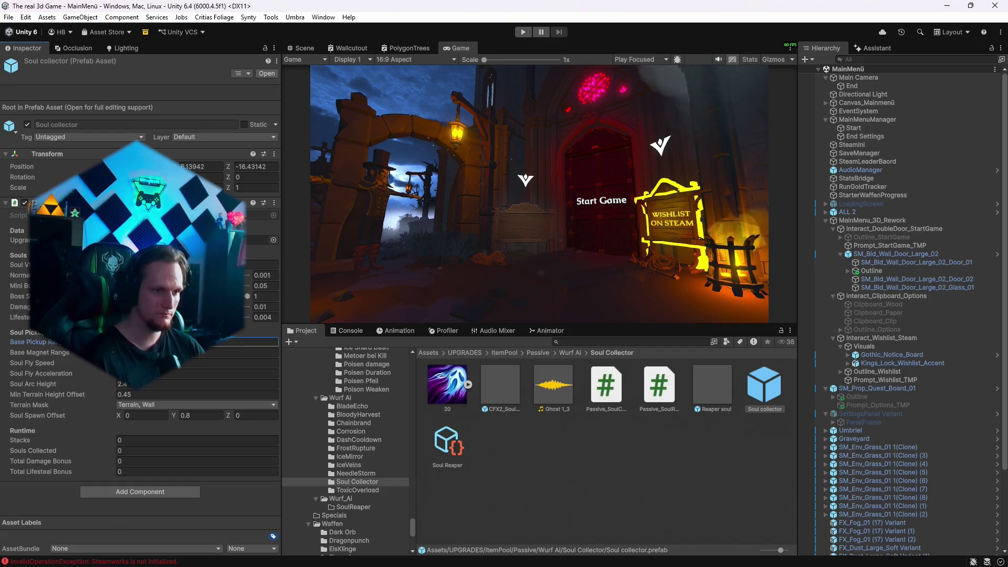
{"action": "left_click", "coordinate": [189, 352]}
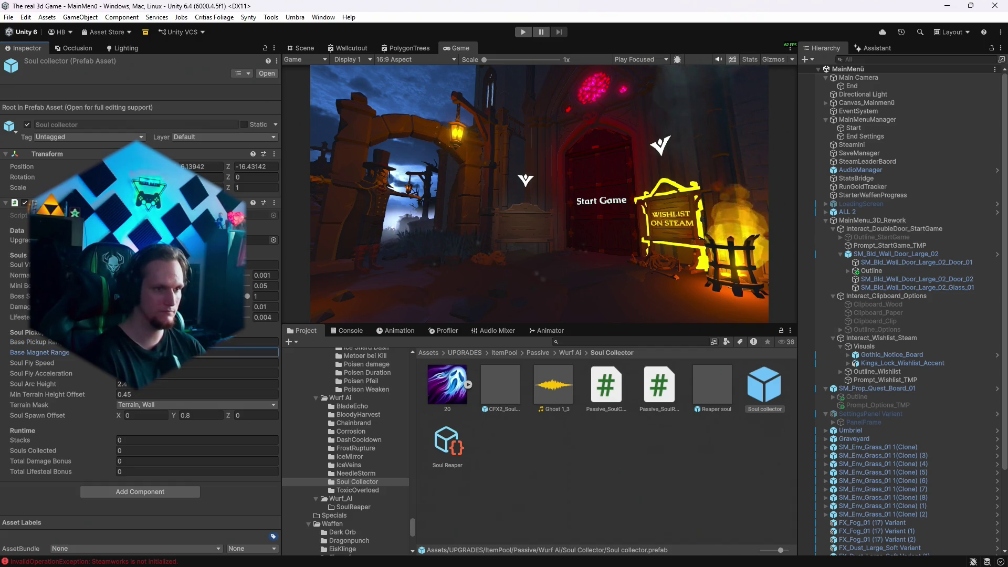
{"action": "left_click", "coordinate": [252, 342]}
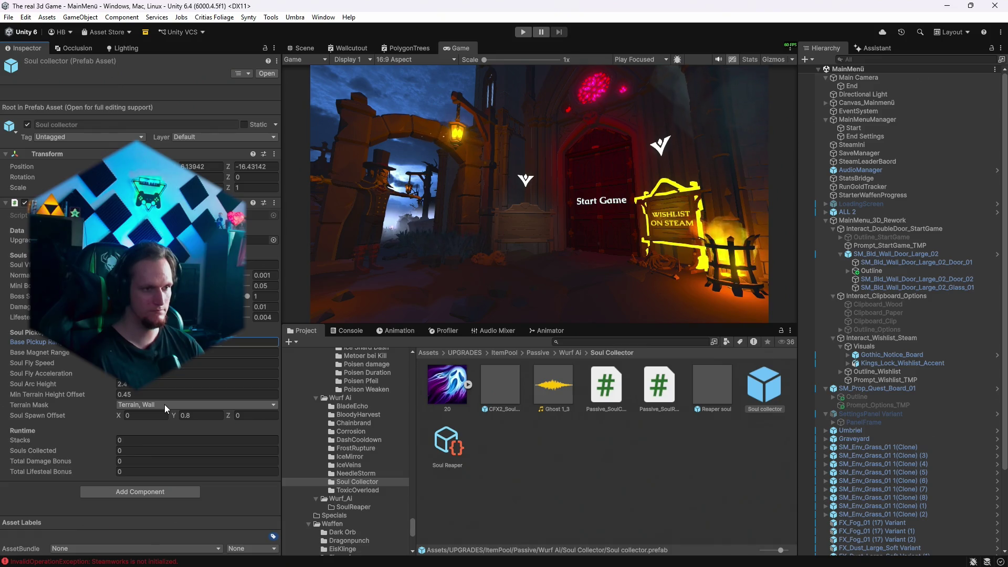
Set Min Terrain Height Offset to 0.2 and Soul Spawn Offset Y to 0.4, then show the notes.
{"action": "left_click", "coordinate": [148, 394]}
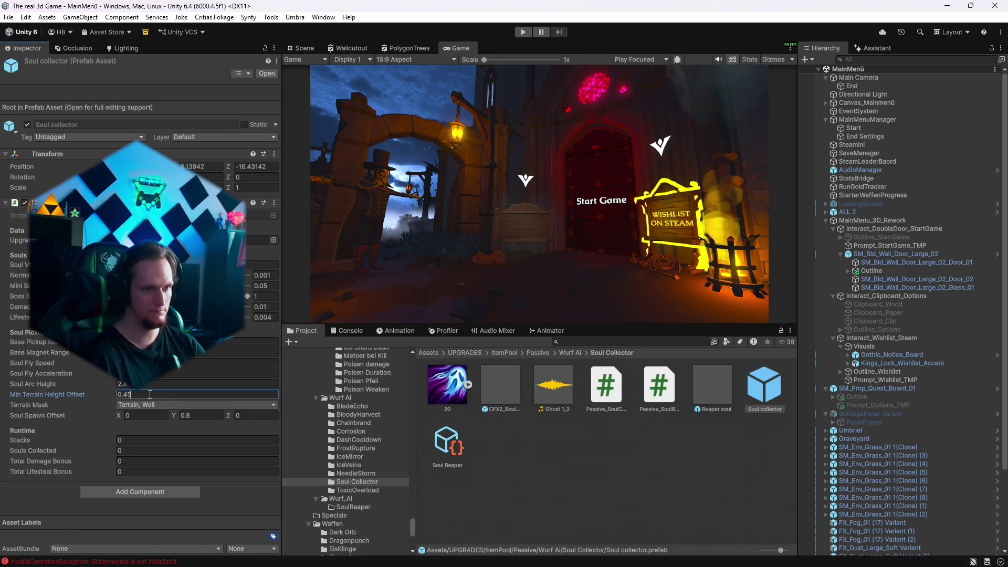
{"action": "type", "text": "0"}
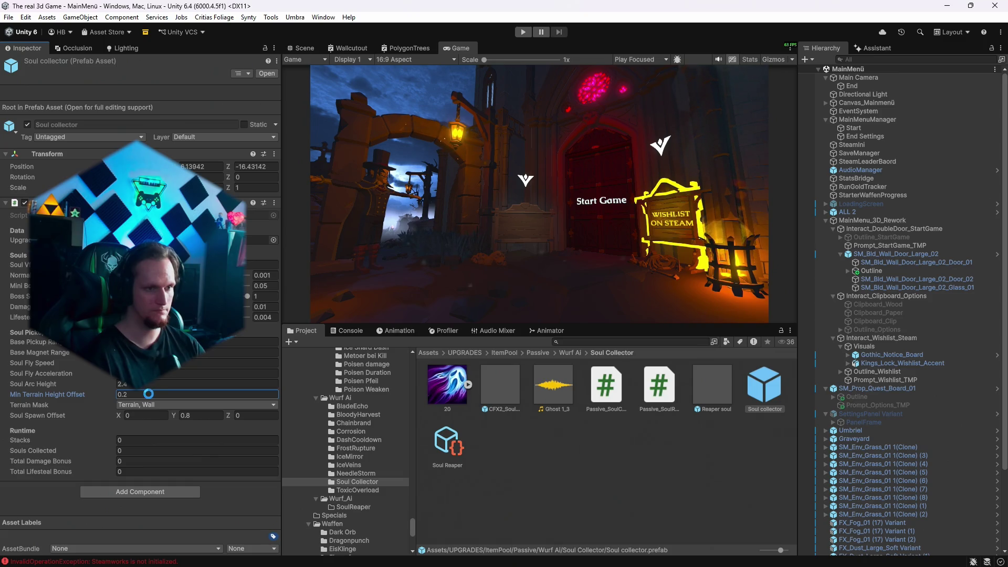
{"action": "left_click", "coordinate": [199, 415]}
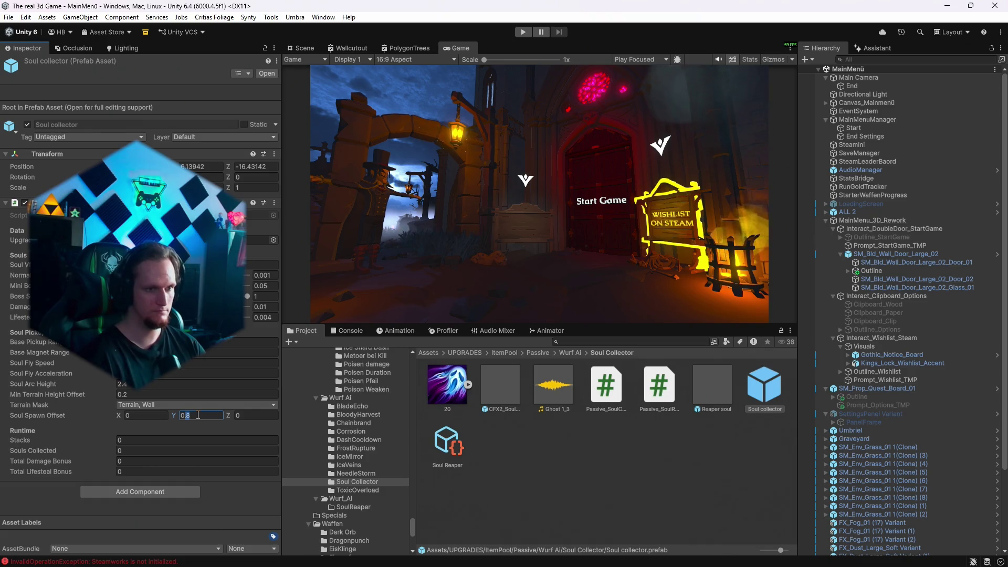
{"action": "type", "text": "0.4"}
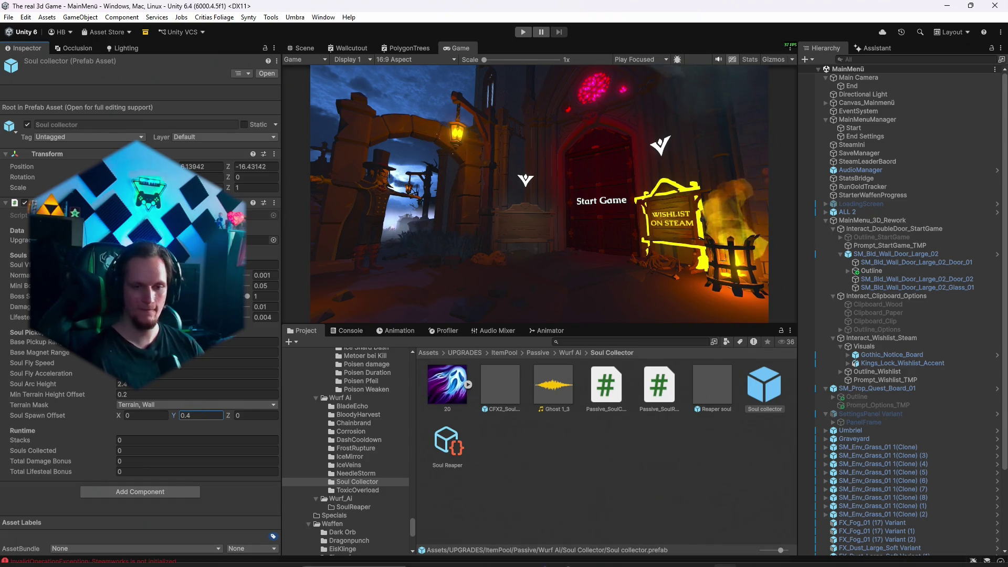
{"action": "left_click", "coordinate": [679, 556]}
{"action": "scroll", "coordinate": [150, 417], "scroll_direction": "up", "scroll_amount": 8}
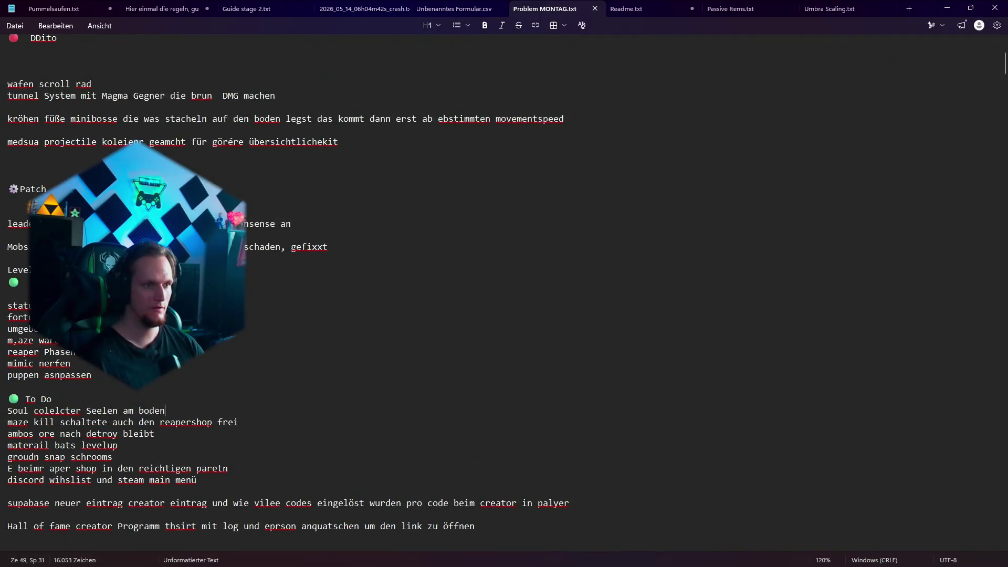
Replace the leaderboard-to-Level upscreen patch lines with a Soul collector '… zu erreichen' note.
{"action": "left_click", "coordinate": [211, 412]}
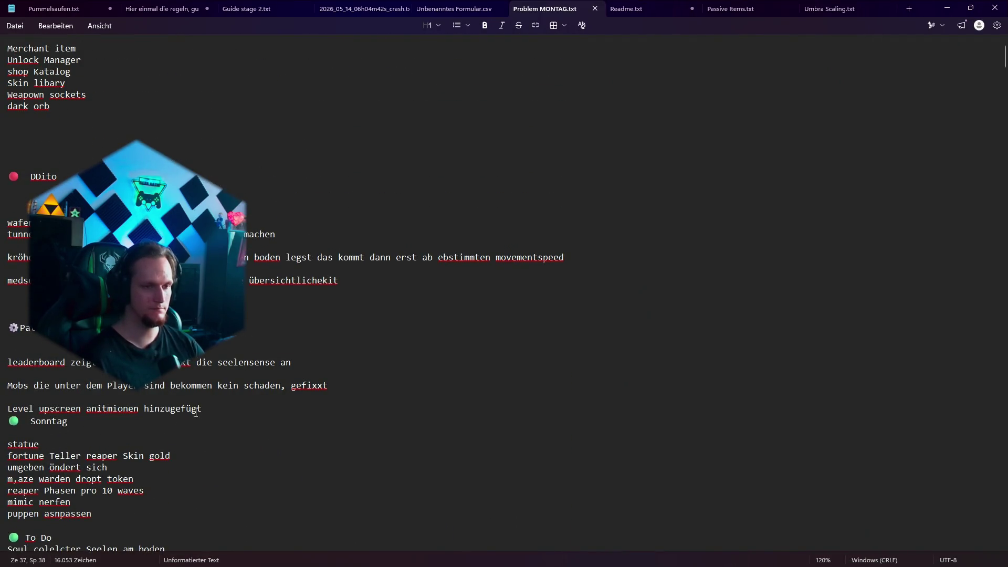
{"action": "left_click_drag", "start_coordinate": [201, 410], "coordinate": [61, 345]}
{"action": "key", "text": "BackSpace"}
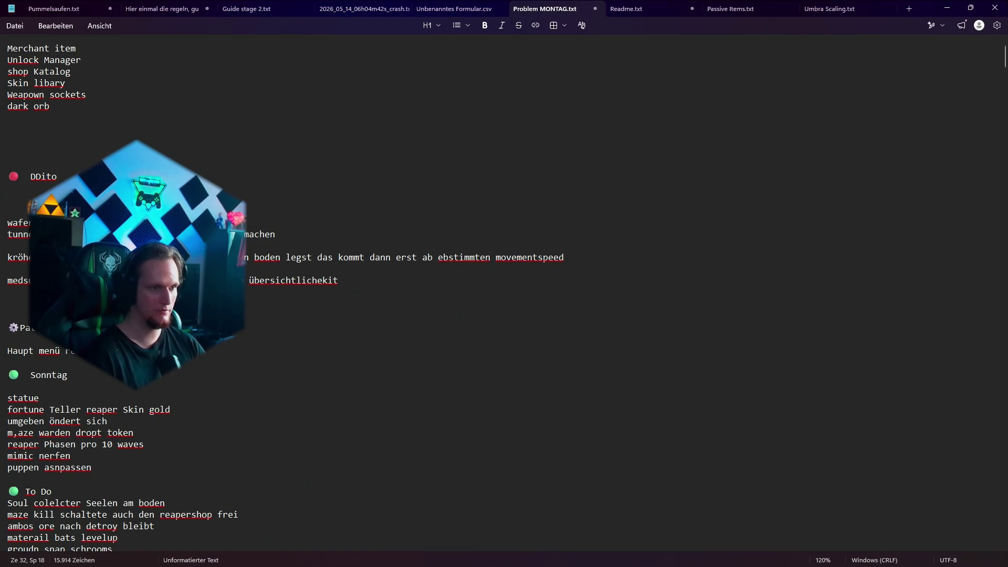
{"action": "key", "text": "Return"}
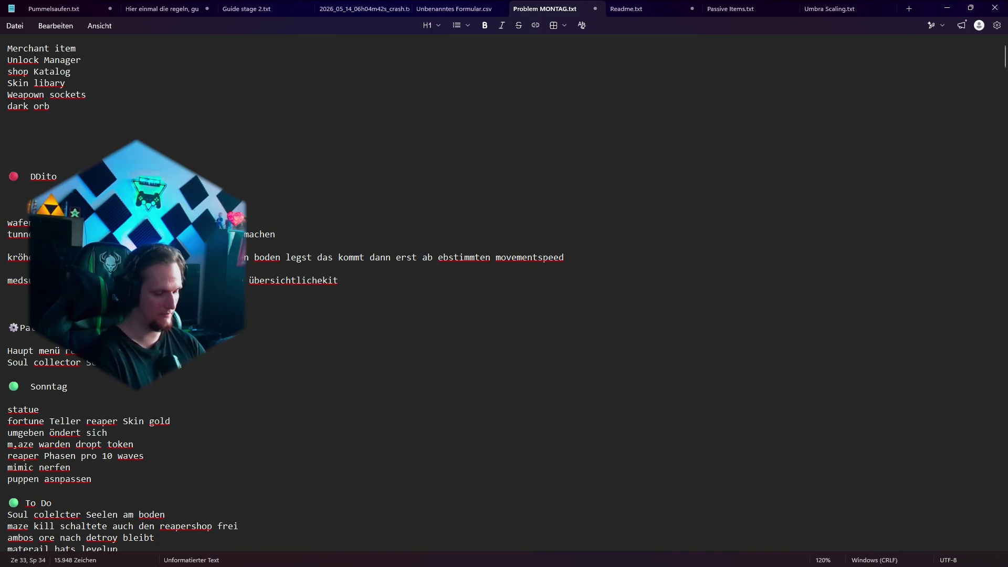
{"action": "type", "text": " zu erreichen"}
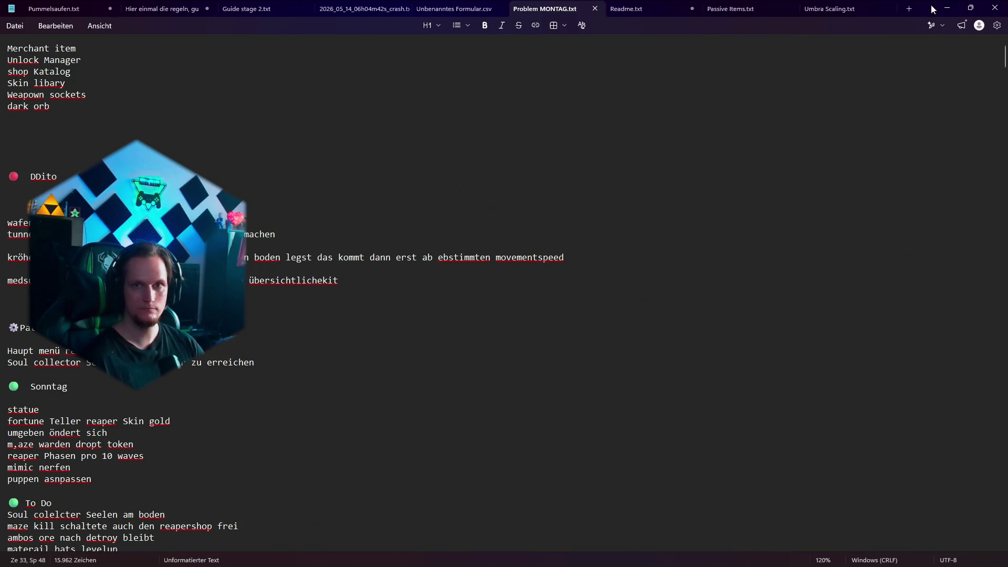
{"action": "left_click", "coordinate": [946, 7]}
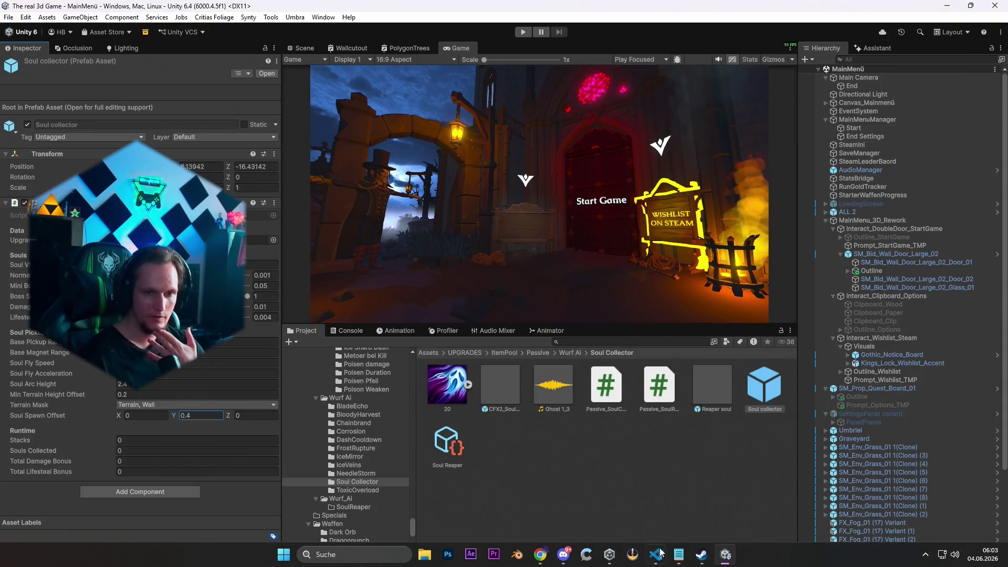
Send the Assistant a request to make the jump shroom use the normal smooth-movement jump and ground snap.
{"action": "left_click", "coordinate": [678, 554]}
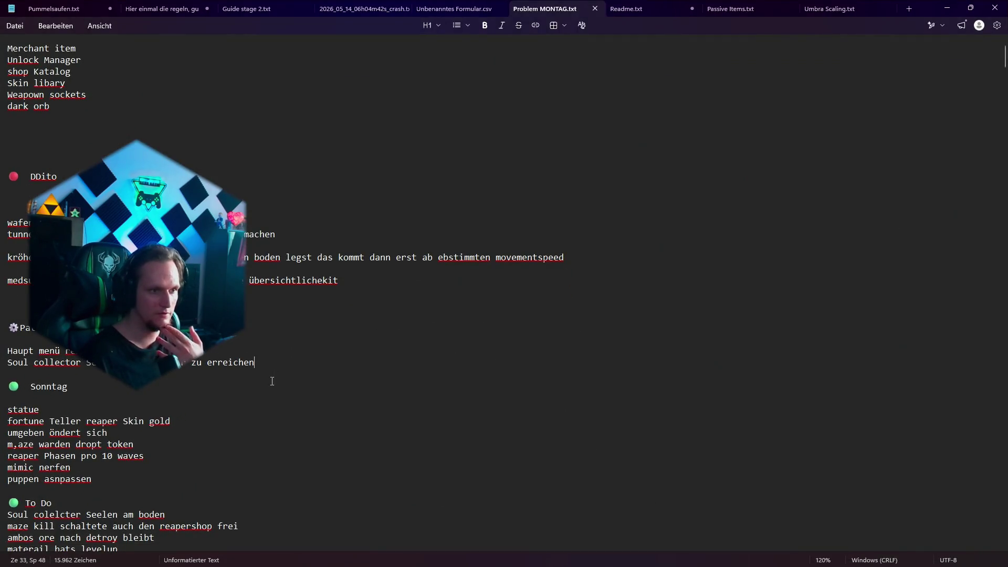
{"action": "left_click", "coordinate": [947, 7]}
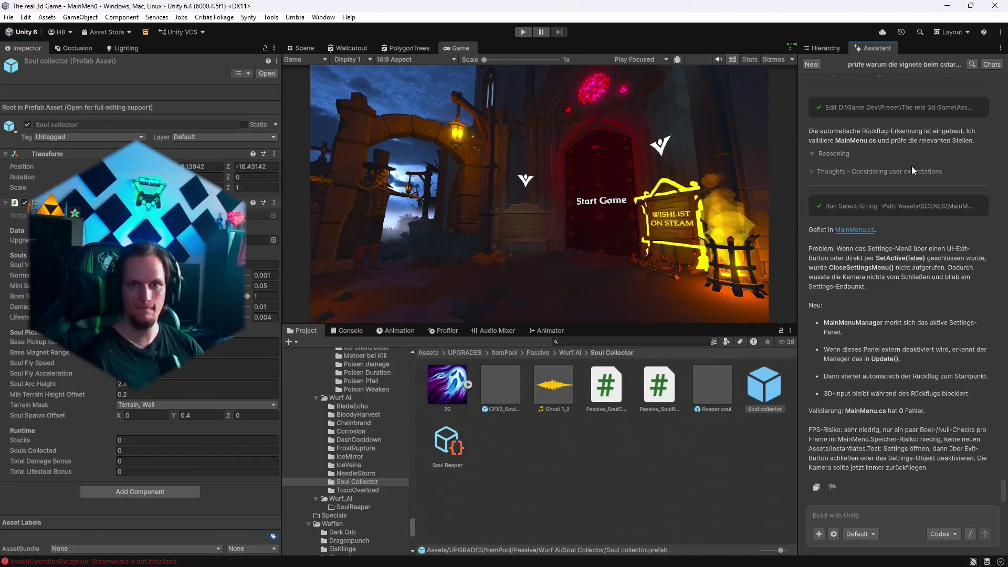
{"action": "type", "text": "neues thema,"}
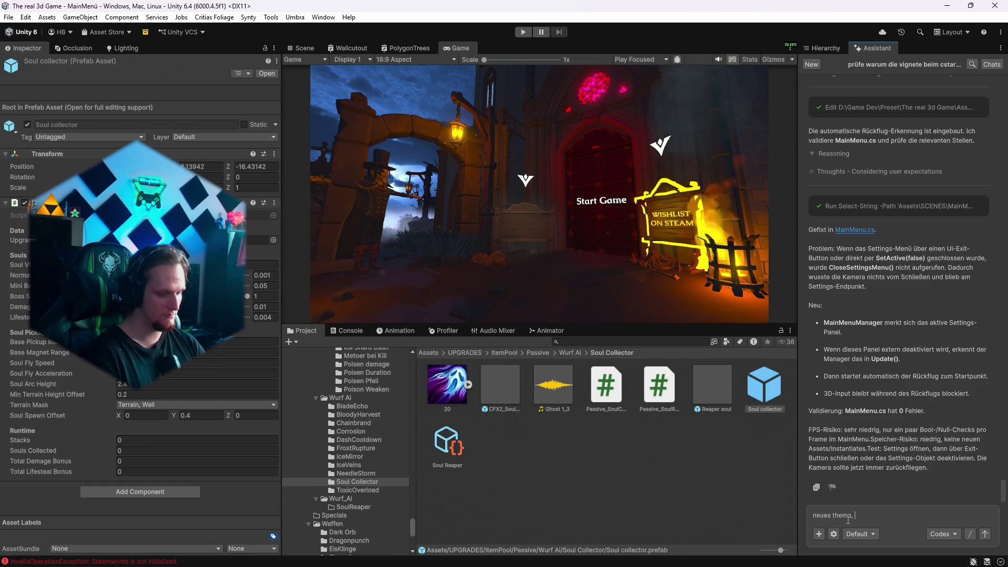
{"action": "type", "text": "jump shrrom und den groudn snap"}
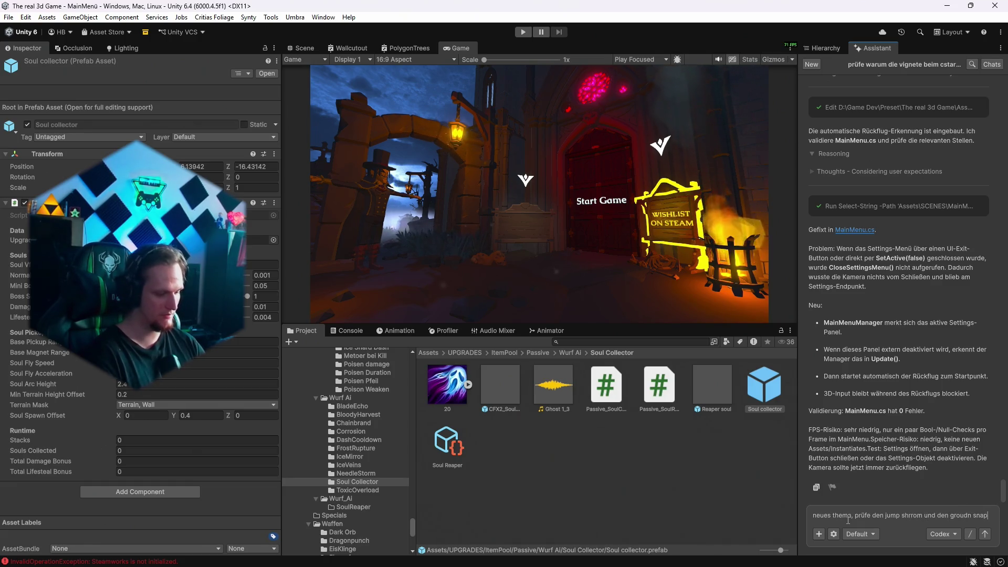
{"action": "type", "text": " vom mv"}
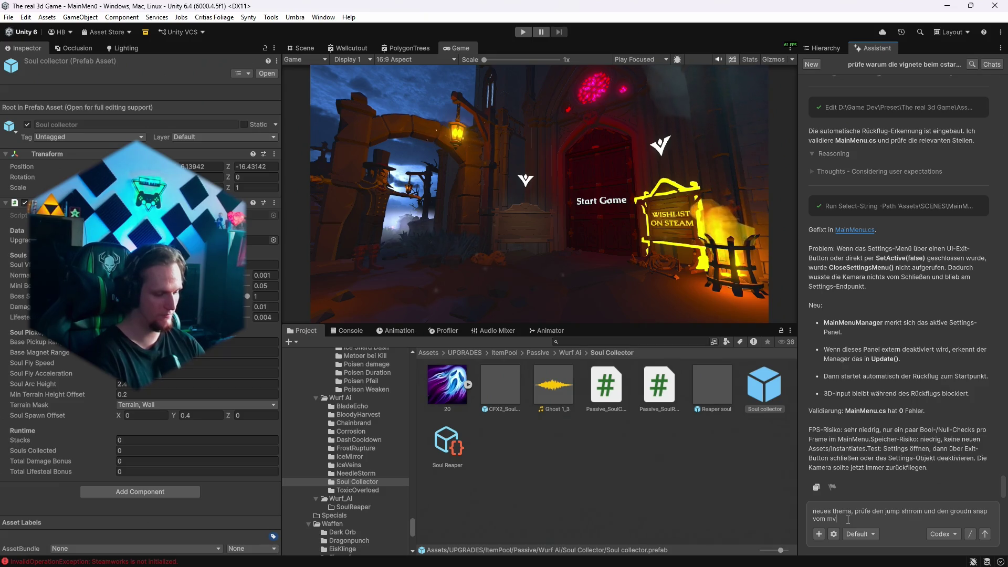
{"action": "type", "text": "room soll"}
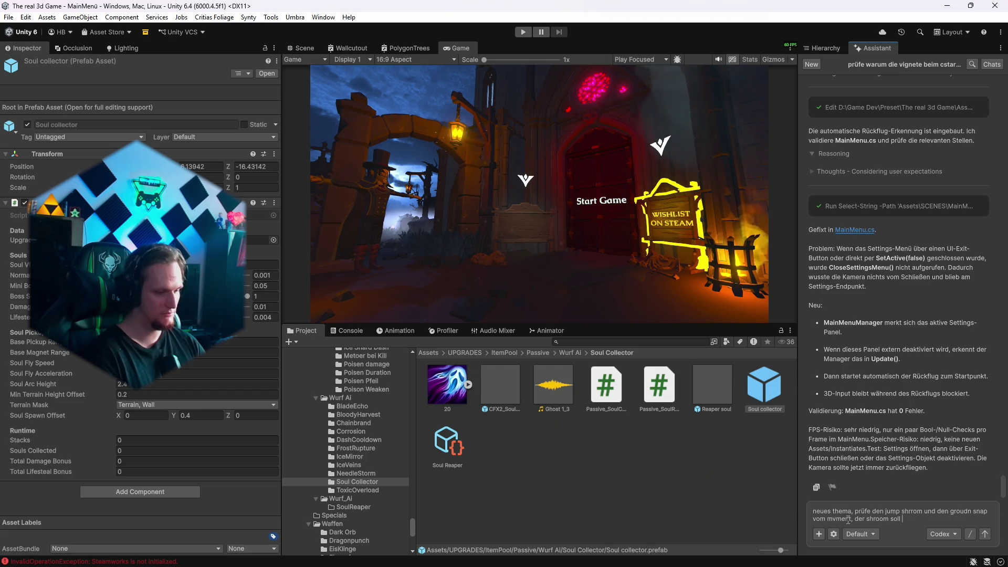
{"action": "type", "text": " wie der nro"}
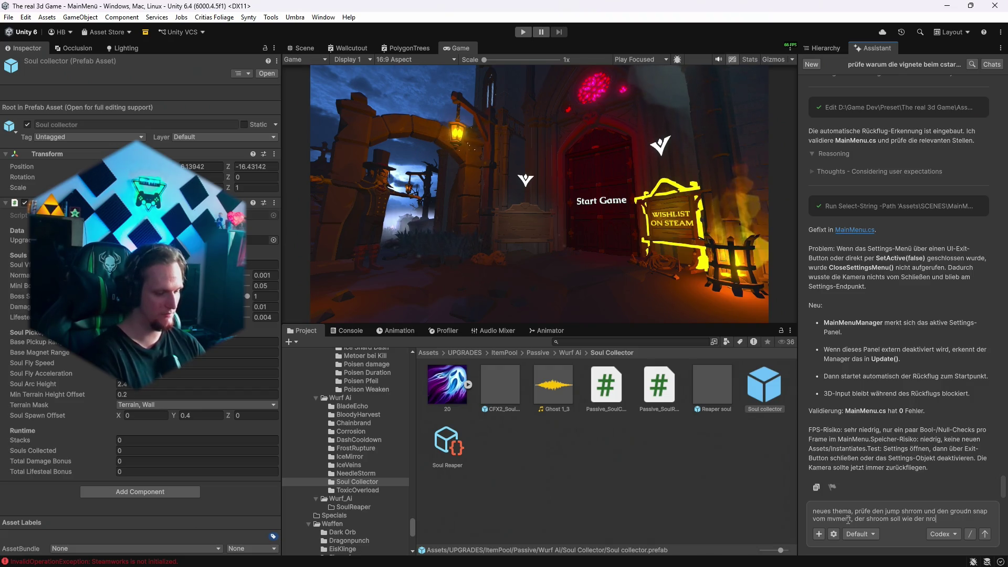
{"action": "type", "text": "male smooth "}
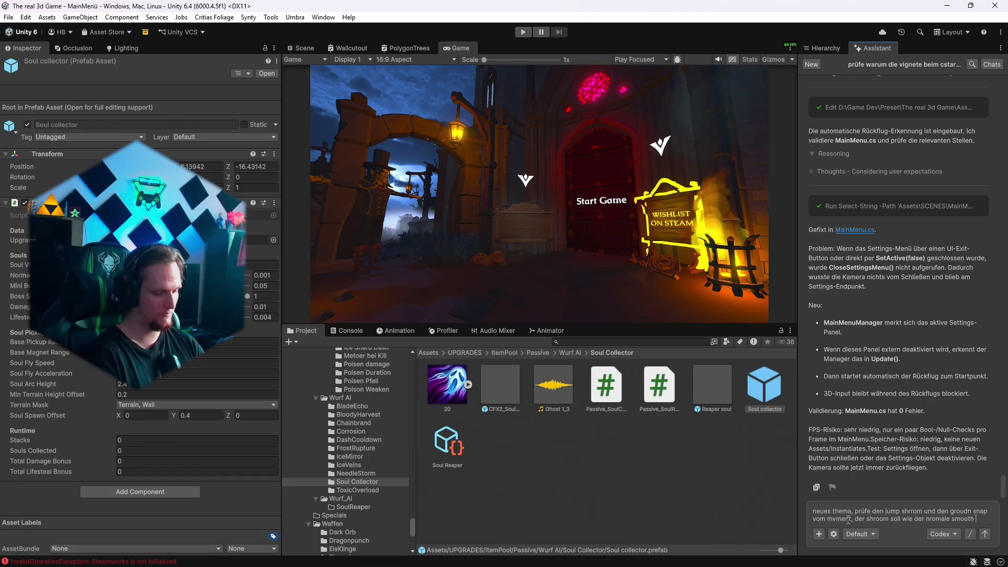
{"action": "type", "text": "movemnt jump das ganze für diesen jump d"}
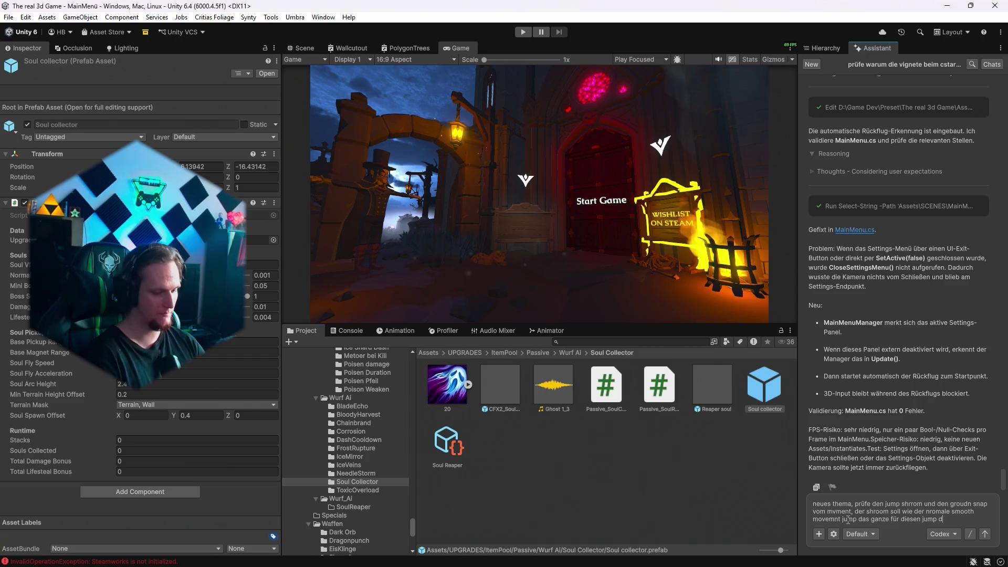
{"action": "type", "text": "n greift ja wie"}
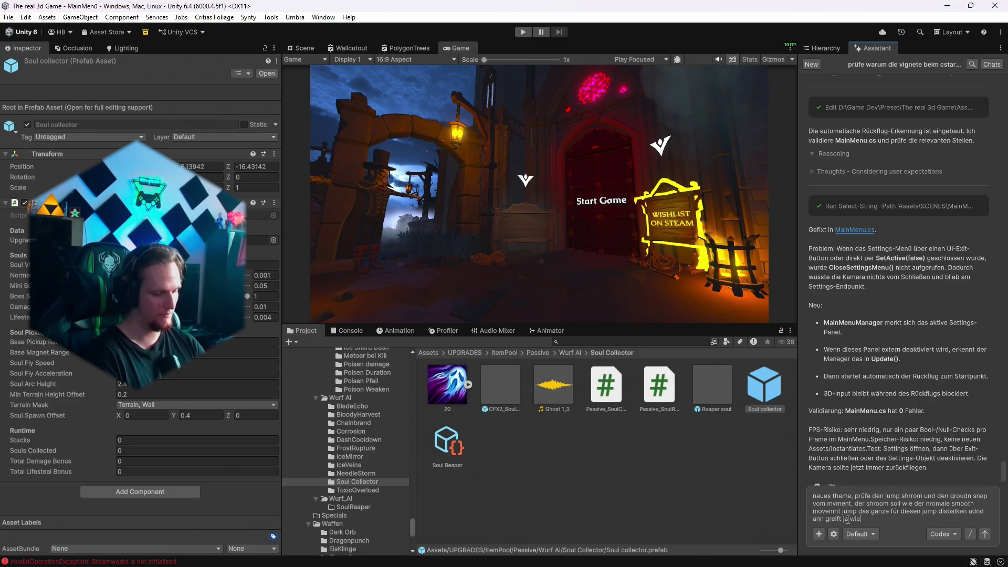
{"action": "type", "text": "ktivert ihne b"}
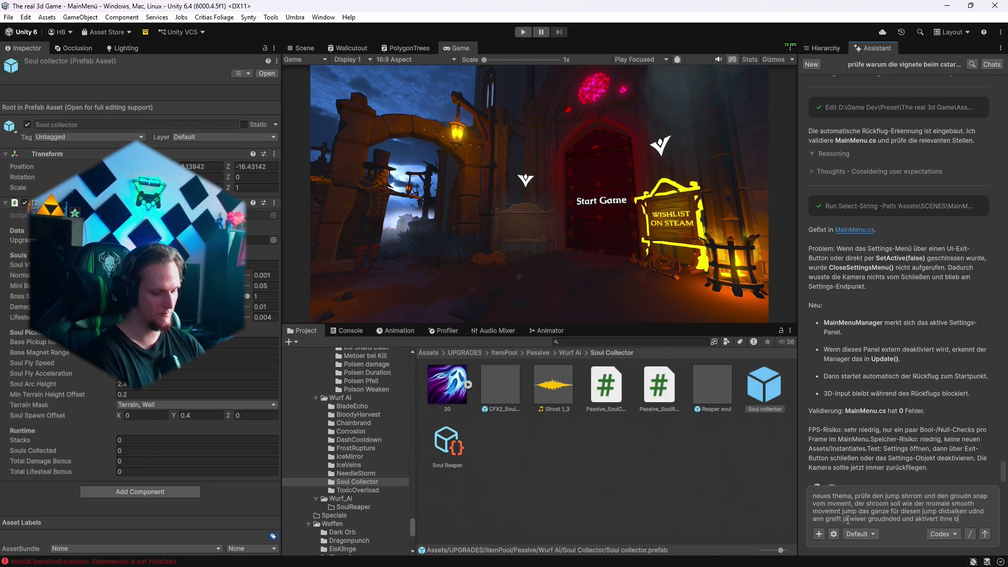
{"action": "type", "text": "unden"}
{"action": "key", "text": "Return"}
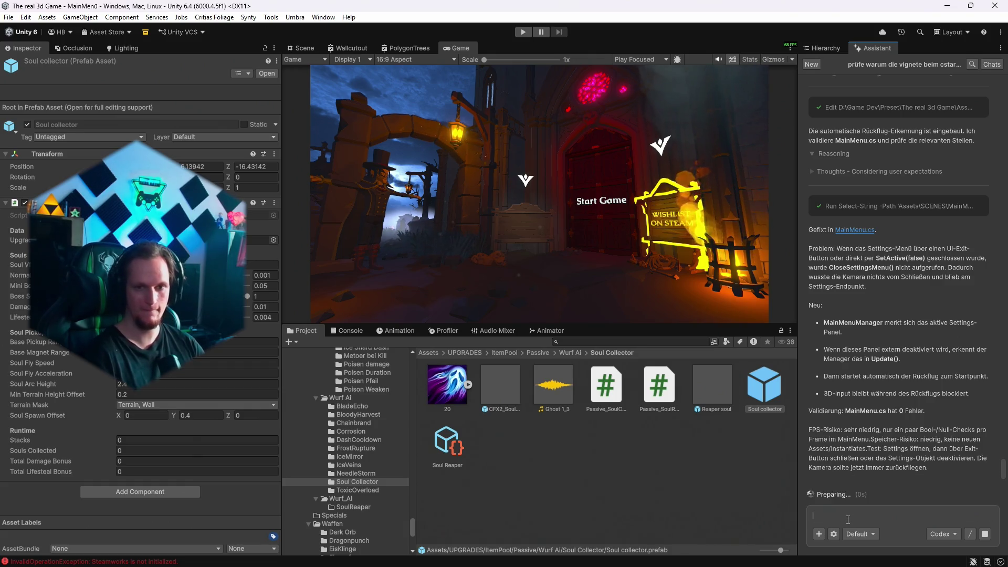
{"action": "left_click", "coordinate": [657, 563]}
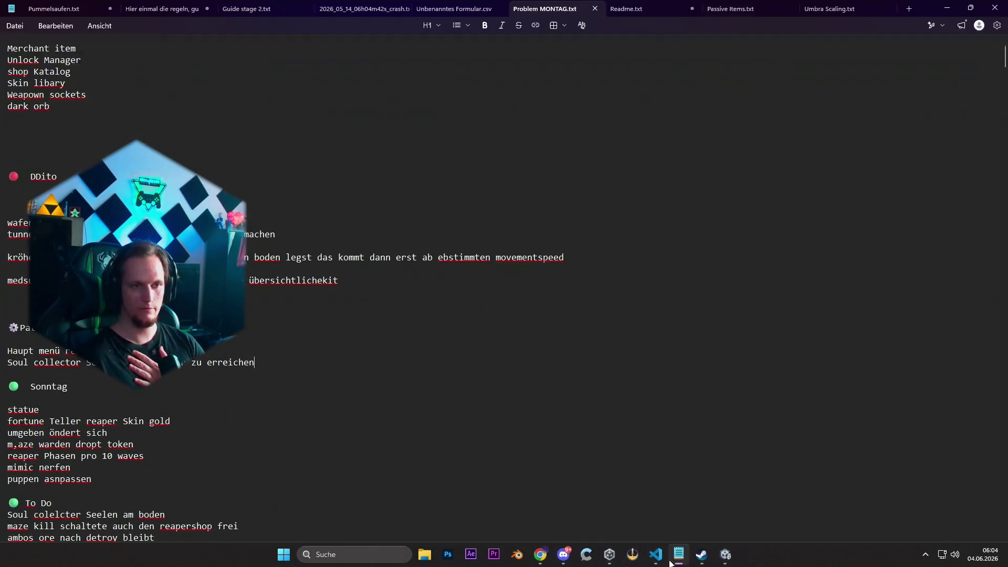
Add the patch line 'jump shroom nach movement und snap feature vom palyer wieder nutztbar'.
{"action": "key", "text": "Return"}
{"action": "type", "text": "Jump shrrom nach"}
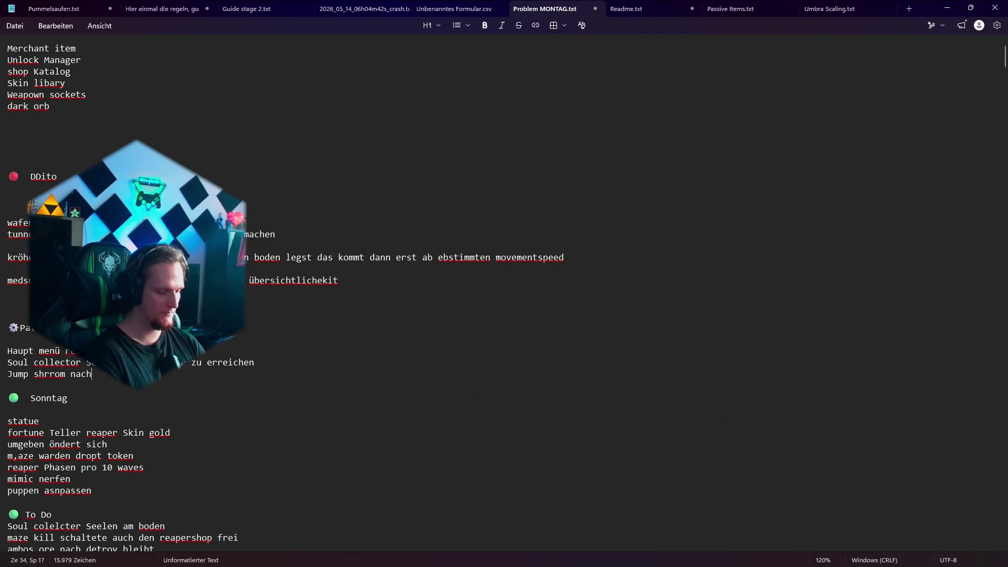
{"action": "type", "text": " moveme"}
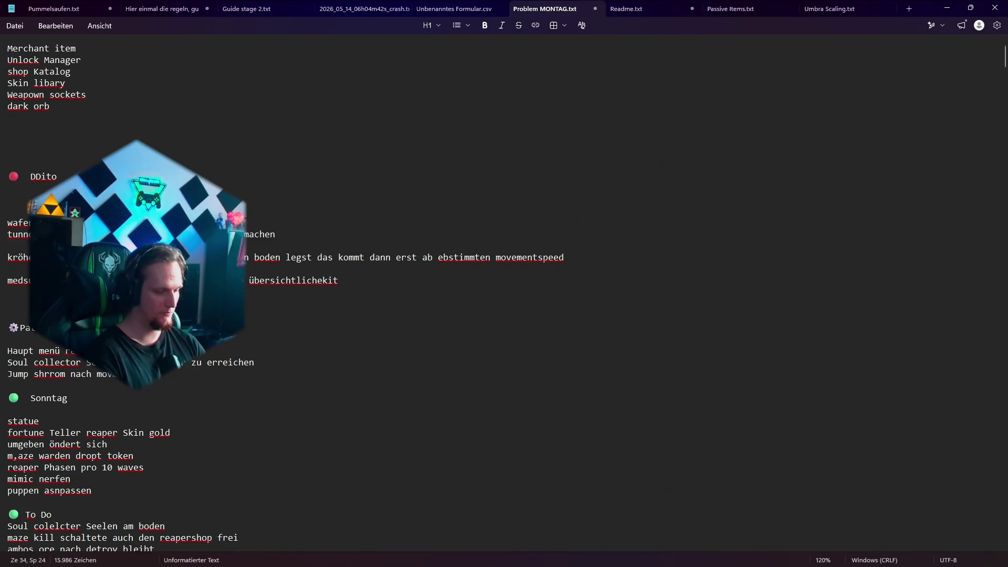
{"action": "type", "text": "nt und snap fe"}
{"action": "type", "text": "at"}
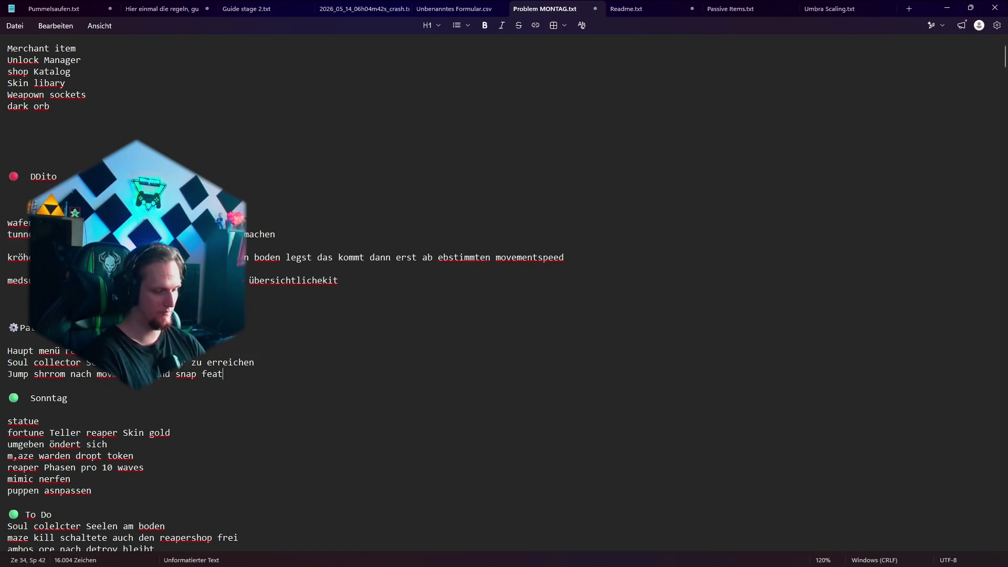
{"action": "type", "text": "ure vom palye"}
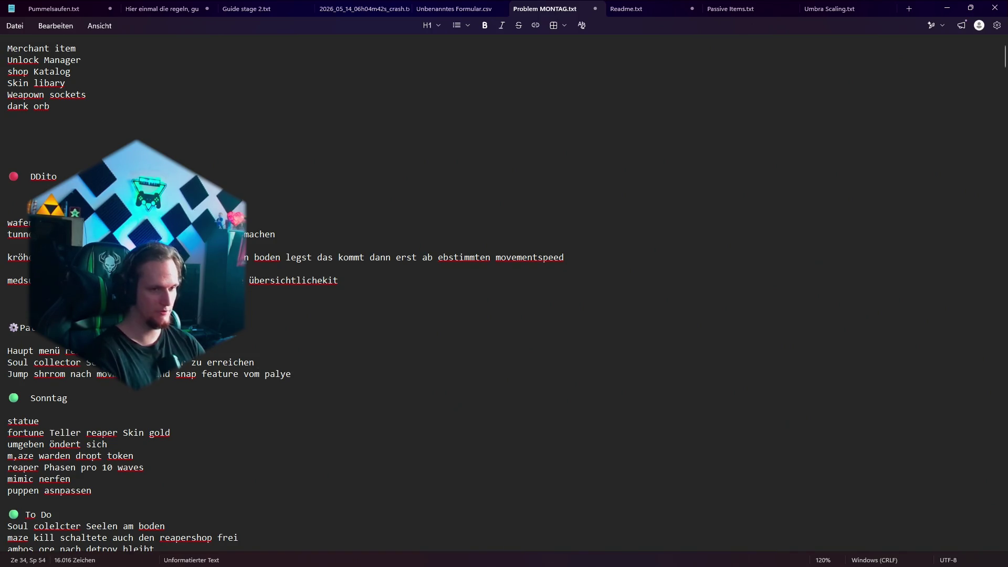
{"action": "type", "text": "r wieder nutztbar"}
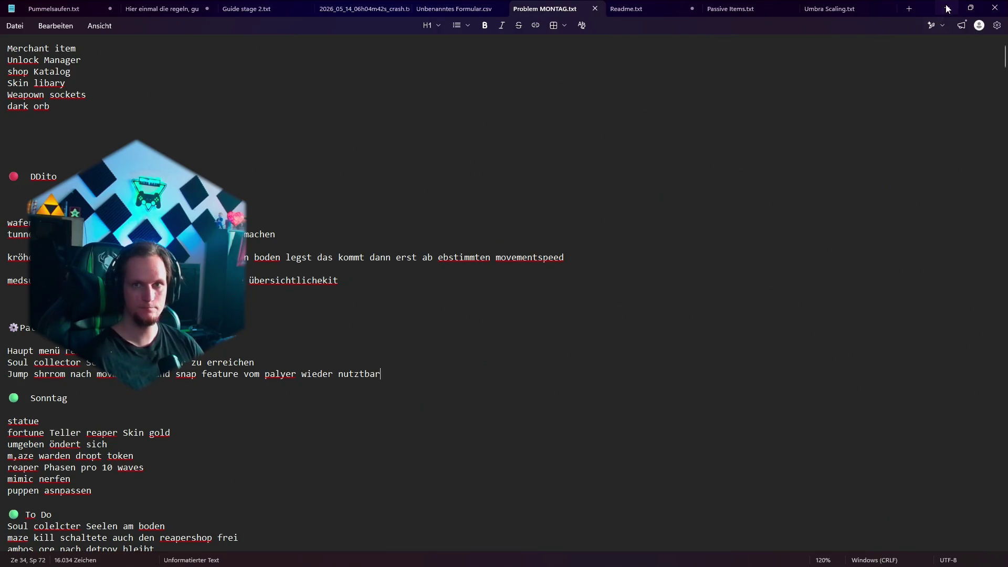
{"action": "left_click", "coordinate": [947, 8]}
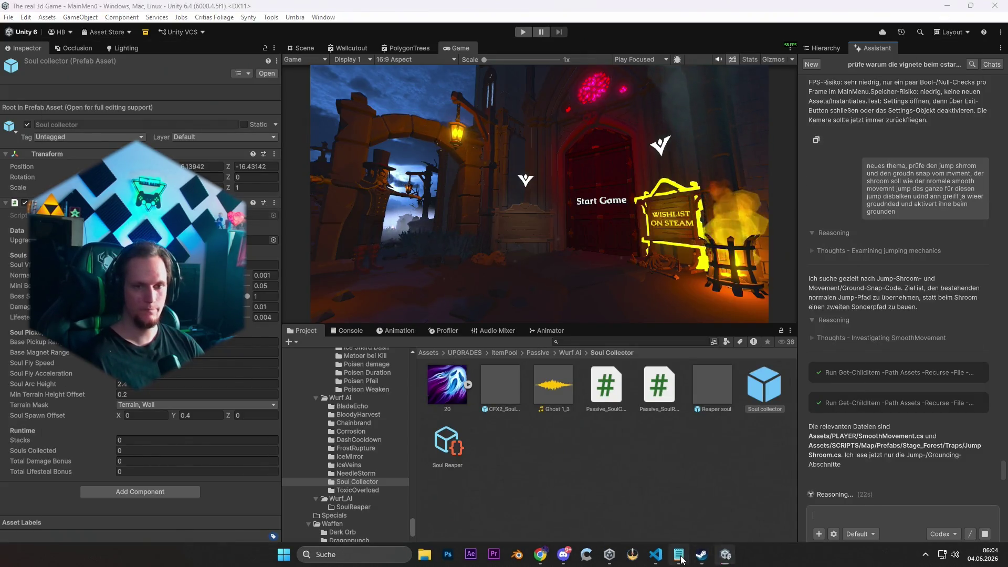
Delete the finished 'Soul colelcter Seelen am boden' To Do line.
{"action": "left_click", "coordinate": [679, 558]}
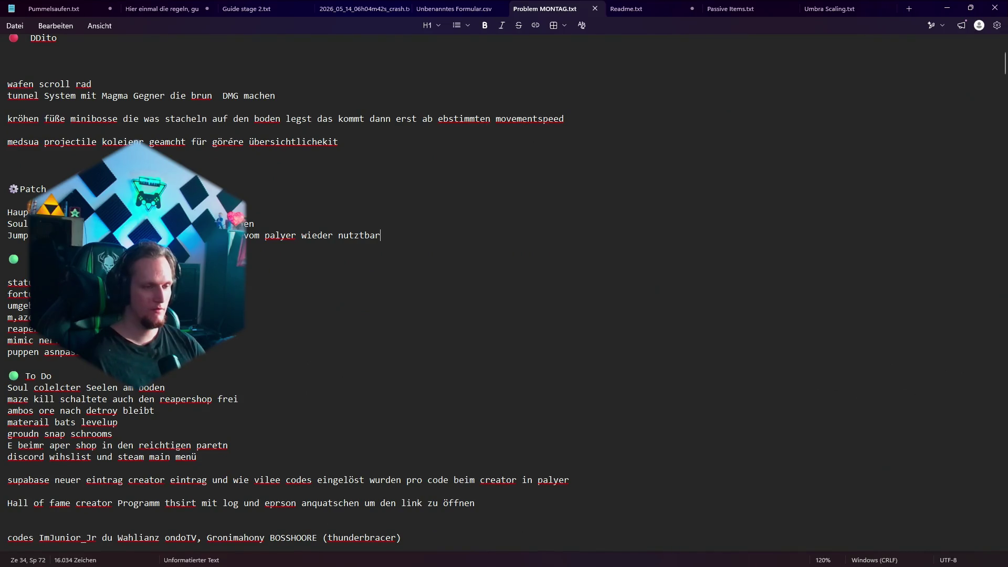
{"action": "left_click", "coordinate": [165, 389]}
{"action": "key", "text": "shift+Home"}
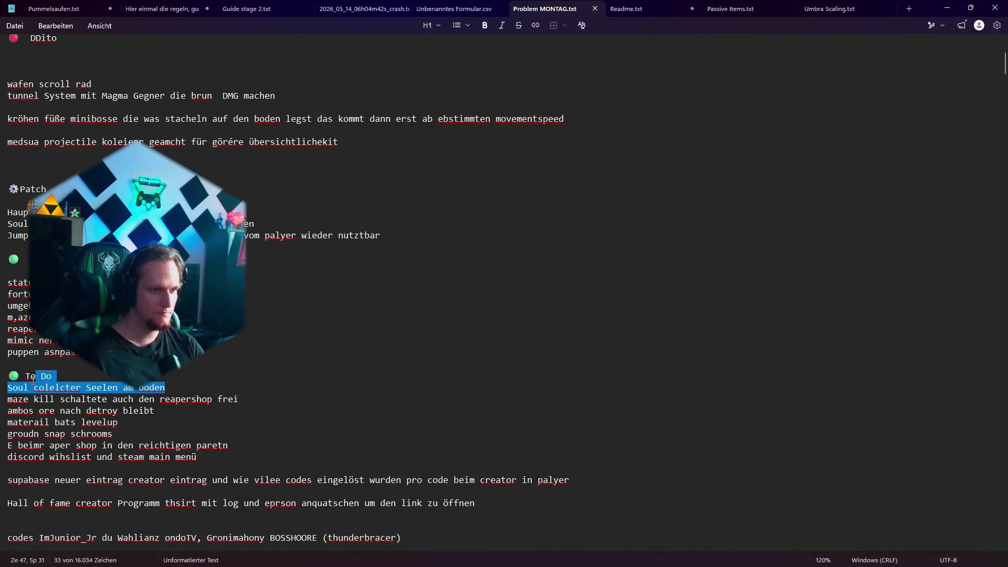
{"action": "key", "text": "BackSpace"}
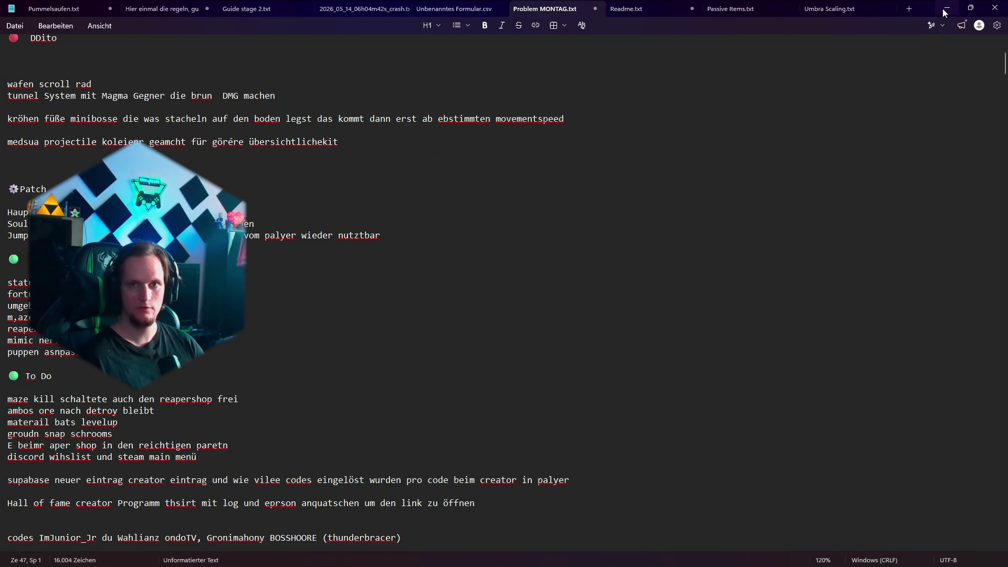
{"action": "left_click", "coordinate": [942, 9]}
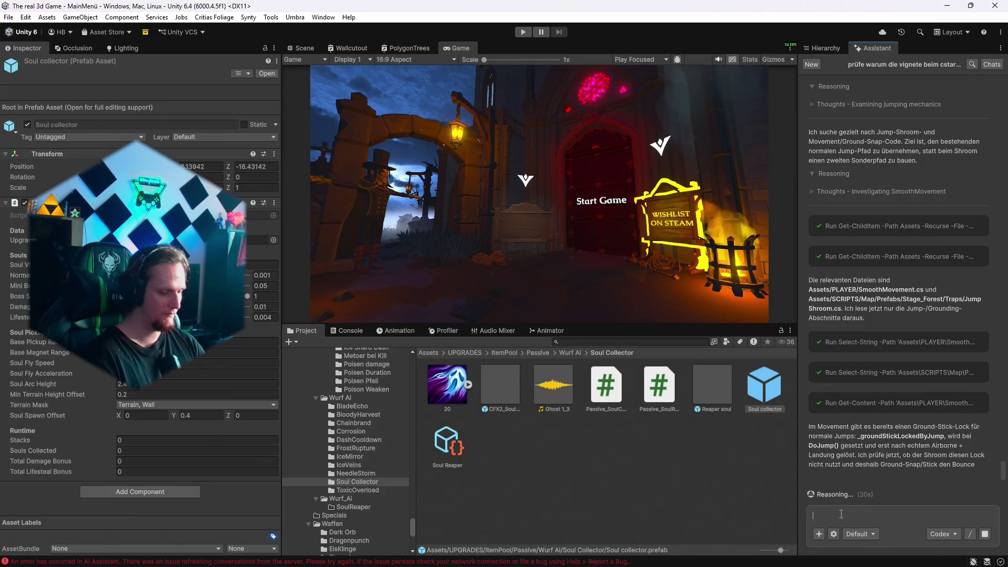
Type an Assistant prompt: the reaper shop should unlock with the first token, not the reaper boss kill.
{"action": "type", "text": "wenn man den"}
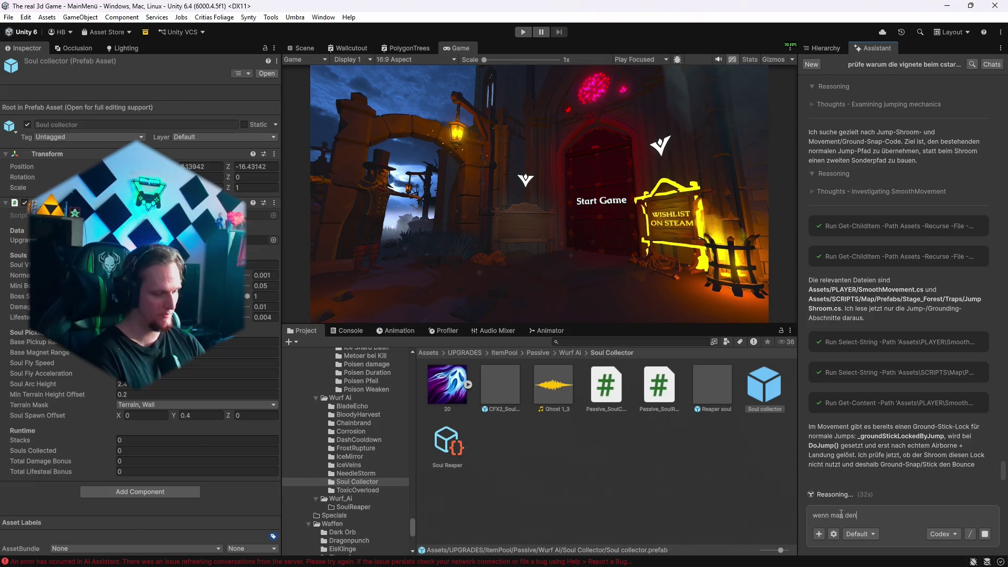
{"action": "type", "text": " reapo"}
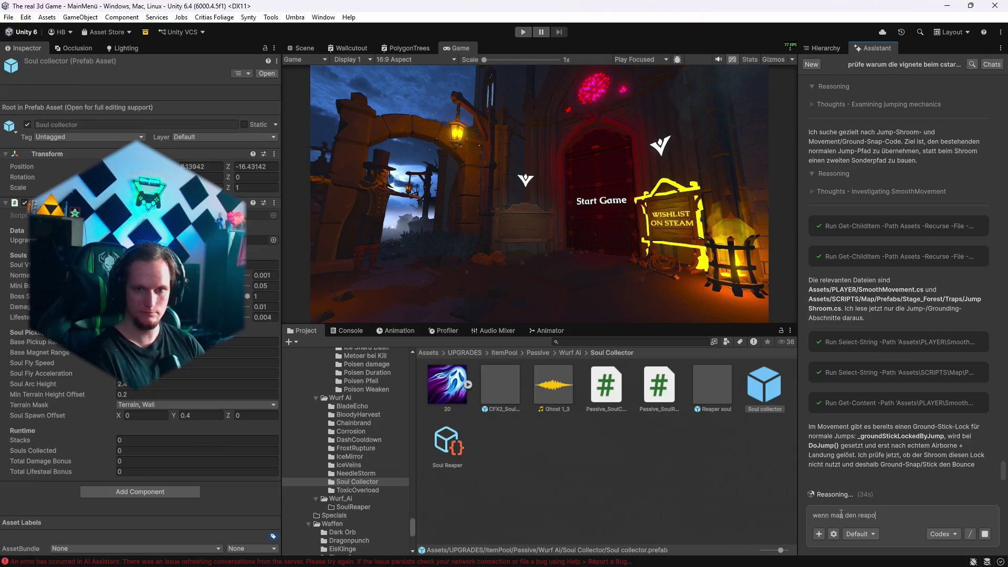
{"action": "key", "text": "BackSpace"}
{"action": "type", "text": "er "}
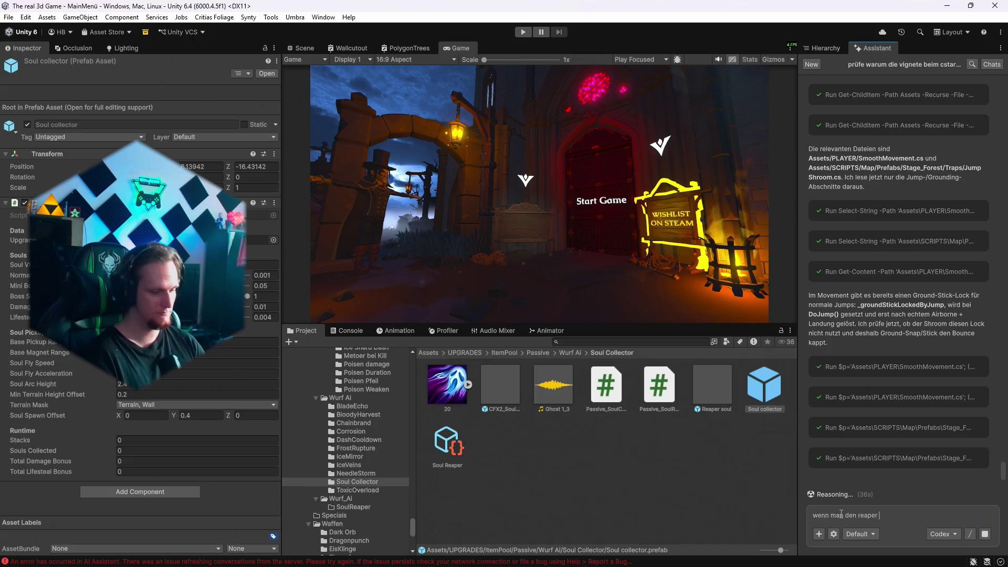
{"action": "type", "text": "boss t"}
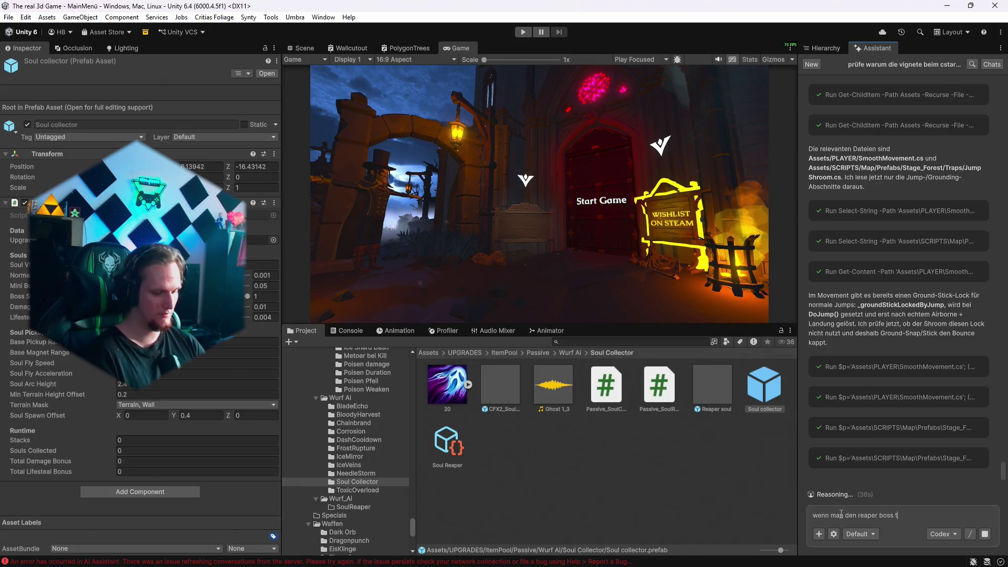
{"action": "type", "text": "ötet also reaper attack system mob dann schaltet man ja den reaper shop frei, "}
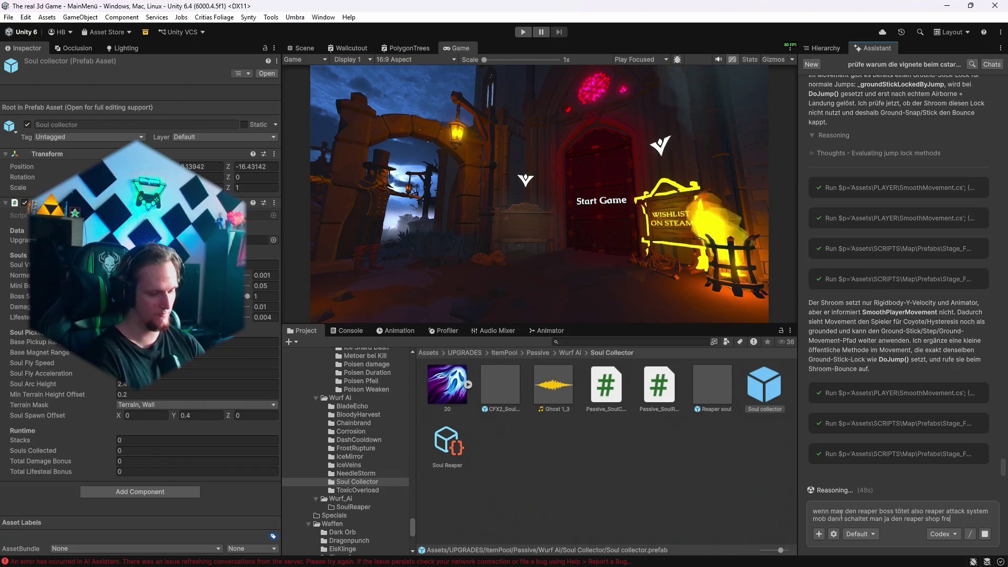
{"action": "type", "text": "sollte man"}
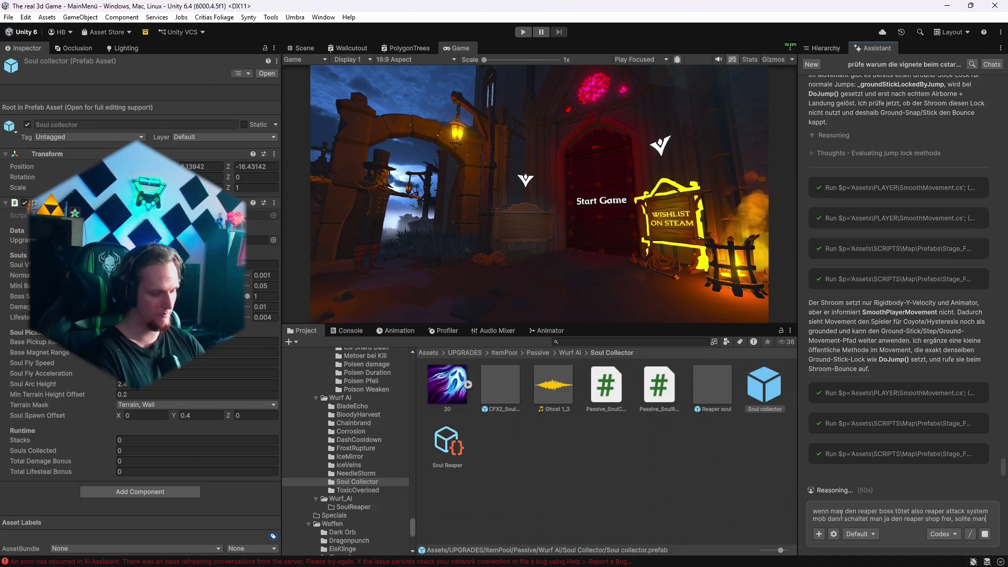
{"action": "type", "text": " aber den maze warden töte"}
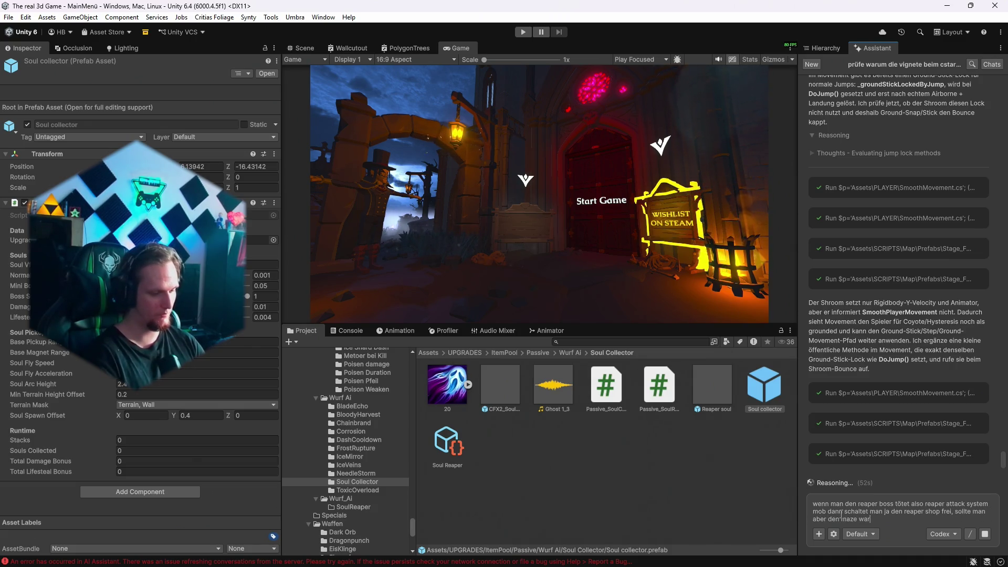
{"action": "type", "text": "n u"}
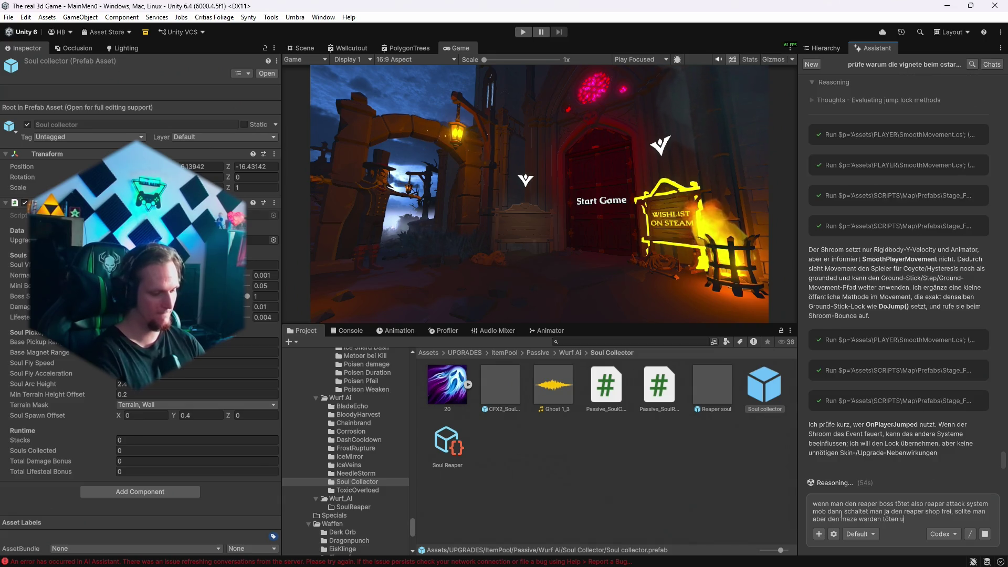
{"action": "type", "text": "dn bekommt eienn t"}
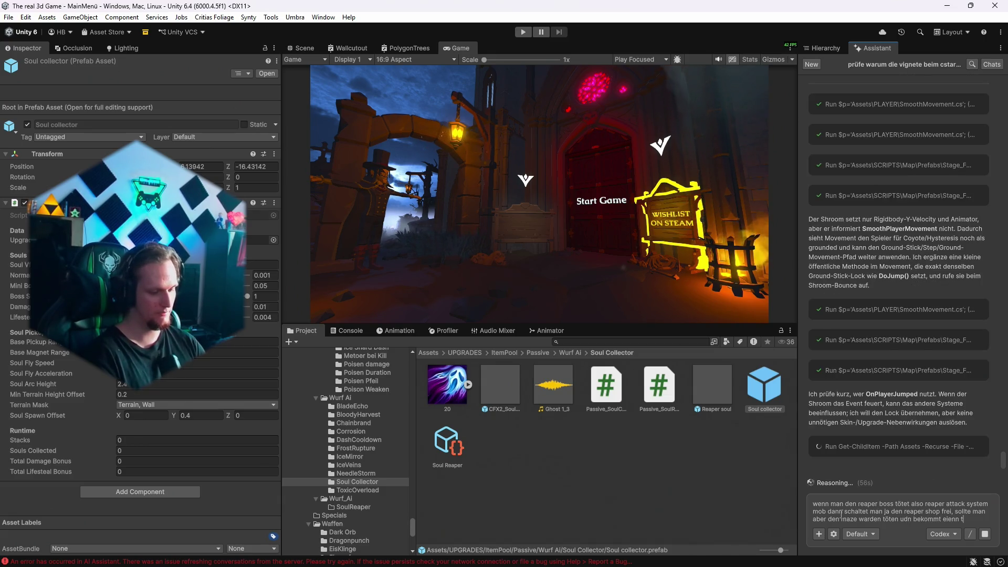
{"action": "type", "text": "opken, dann scha"}
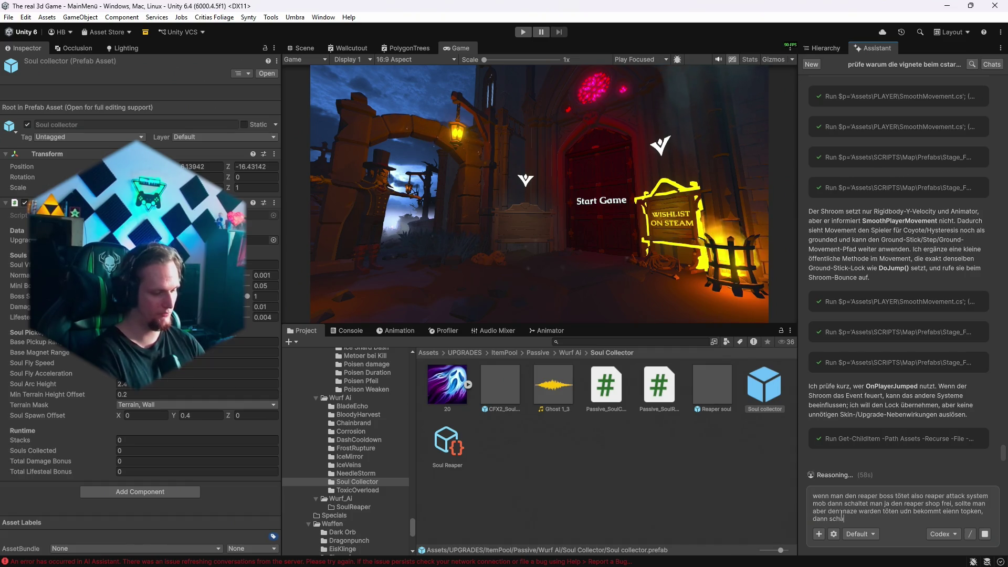
{"action": "type", "text": "ltete man den reap"}
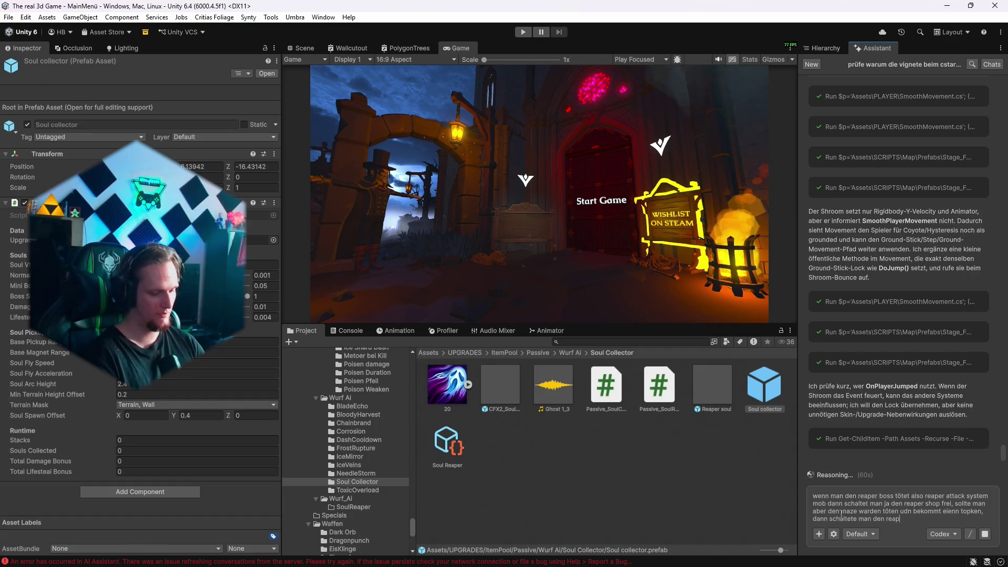
{"action": "type", "text": "er shop nciht fre"}
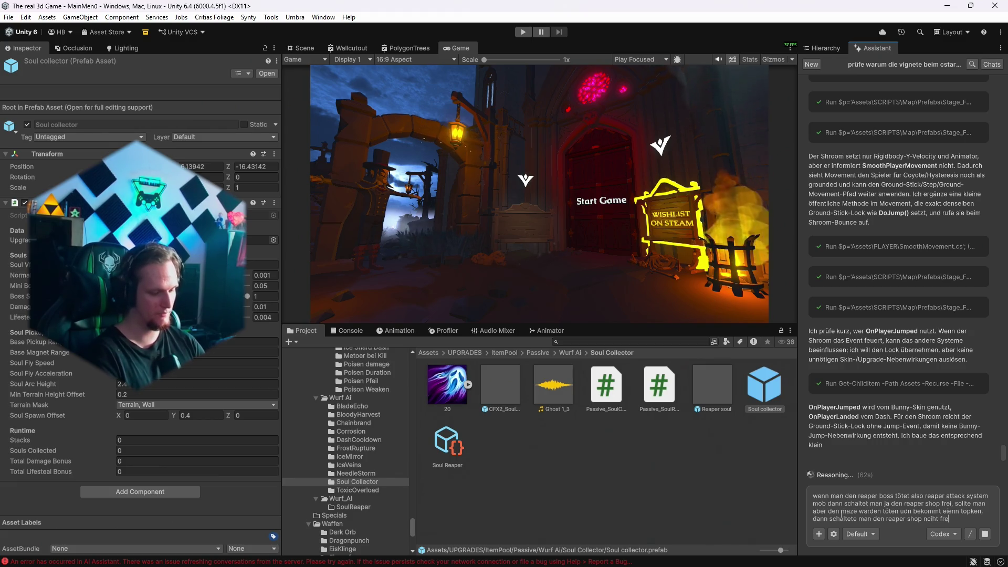
{"action": "type", "text": "i, aber der reaper shop soll "}
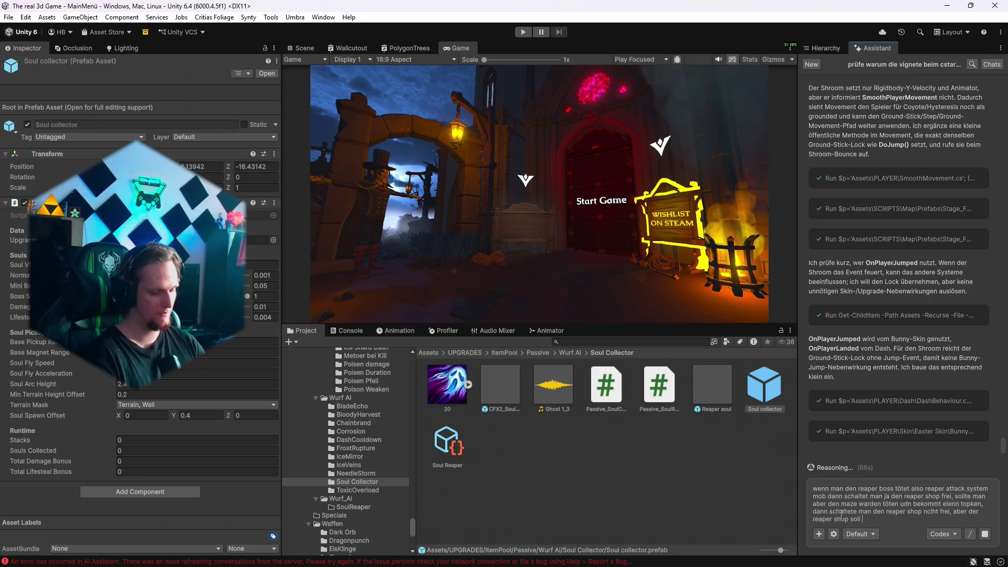
{"action": "type", "text": "frieegschaltet wer"}
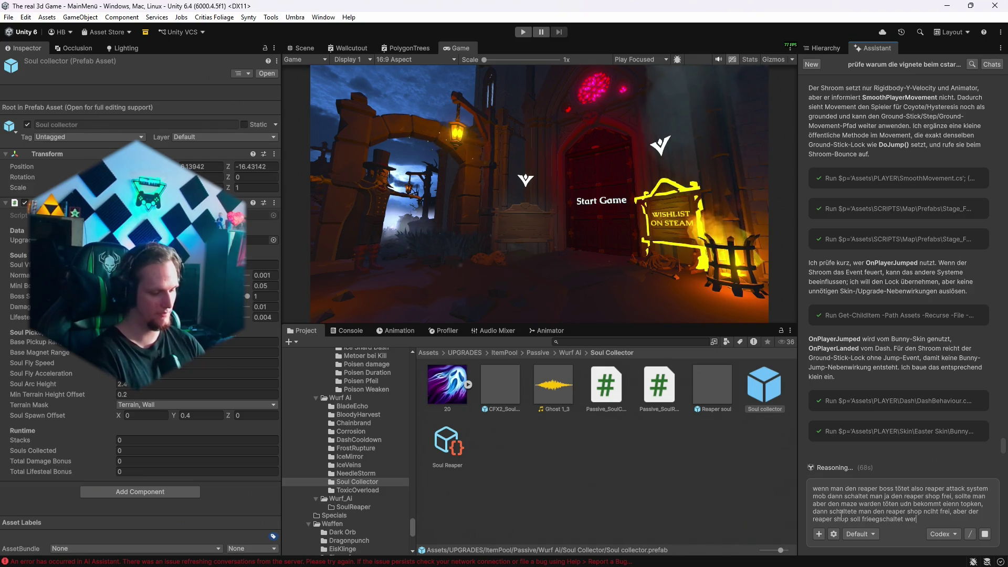
{"action": "type", "text": "den mit dem ersten erh"}
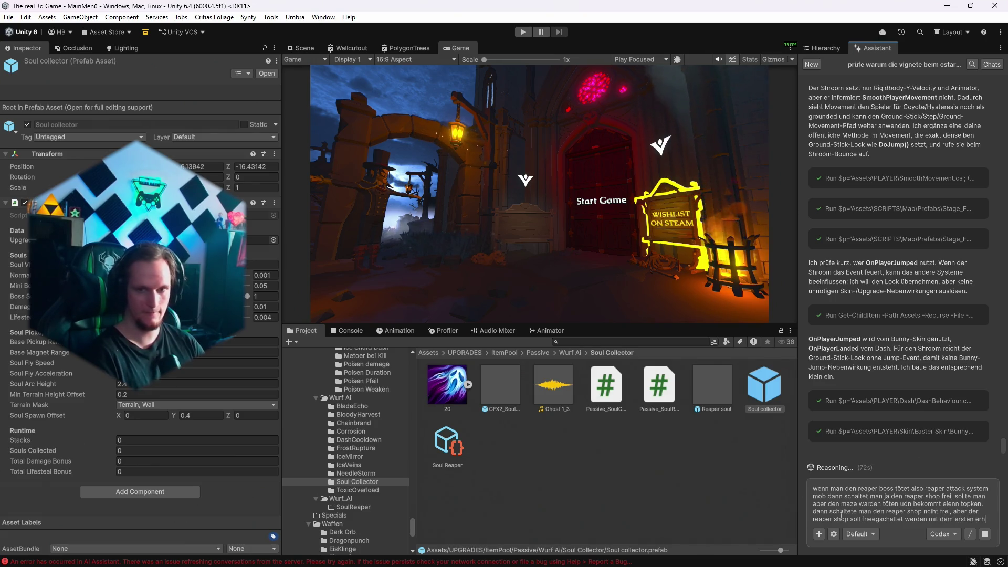
{"action": "type", "text": "alt des tokens"}
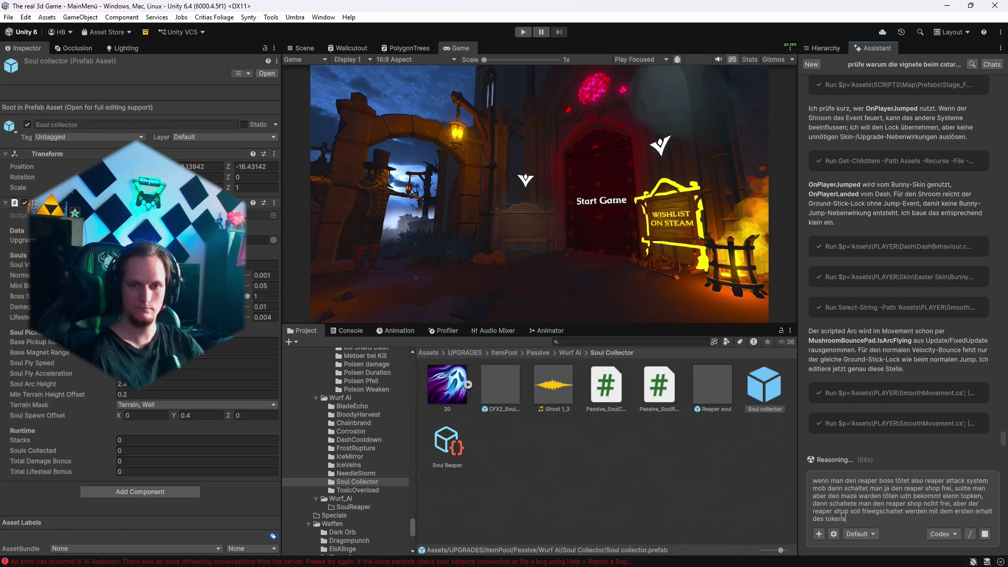
{"action": "mouse_move", "coordinate": [669, 564]}
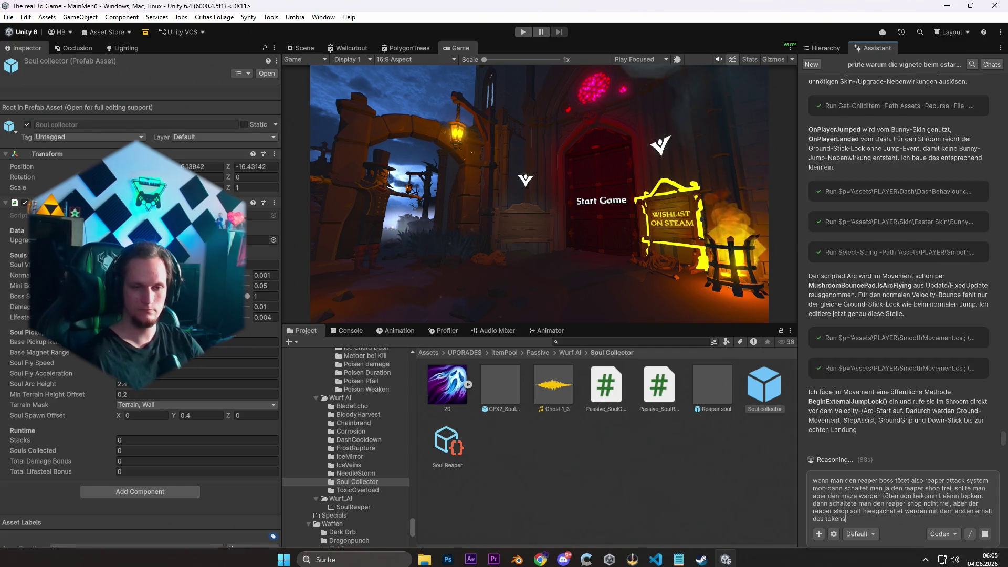
{"action": "left_click", "coordinate": [677, 553]}
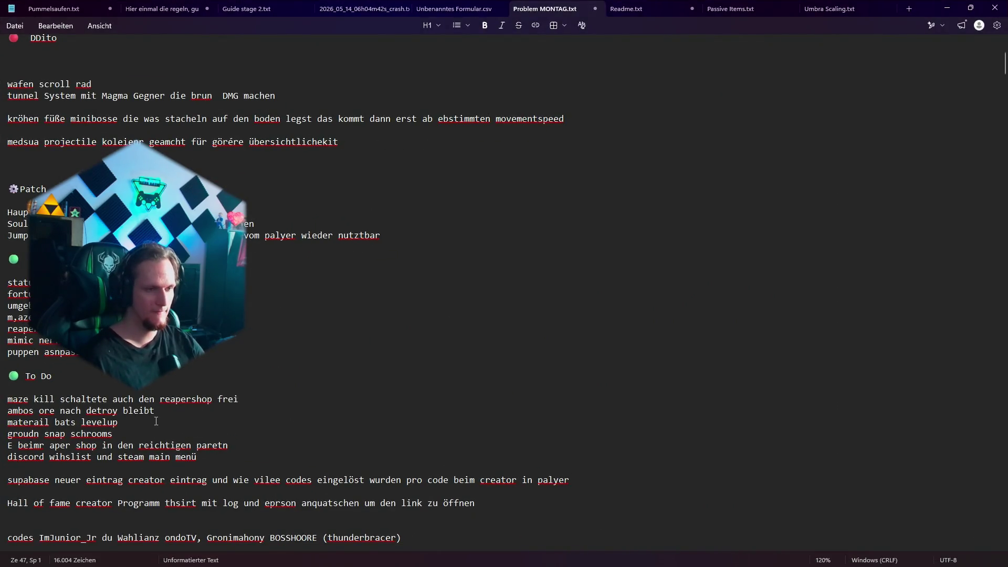
Add a reaper-shop patch line ending 'Player auch den maze warden tötet' below the Jump entry.
{"action": "left_click", "coordinate": [948, 12]}
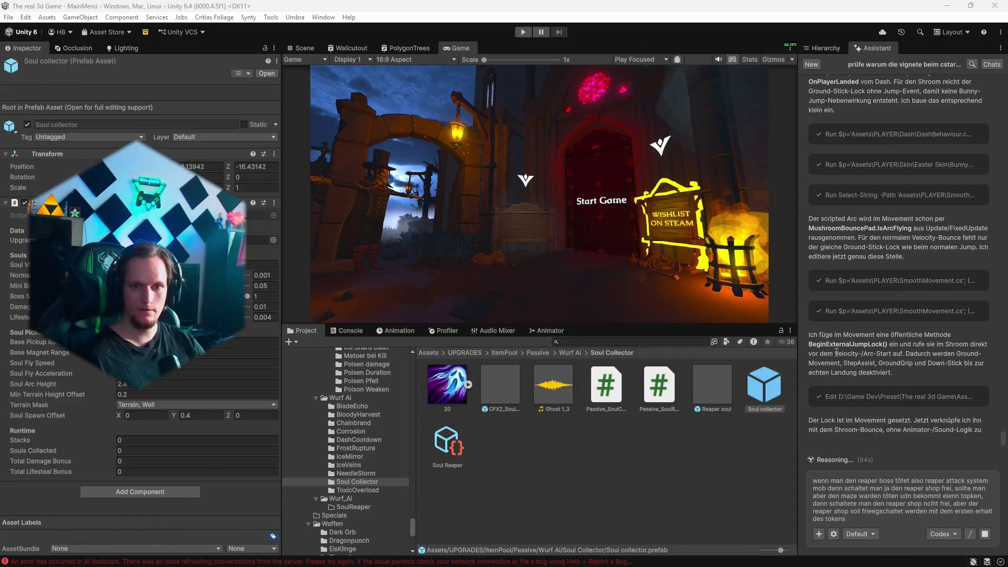
{"action": "left_click", "coordinate": [679, 554]}
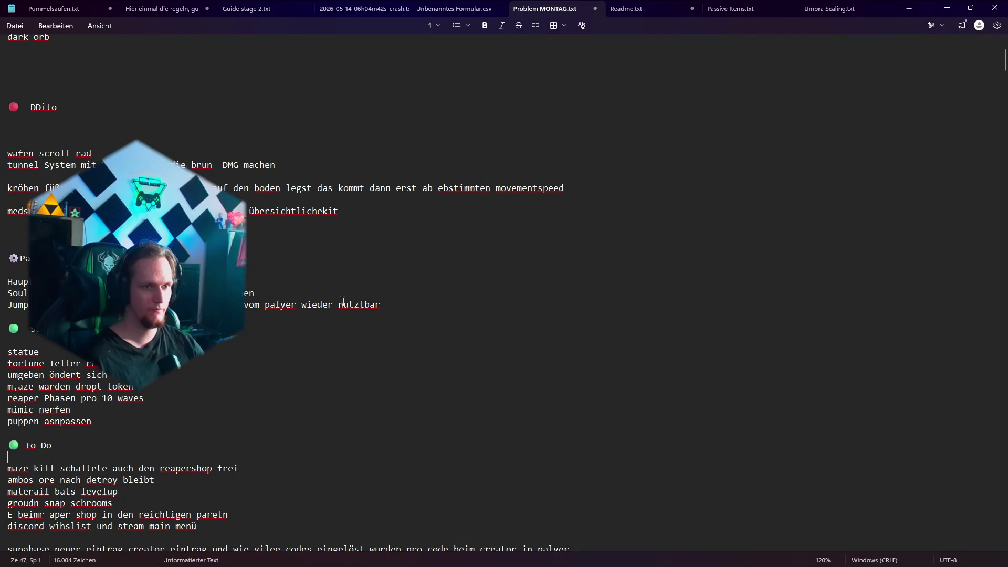
{"action": "left_click", "coordinate": [387, 305]}
{"action": "key", "text": "Return"}
{"action": "type", "text": "r"}
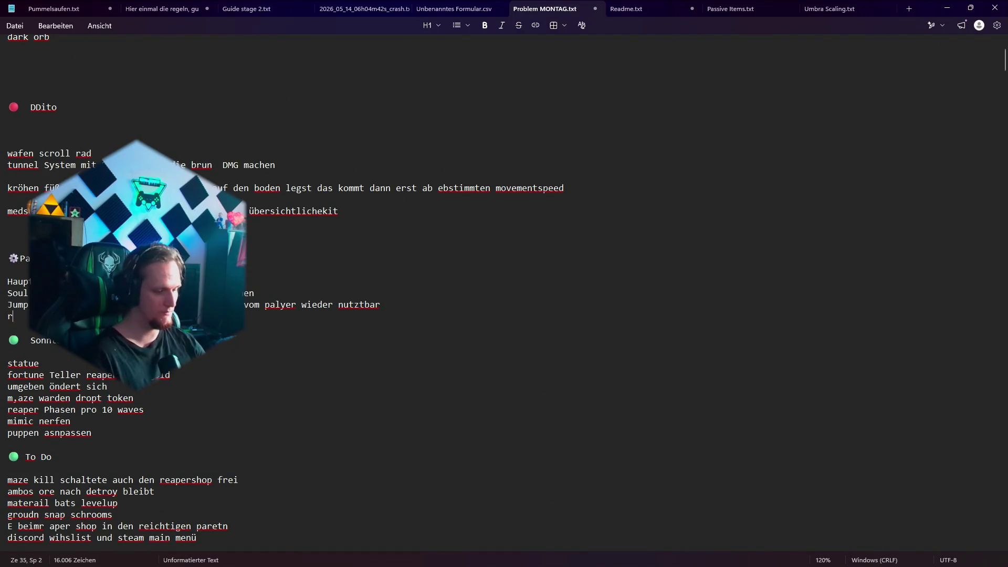
{"action": "type", "text": "eaper sh zu teuer"}
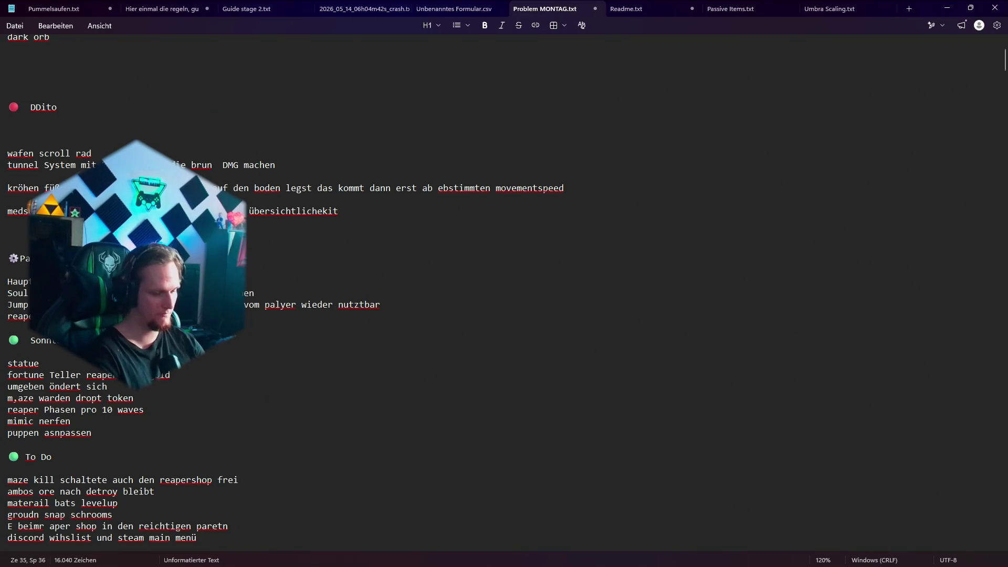
{"action": "type", "text": " zu poaler"}
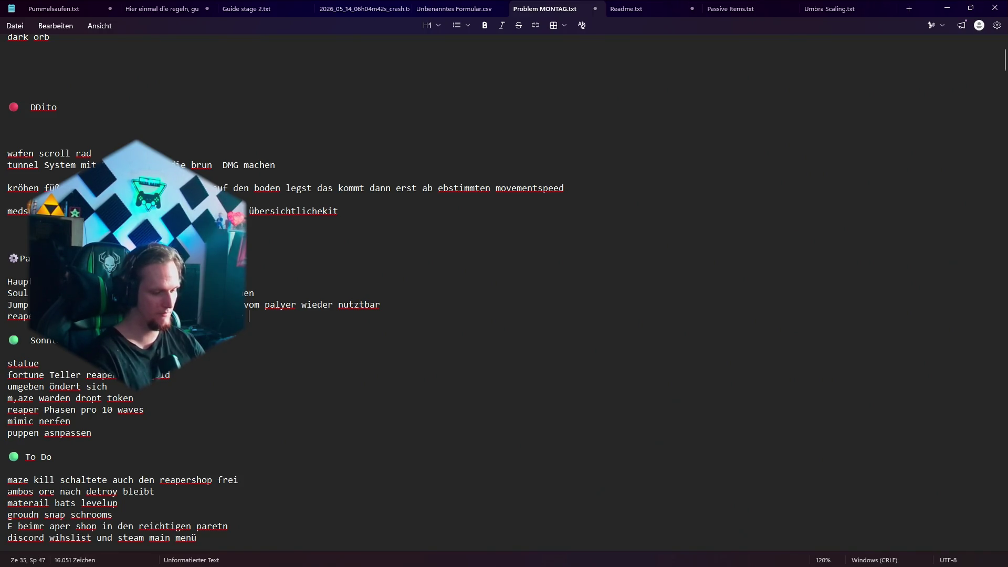
{"action": "key", "text": "BackSpace"}
{"action": "key", "text": "BackSpace"}
{"action": "key", "text": "BackSpace"}
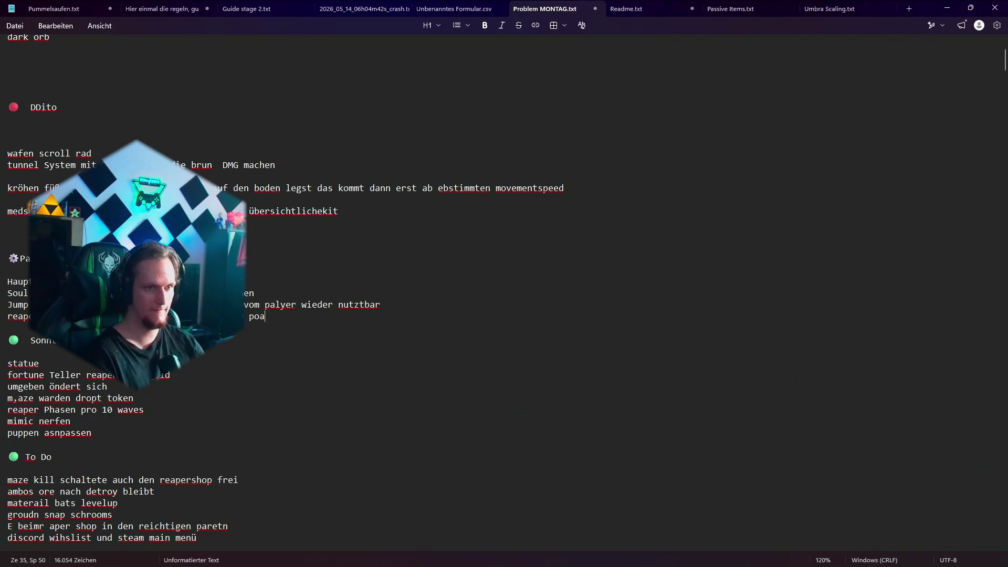
{"action": "type", "text": "Player auch den maz"}
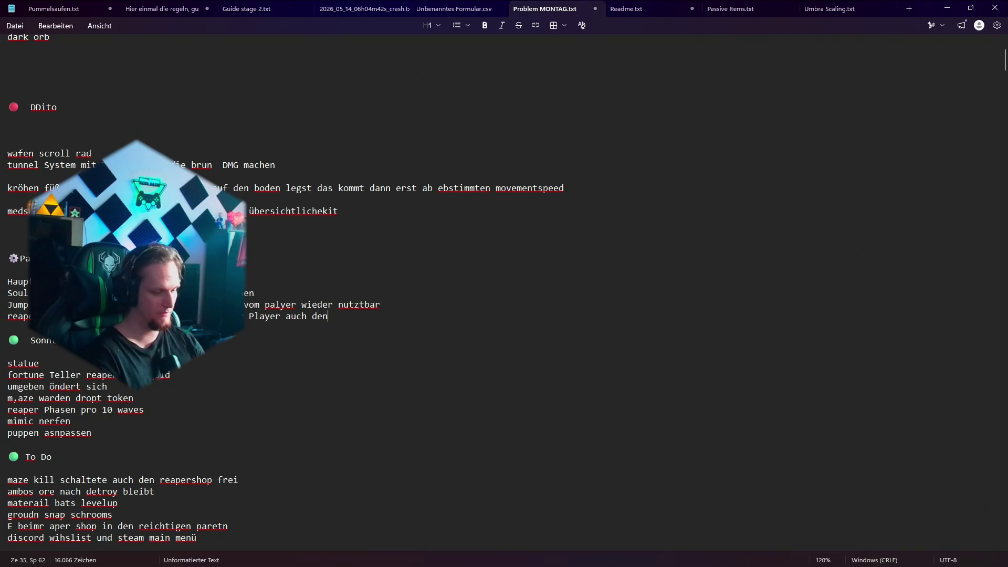
{"action": "type", "text": "e warden tlöe"}
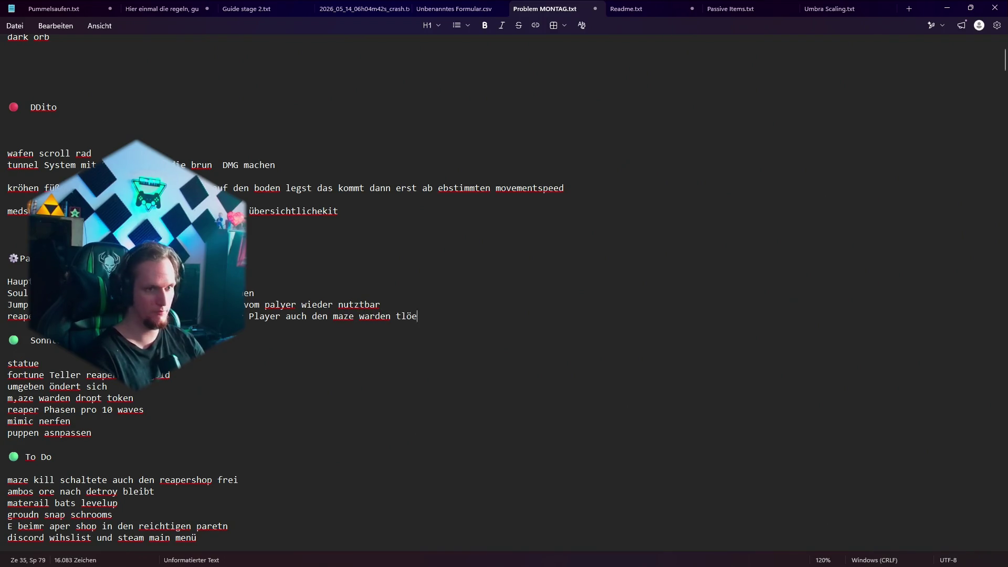
{"action": "key", "text": "BackSpace"}
{"action": "key", "text": "BackSpace"}
{"action": "key", "text": "BackSpace"}
{"action": "type", "text": "ötet"}
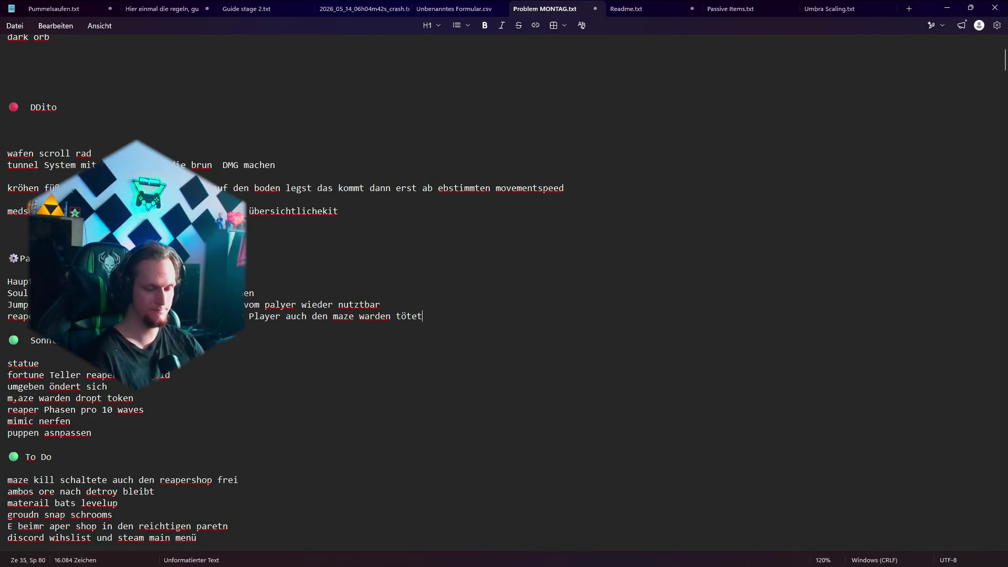
Add the amboss upgrade line ending 'den amboss abschließt' and mark the anvil-ore To Do entry.
{"action": "key", "text": "Return"}
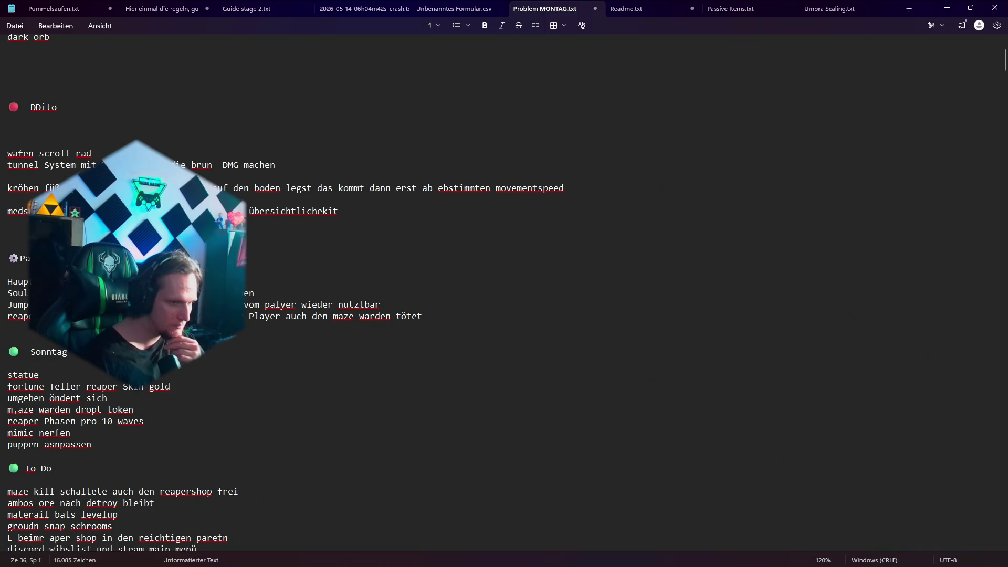
{"action": "type", "text": "ambos"}
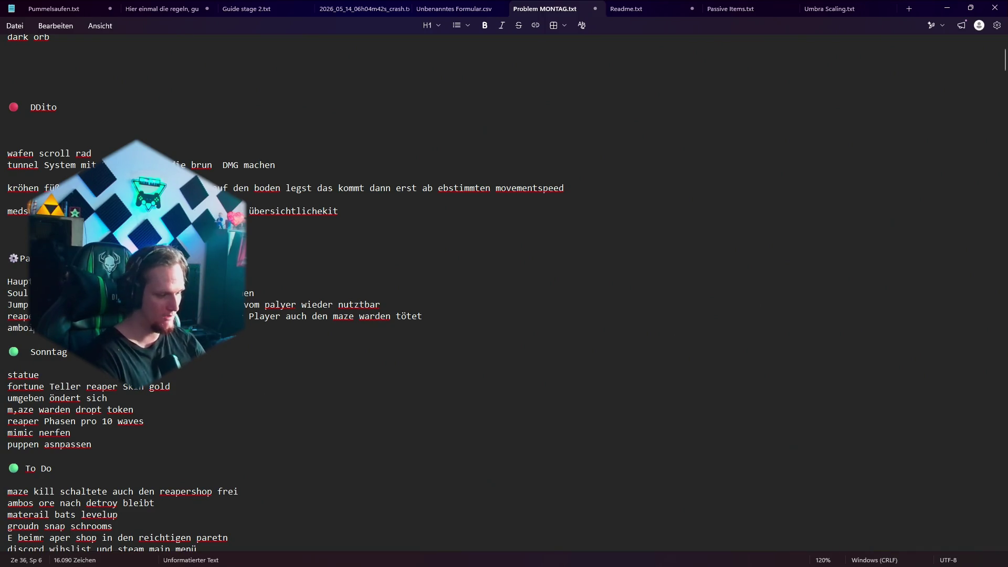
{"action": "type", "text": " upgraden koennen"}
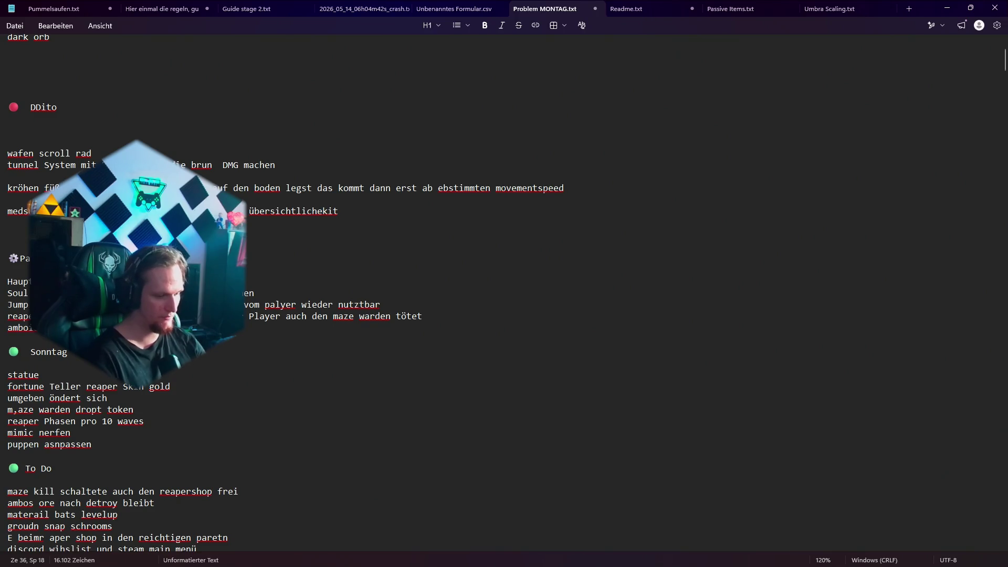
{"action": "type", "text": " funktioniert ncih"}
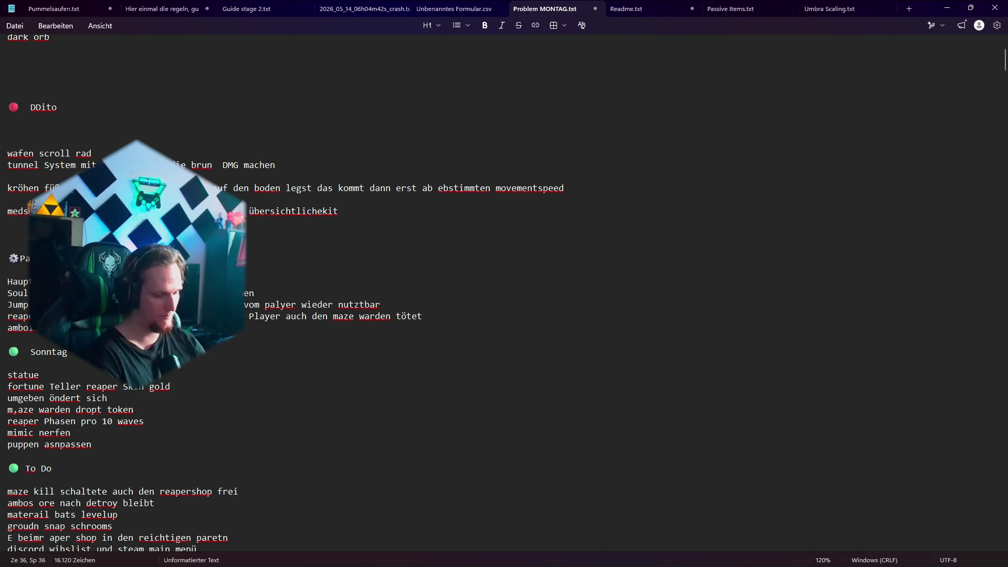
{"action": "key", "text": "BackSpace"}
{"action": "key", "text": "BackSpace"}
{"action": "key", "text": "BackSpace"}
{"action": "type", "text": "icht all"}
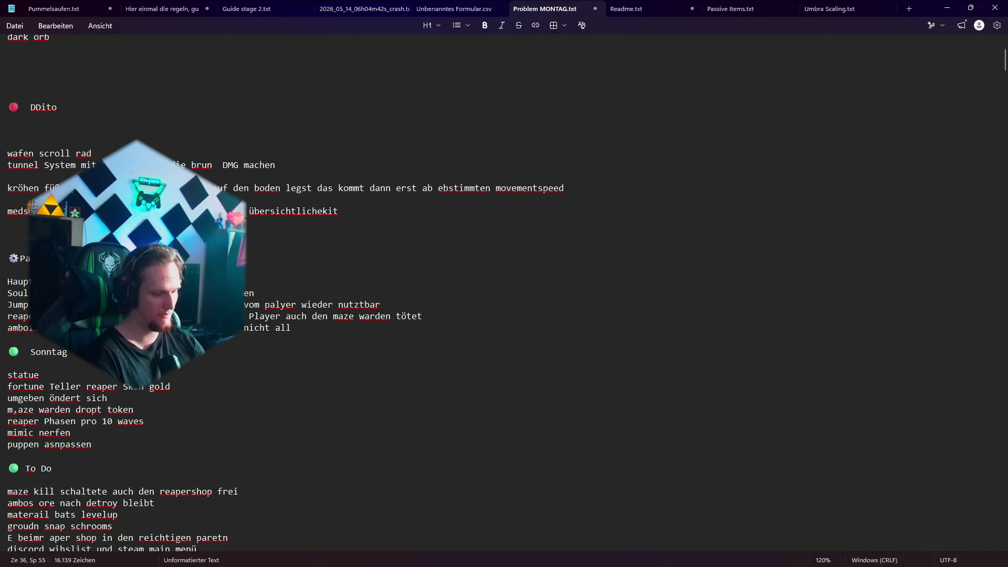
{"action": "type", "text": "e sammelt und den "}
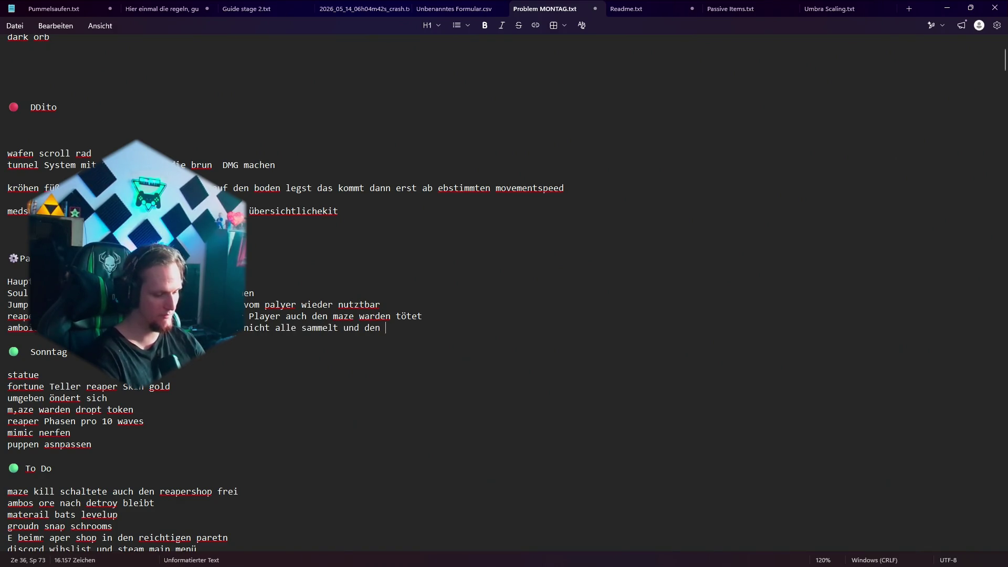
{"action": "type", "text": "amboss ab"}
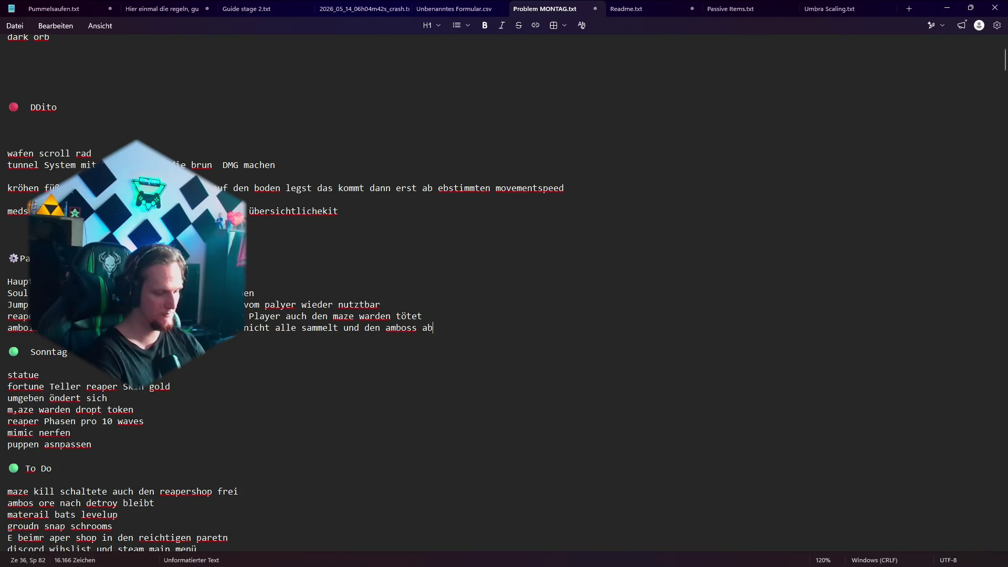
{"action": "type", "text": "schließt"}
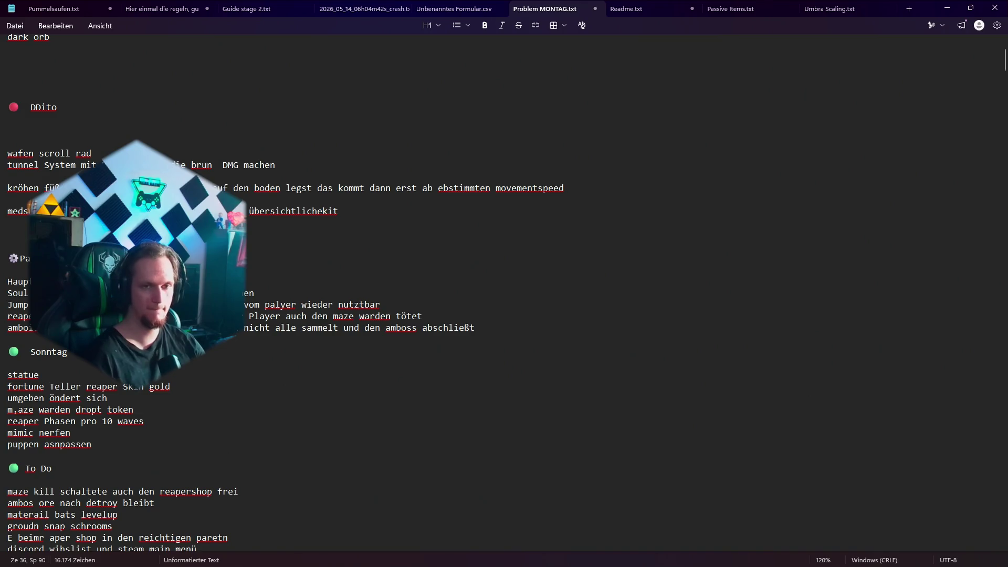
{"action": "left_click_drag", "start_coordinate": [156, 503], "coordinate": [7, 503]}
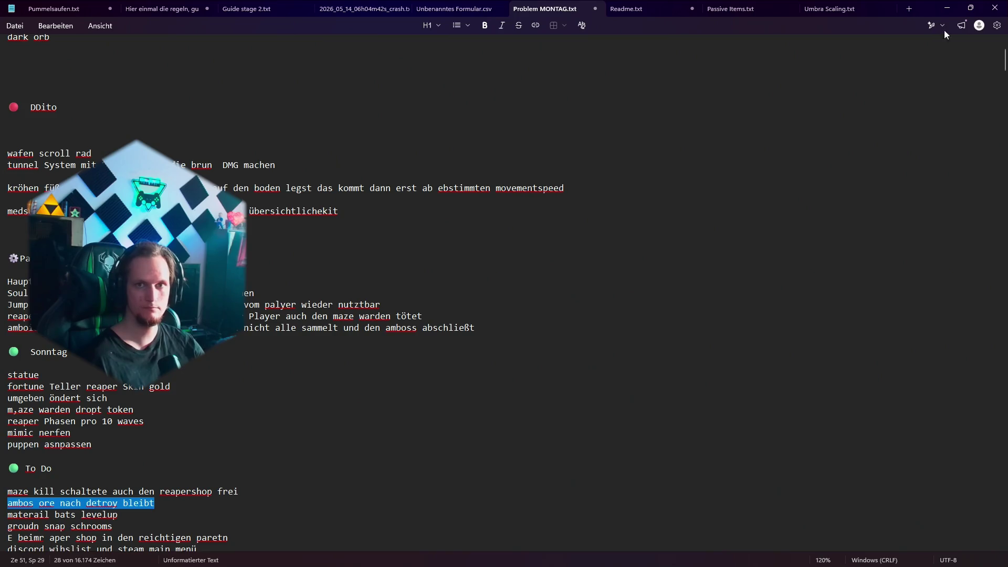
{"action": "left_click", "coordinate": [946, 8]}
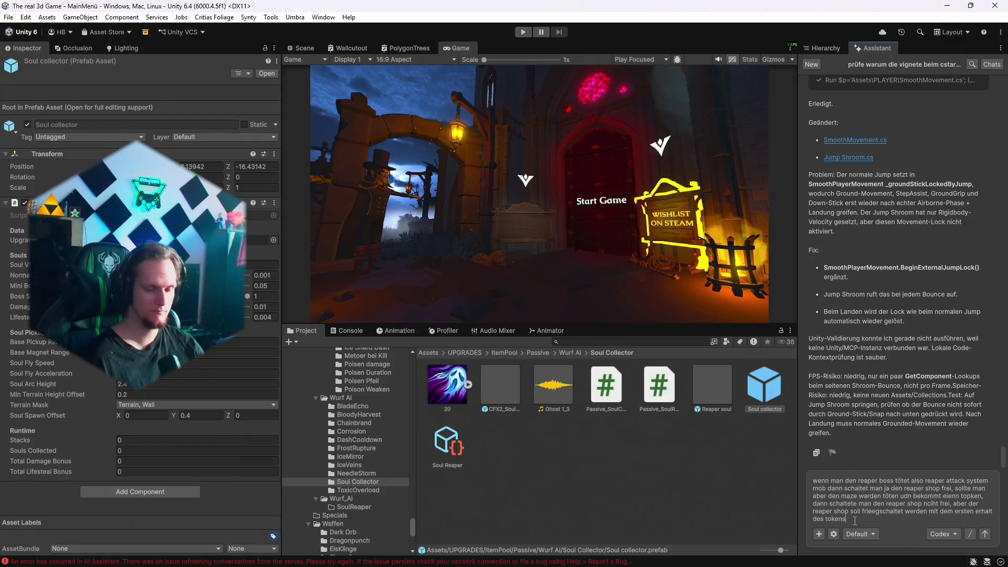
Add a paragraph asking the Assistant to check the Amboss POI so leftover ores stay collectable.
{"action": "key", "text": "shift+Return"}
{"action": "key", "text": "shift+Return"}
{"action": "type", "text": "prüfe"}
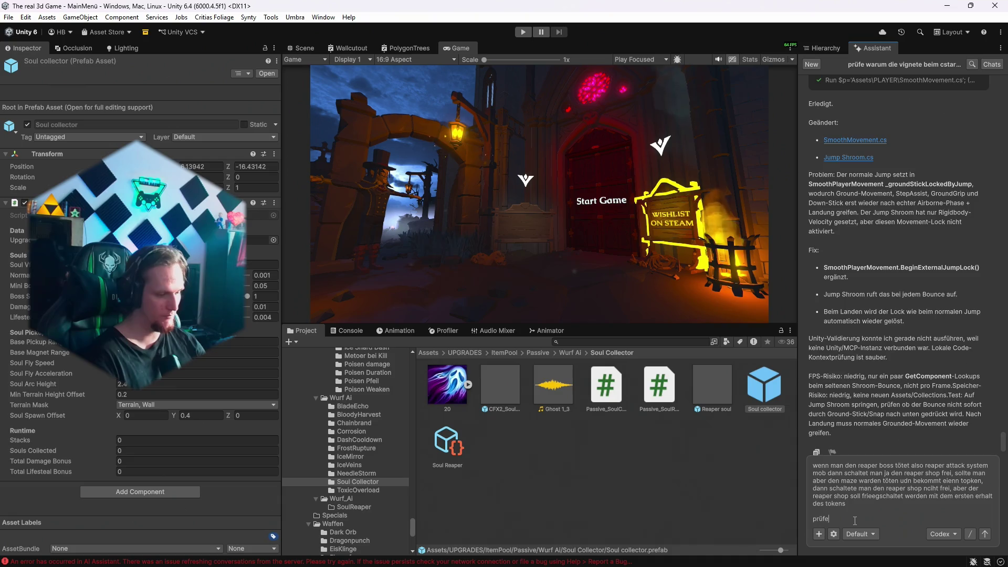
{"action": "type", "text": " das Pro"}
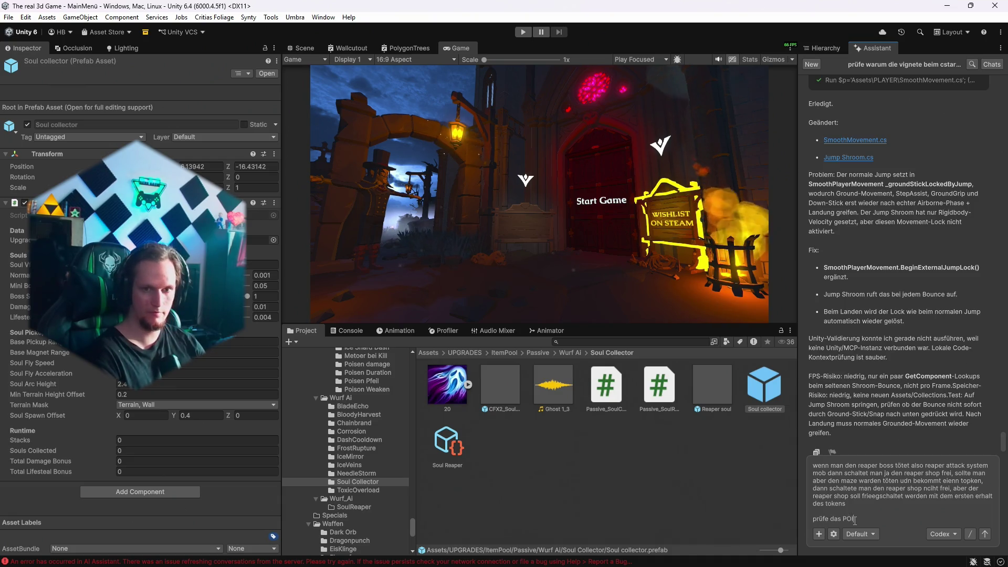
{"action": "type", "text": "grambos, deis"}
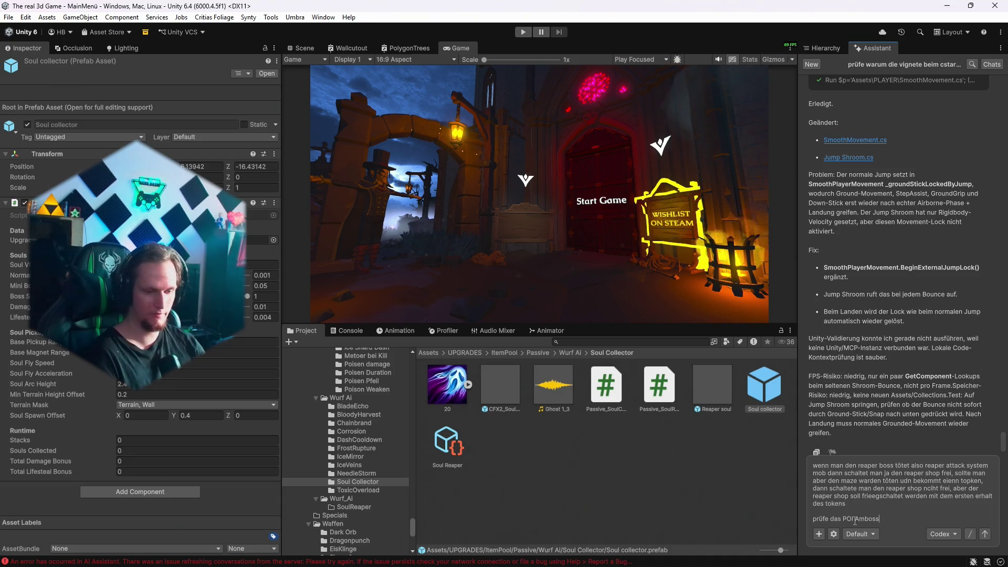
{"action": "type", "text": "awnt"}
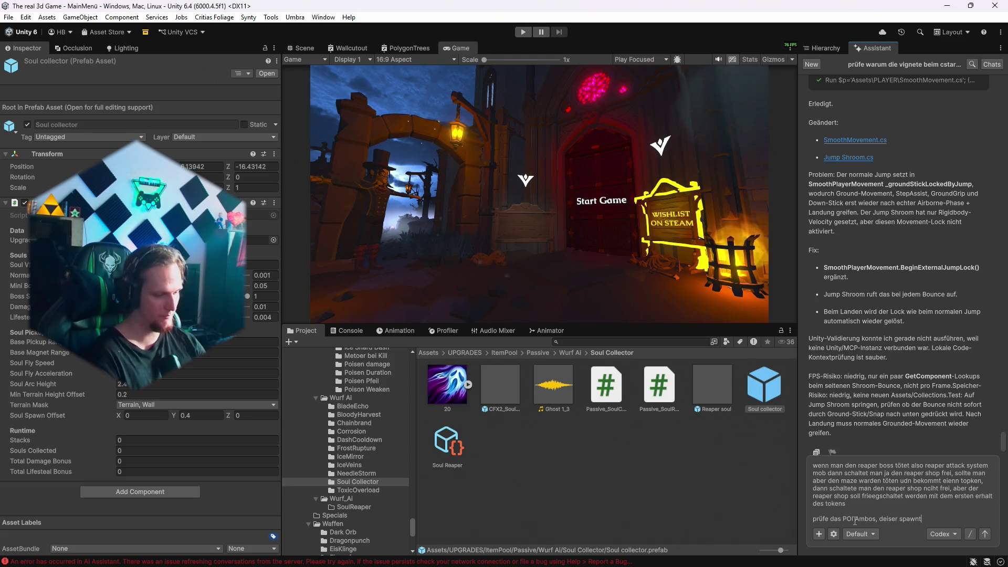
{"action": "type", "text": " ja 5 ersz"}
{"action": "type", "text": "e udn wenn man nicht a"}
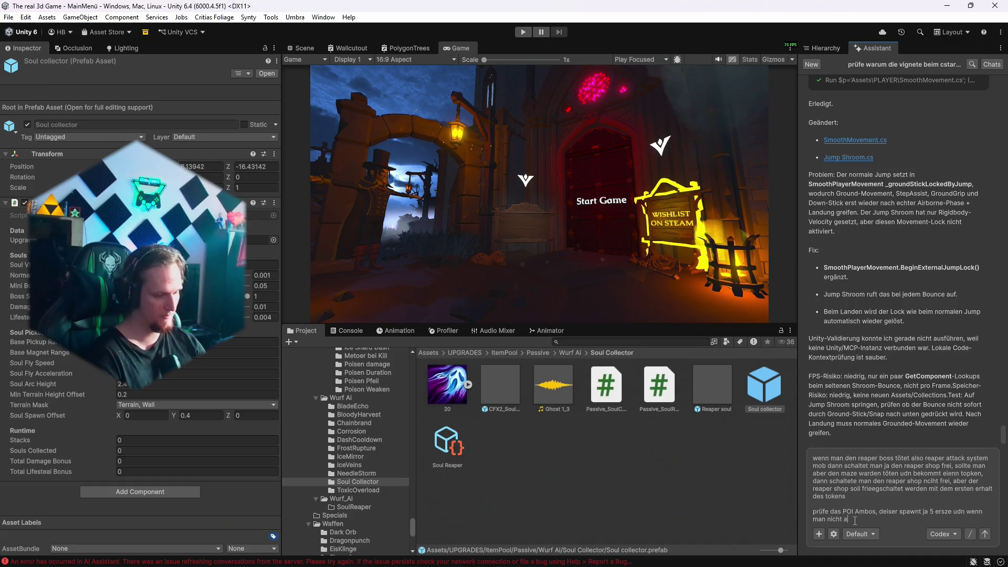
{"action": "type", "text": "lle 5 ersze "}
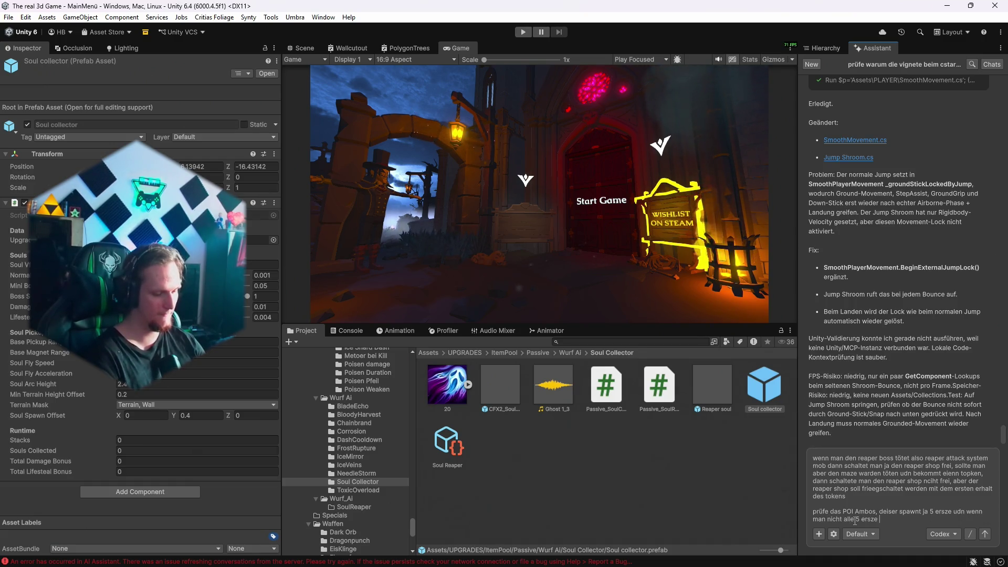
{"action": "type", "text": "aufsammelt bevor"}
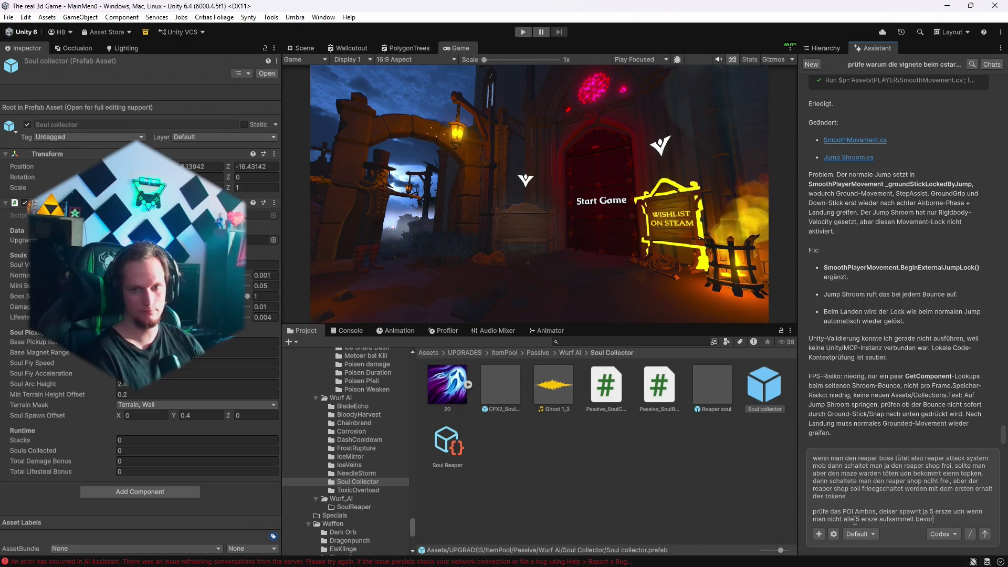
{"action": "type", "text": " man d"}
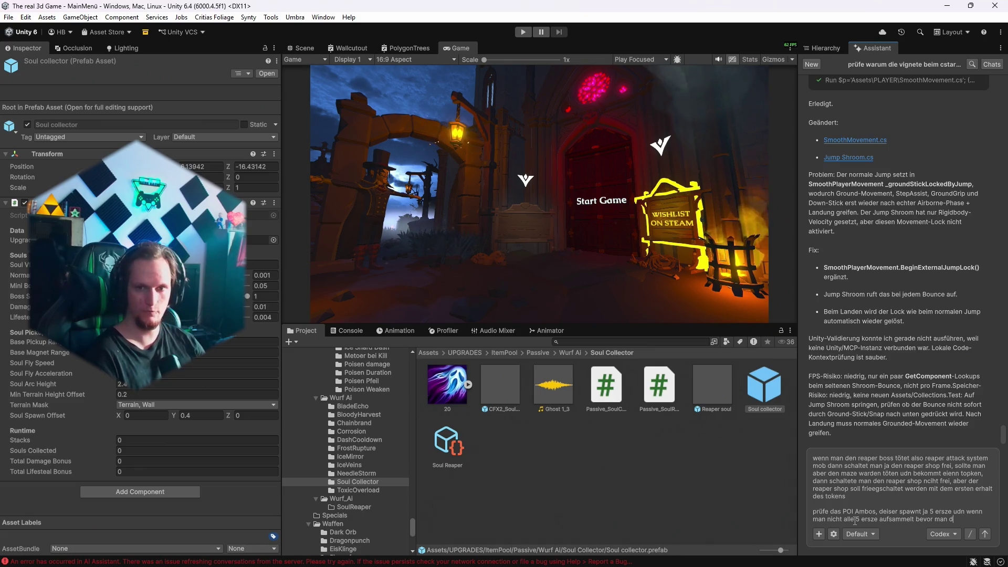
{"action": "type", "text": "en s3 abgib"}
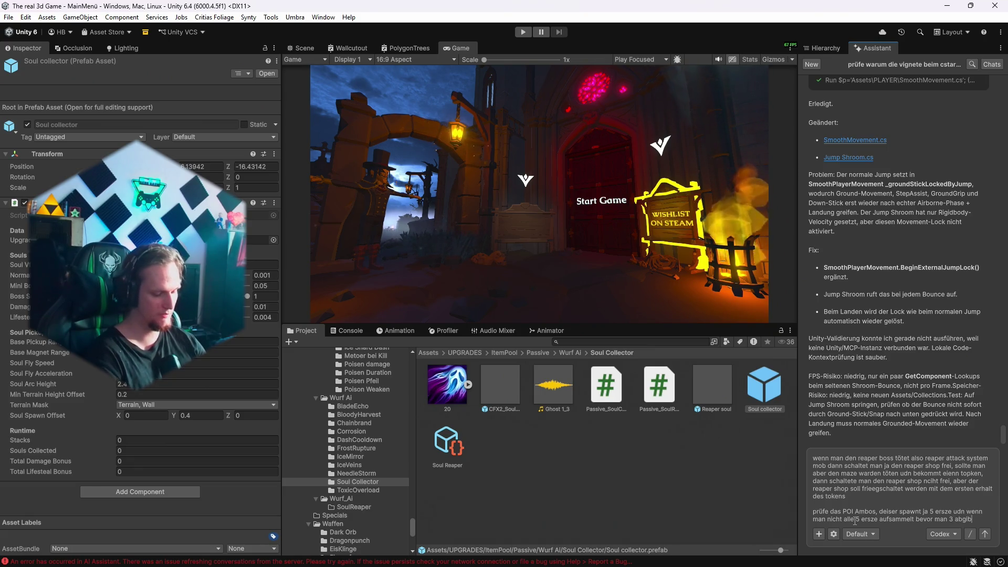
{"action": "type", "text": "rchwidnen di"}
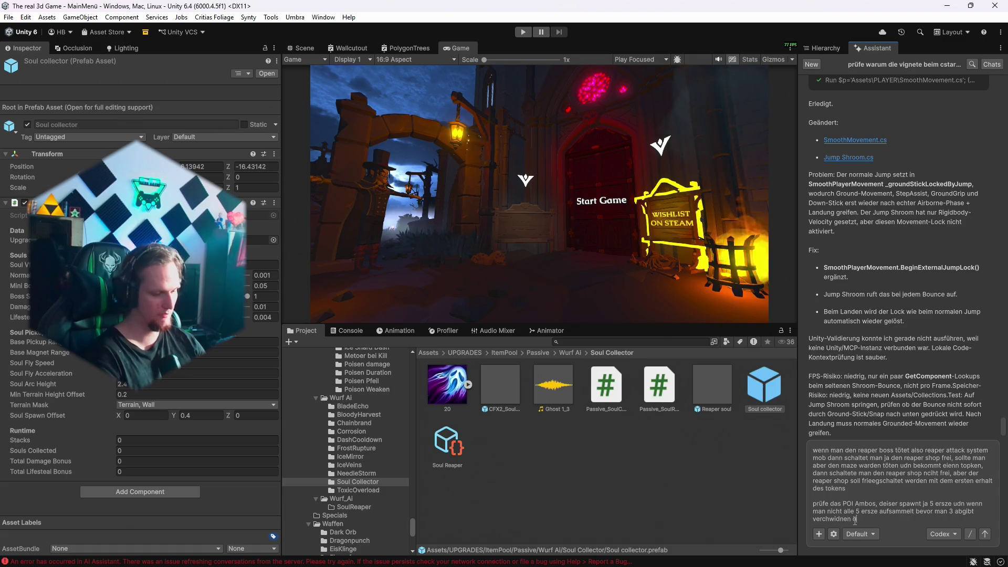
{"action": "type", "text": "e die übri"}
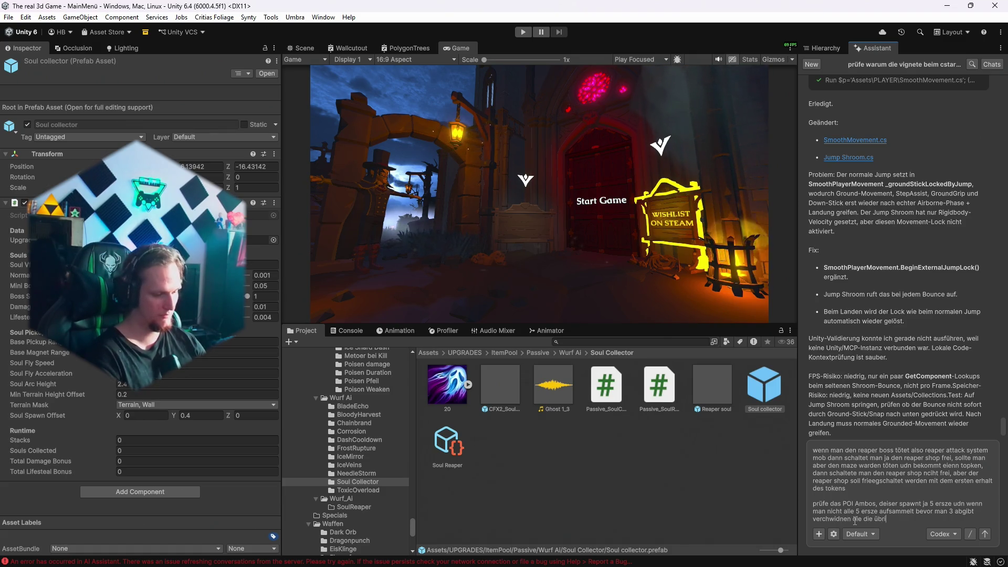
{"action": "type", "text": "g gebelieben si"}
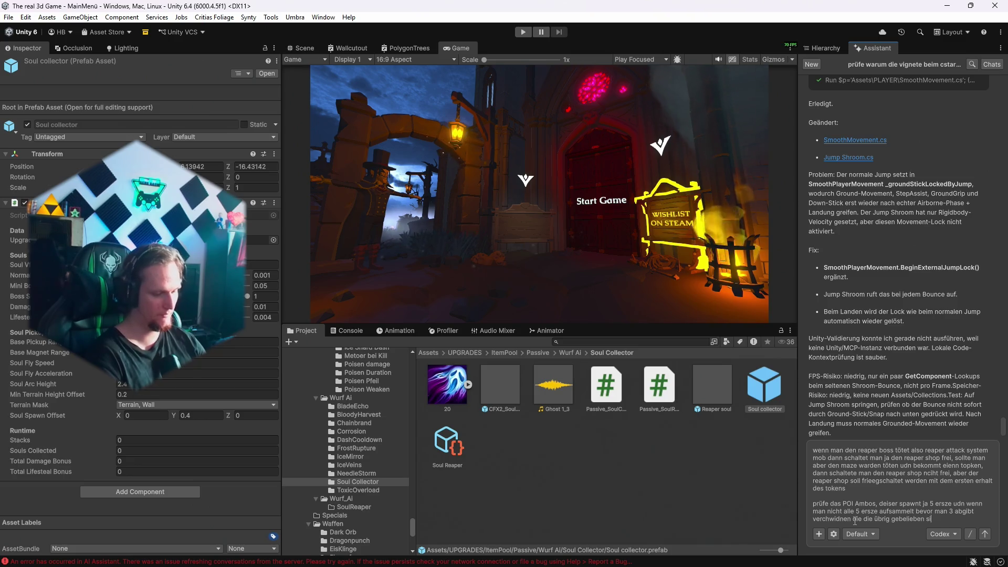
{"action": "type", "text": "nd, aber es soll "}
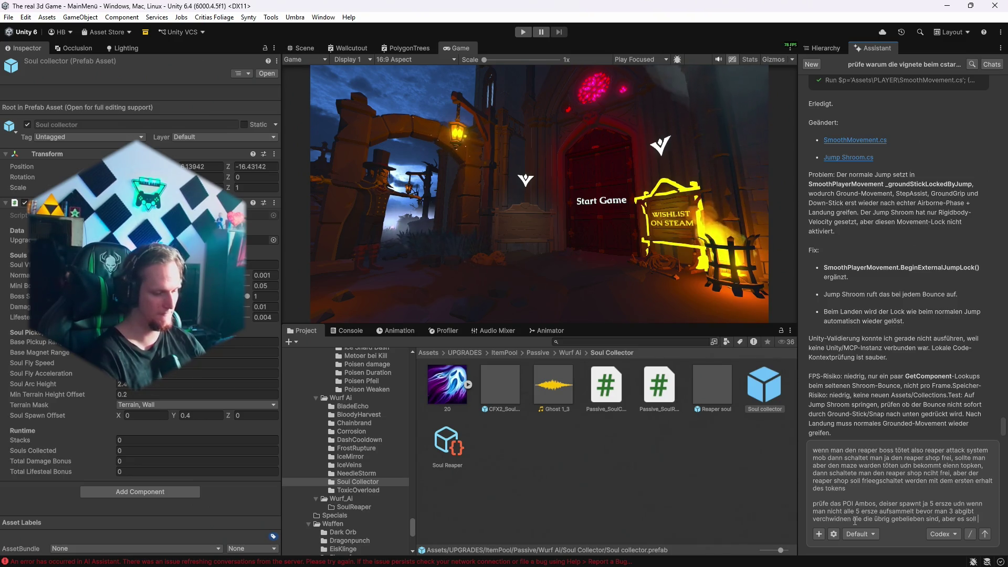
{"action": "type", "text": "dennoch weiter rum leigen"}
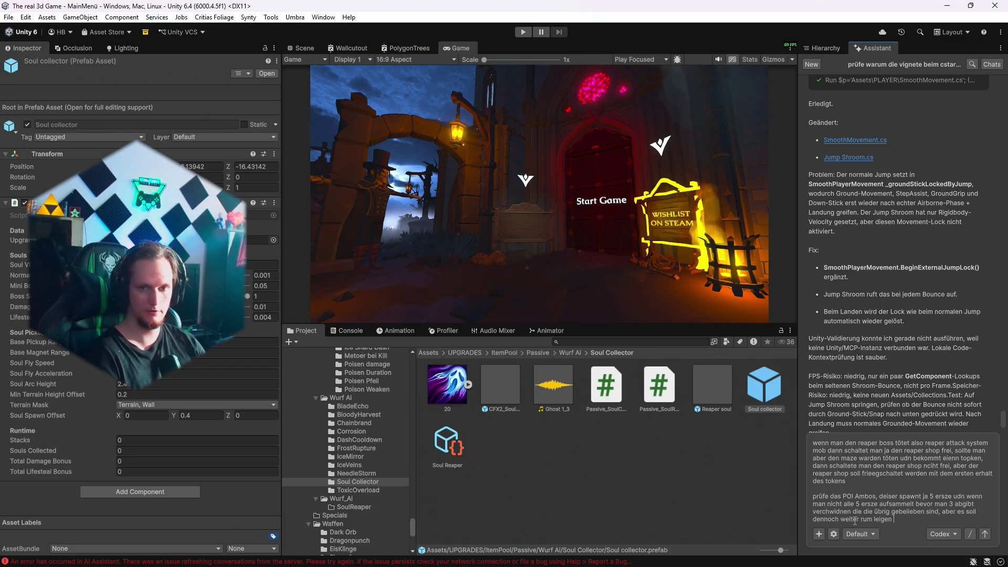
{"action": "type", "text": "udn eins"}
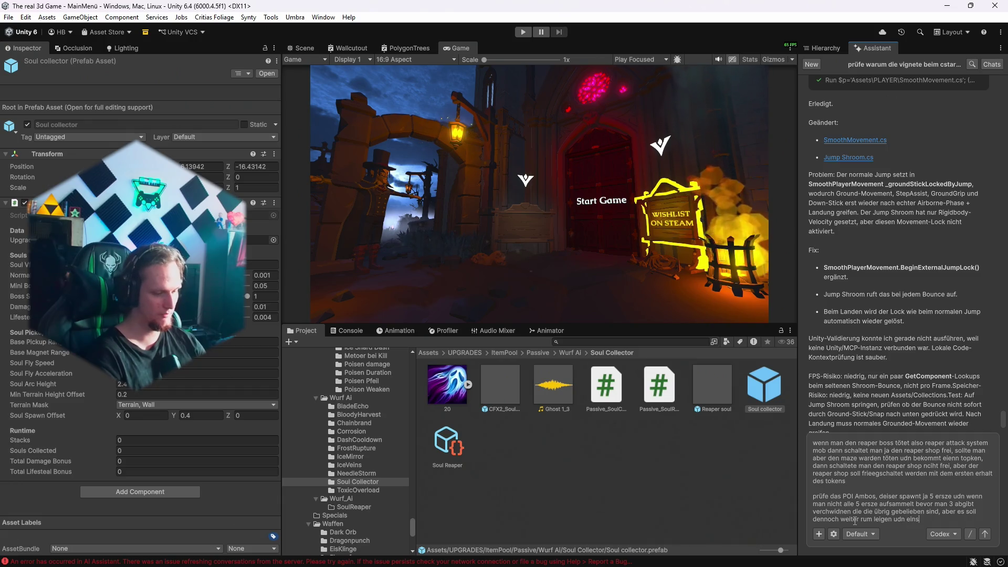
{"action": "type", "text": "amm"}
{"action": "type", "text": "elbar sein"}
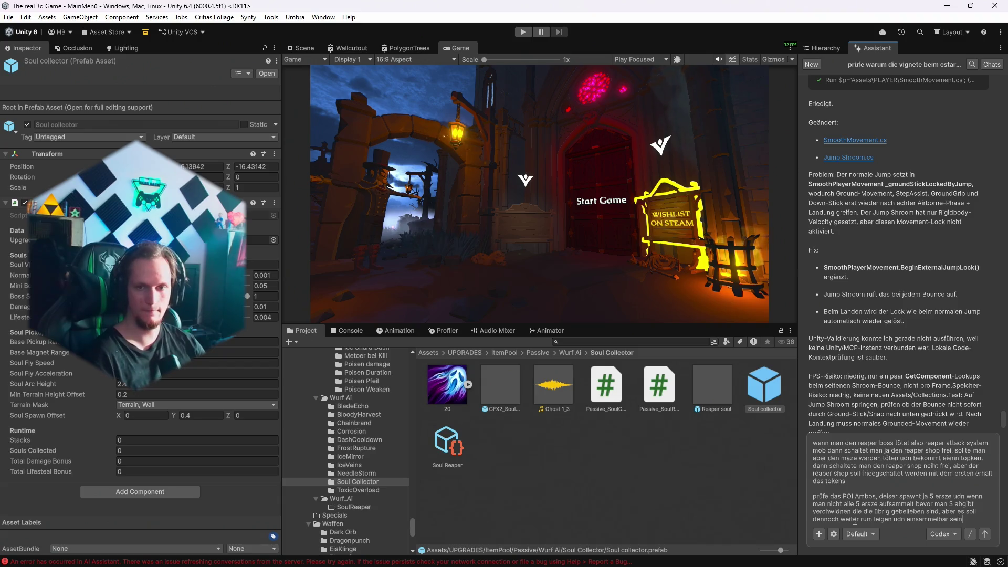
{"action": "key", "text": "alt+Tab"}
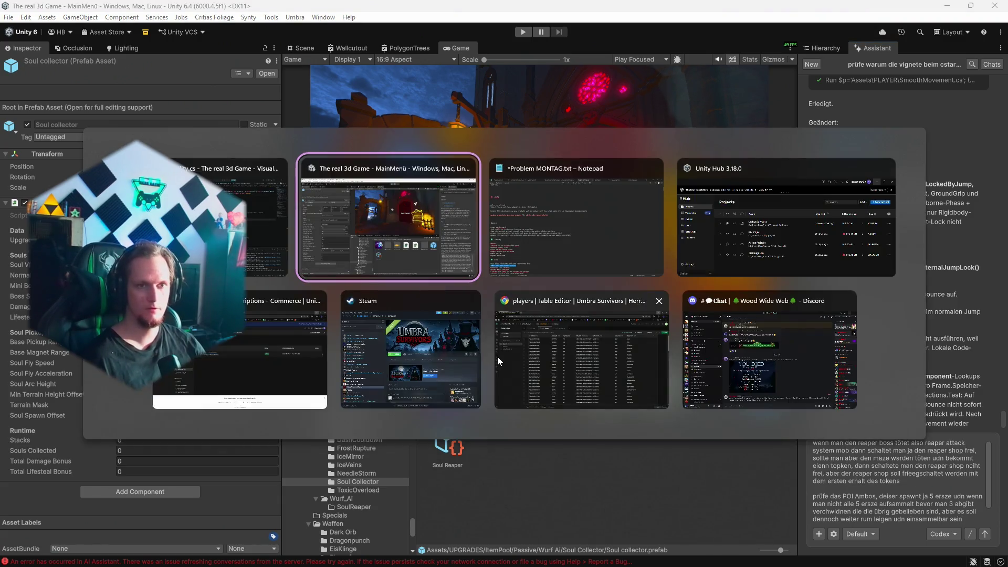
Check the to-do notes, then ask the Assistant to fix the level-up 'Bats' material rendering black in play.
{"action": "key", "text": "Tab"}
{"action": "scroll", "coordinate": [698, 430], "scroll_direction": "down", "scroll_amount": 2}
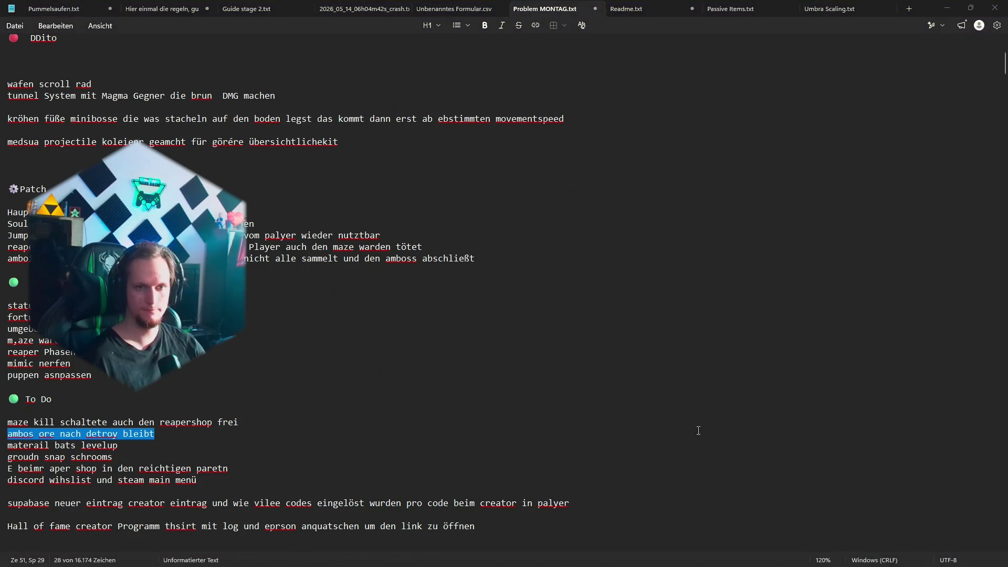
{"action": "key", "text": "alt+Tab"}
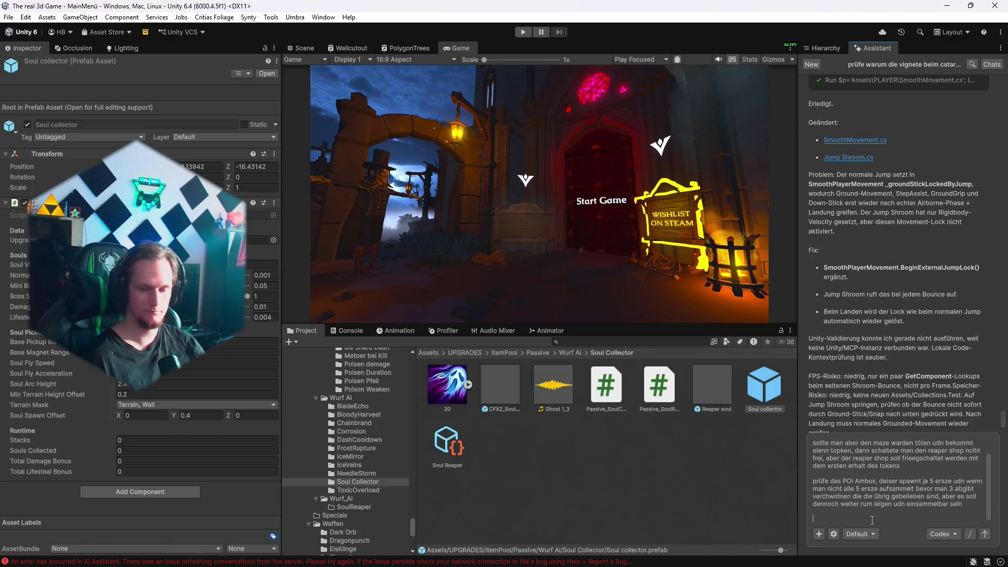
{"action": "type", "text": "prüfe beim level up screeen die "}
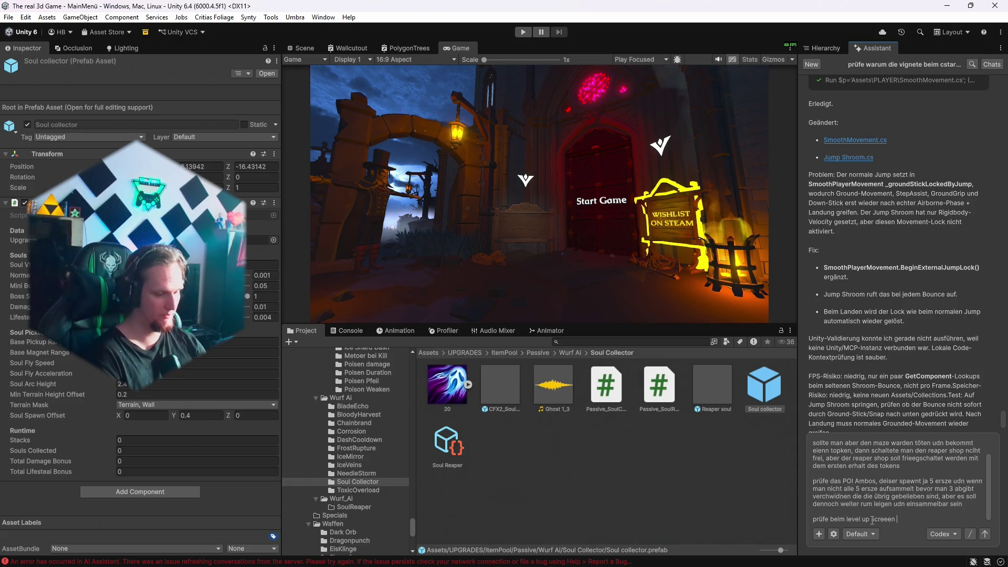
{"action": "type", "text": "\"Bats\" anaimtion udnd as"}
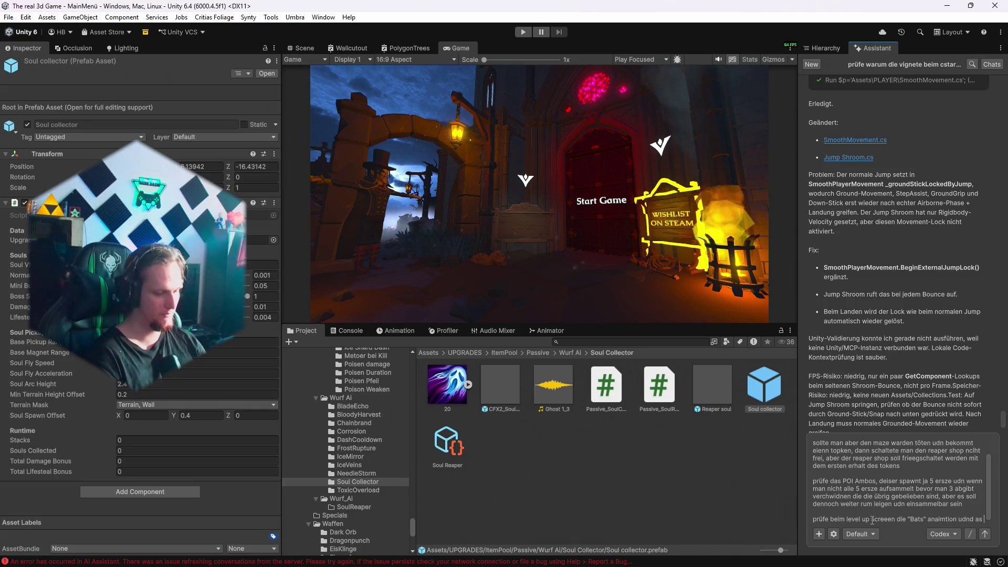
{"action": "type", "text": "material, im editor haben sie ko"}
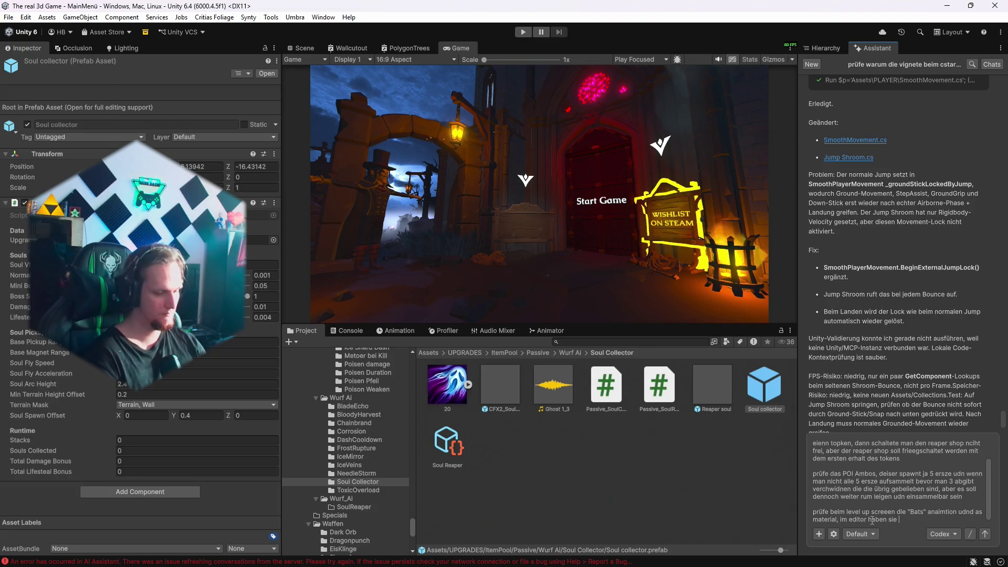
{"action": "type", "text": "rrekte farben aber "}
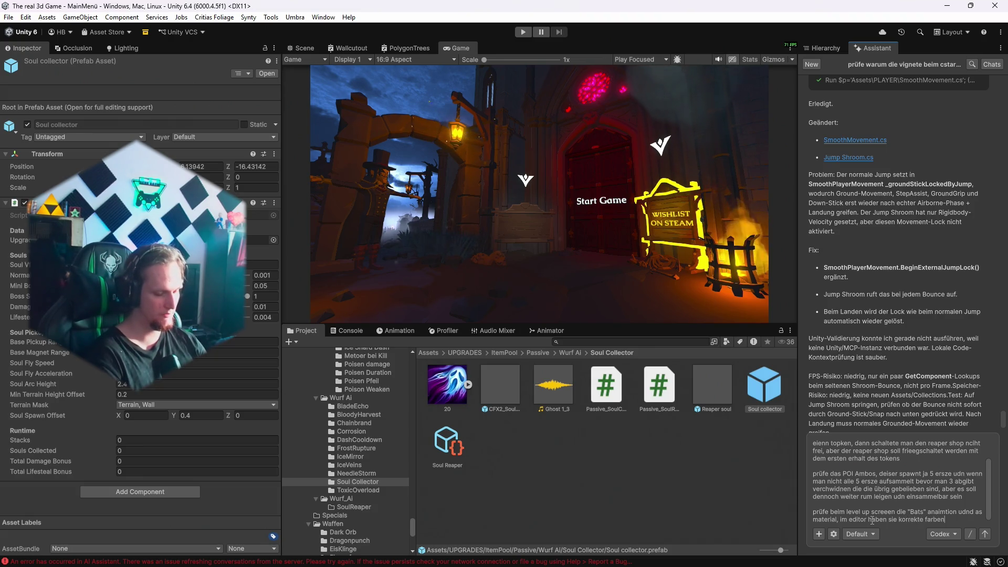
{"action": "type", "text": "im "}
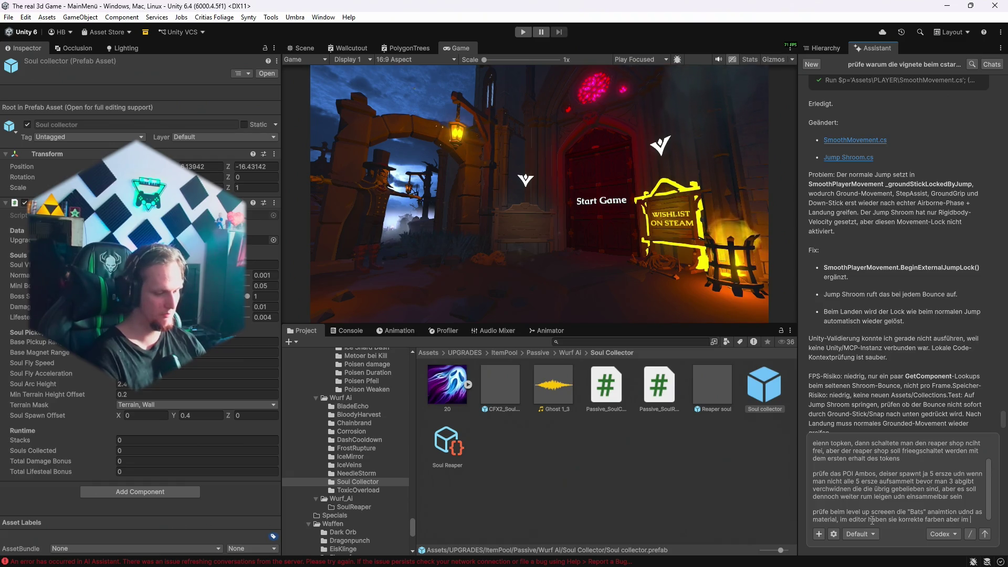
{"action": "type", "text": "spiel sind sie "}
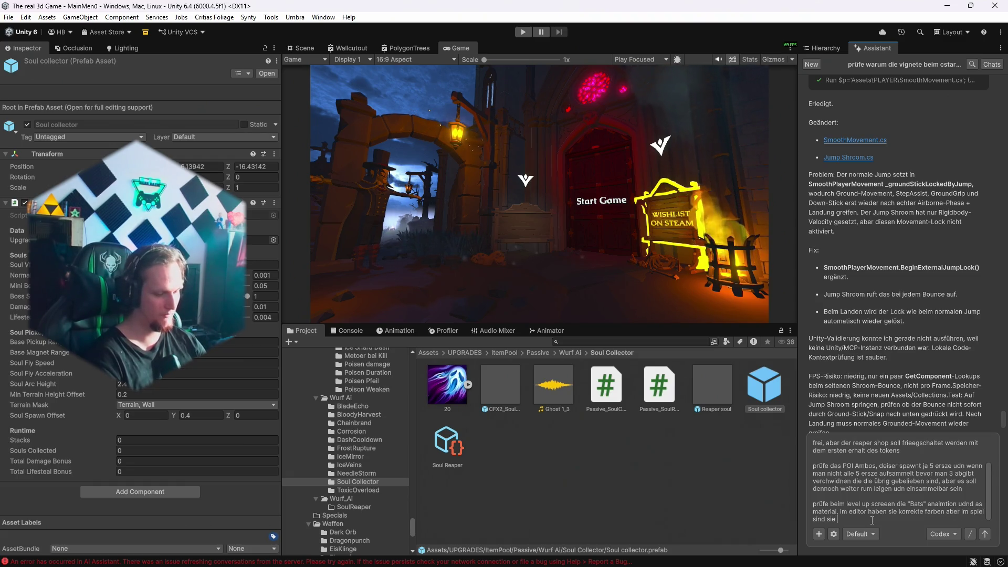
{"action": "type", "text": "nur schwarz, "}
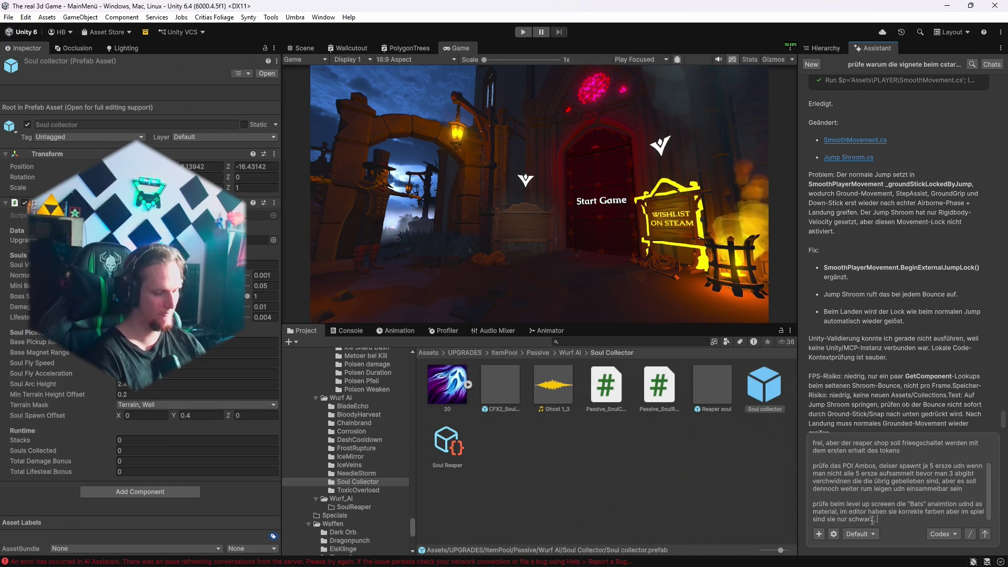
{"action": "type", "text": "fixe das das auch die far"}
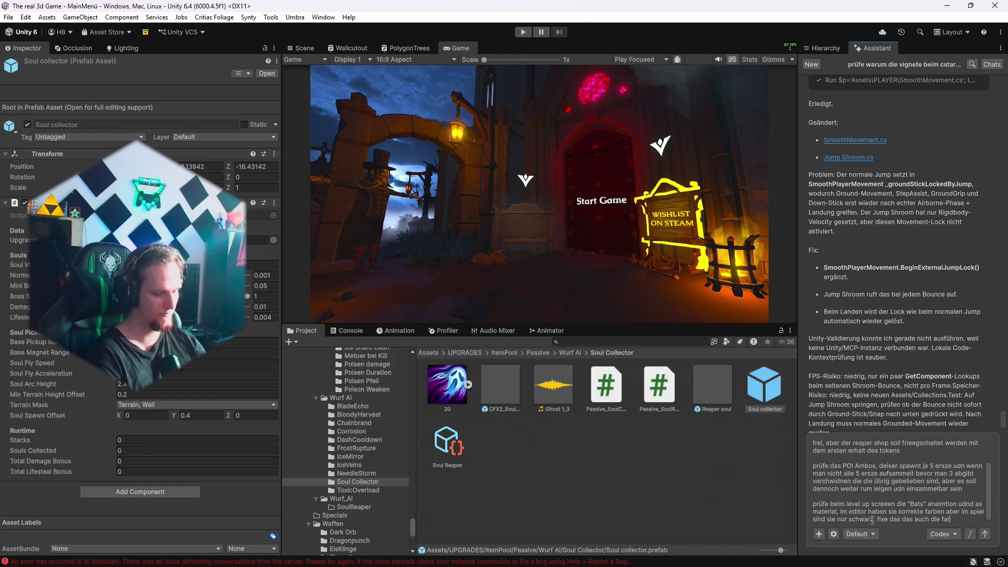
{"action": "type", "text": "ben korrekt gezeogt werden"}
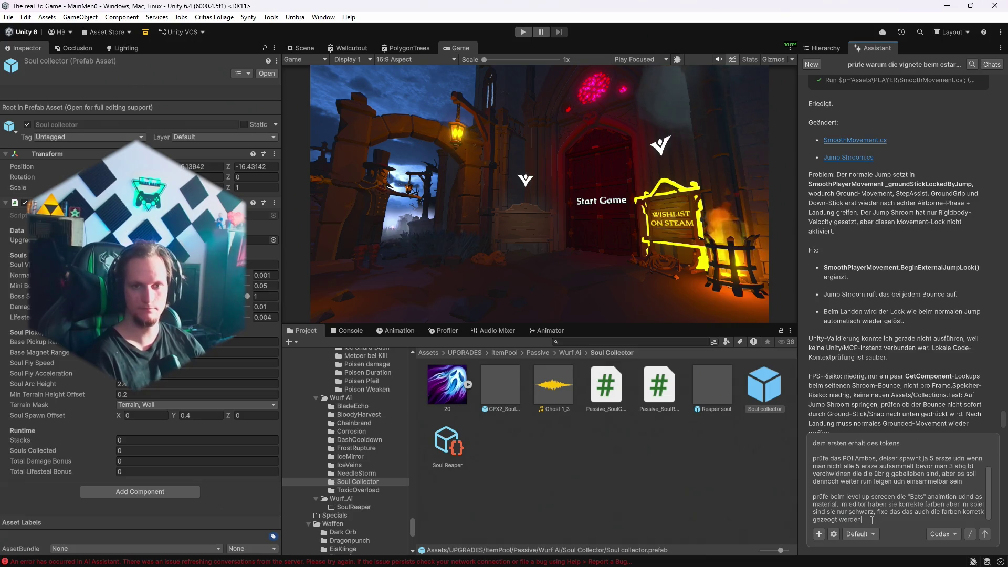
{"action": "key", "text": "Return"}
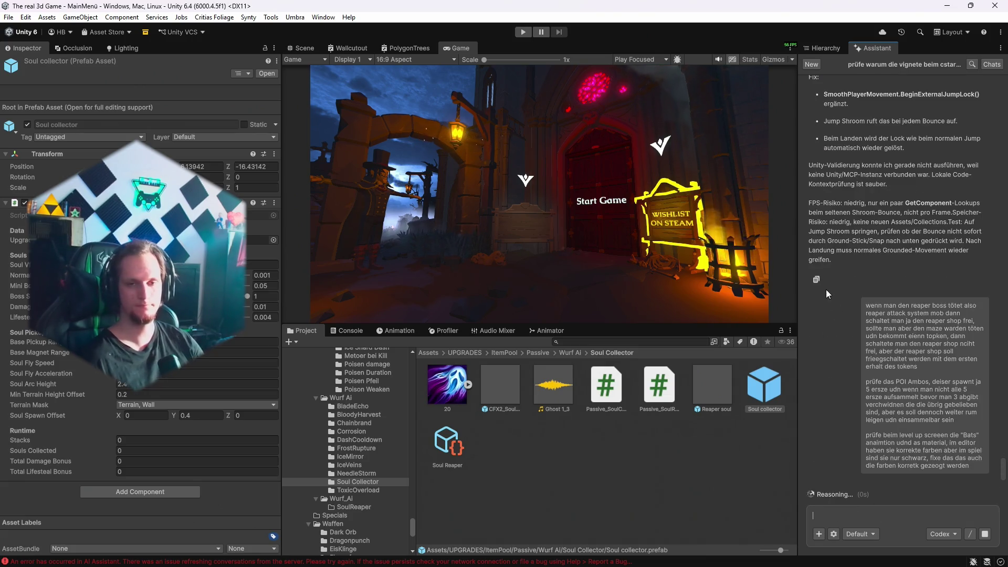